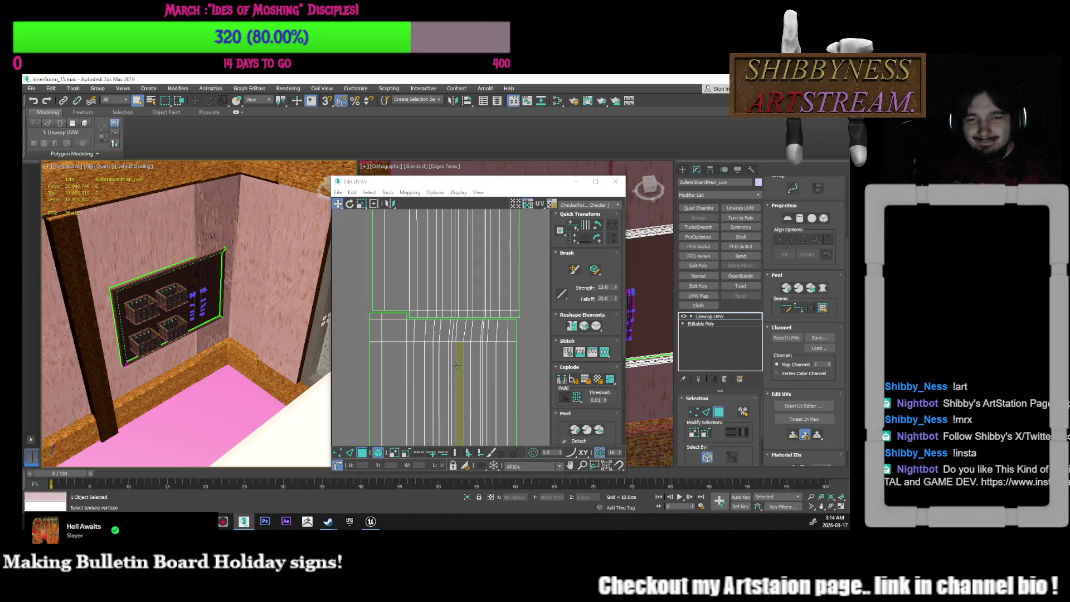
Weld the two rows of split seam vertices on the frame's UVs
scroll(436, 328, "up", 3)
left_click_drag(436, 328, 437, 324)
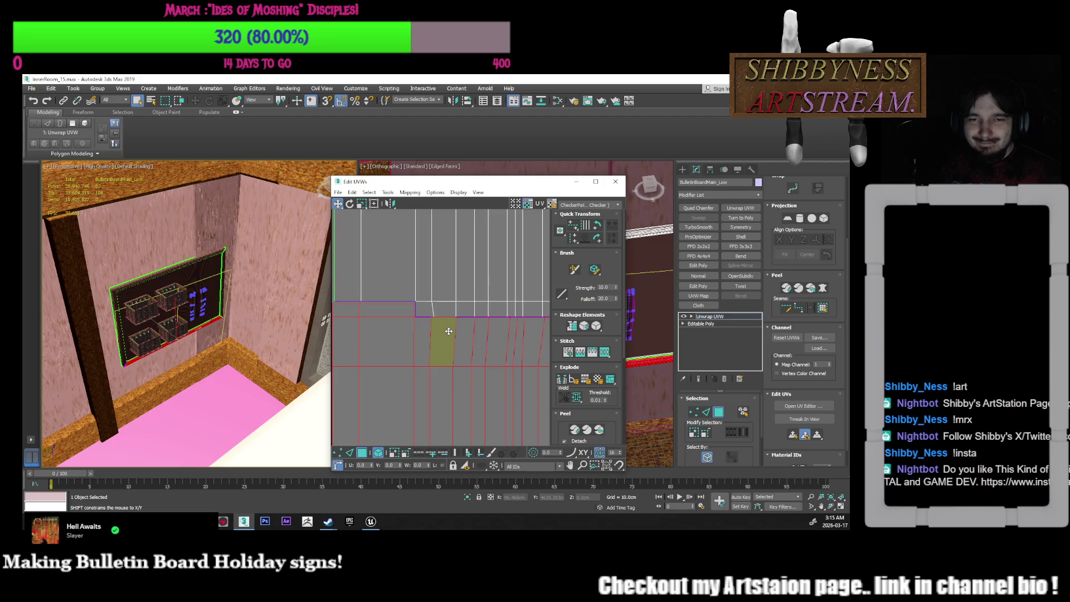
scroll(443, 331, "down", 3)
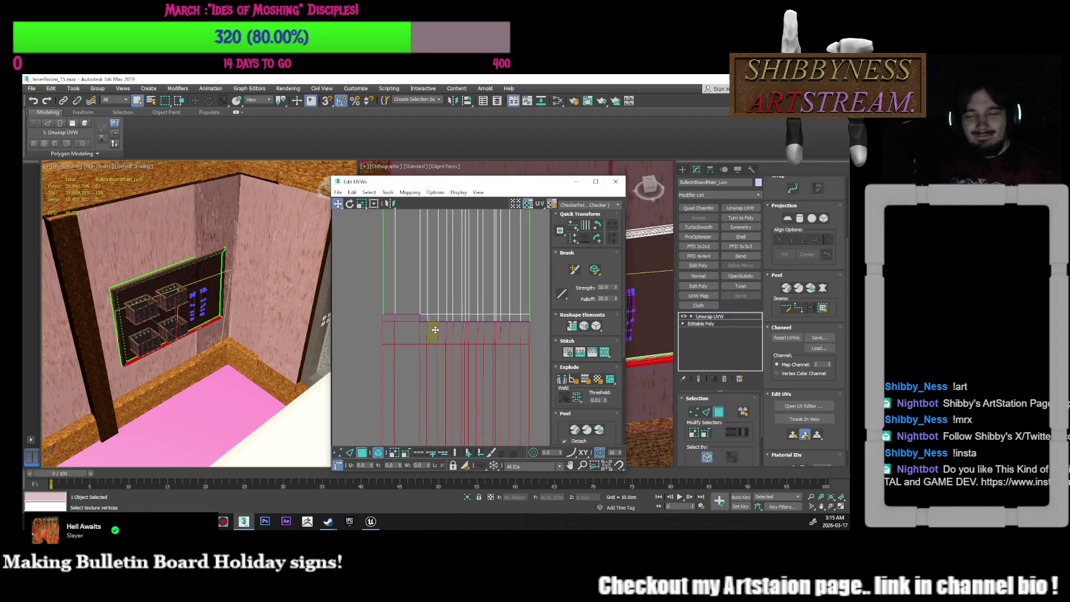
key("1")
middle_click_drag(390, 401, 396, 406)
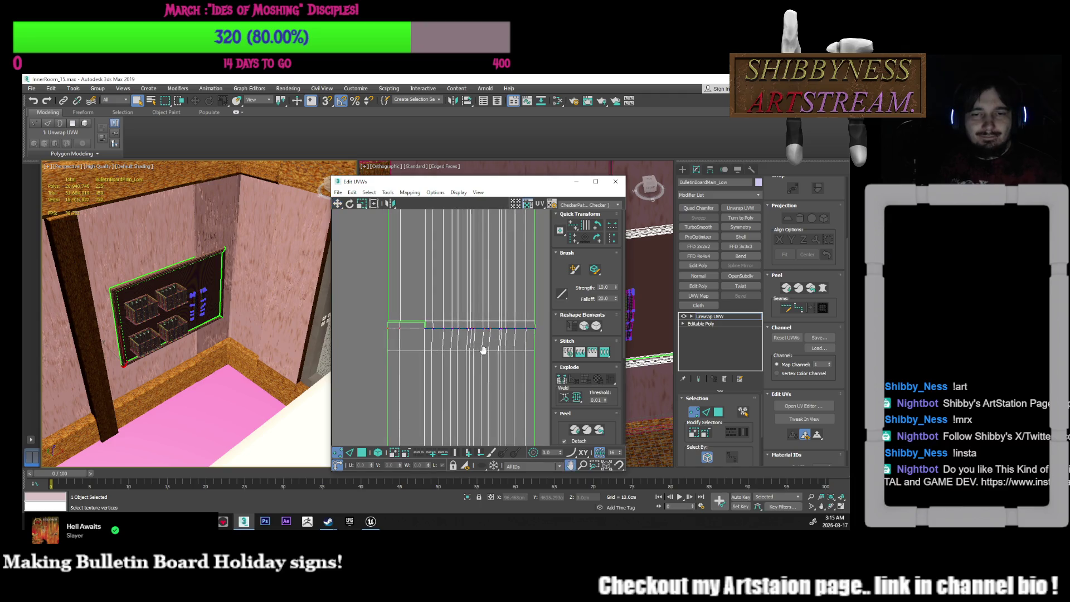
left_click_drag(420, 341, 546, 322)
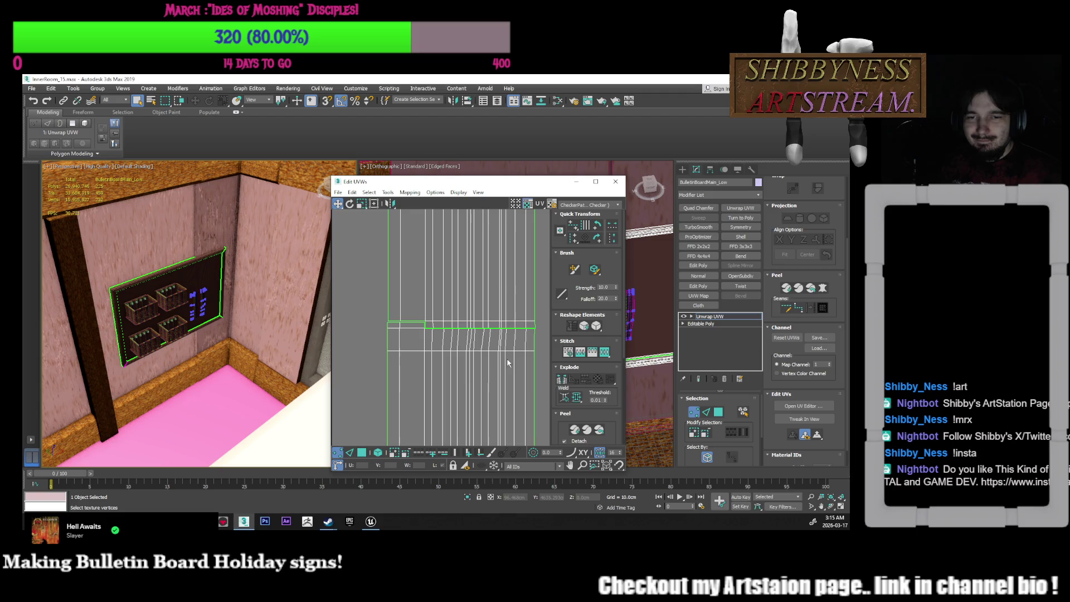
left_click(577, 399)
left_click(408, 331)
scroll(408, 331, "up", 3)
left_click_drag(381, 312, 447, 324)
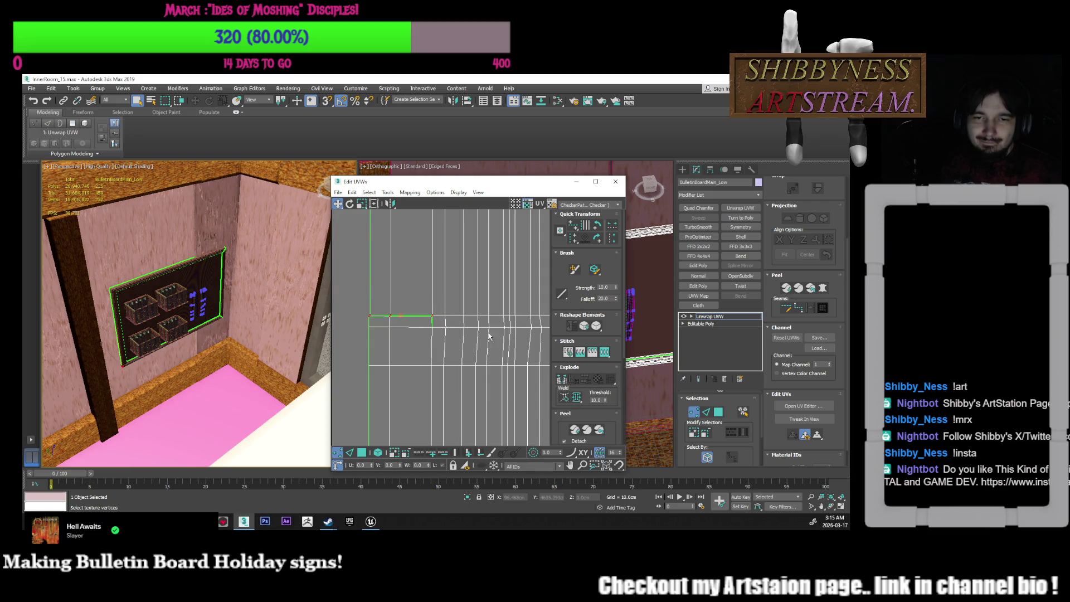
left_click(576, 397)
Move the short UV strip directly under the long white strip
mouse_move(485, 334)
middle_mouse_down()
mouse_move(451, 337)
mouse_move(445, 258)
middle_mouse_up()
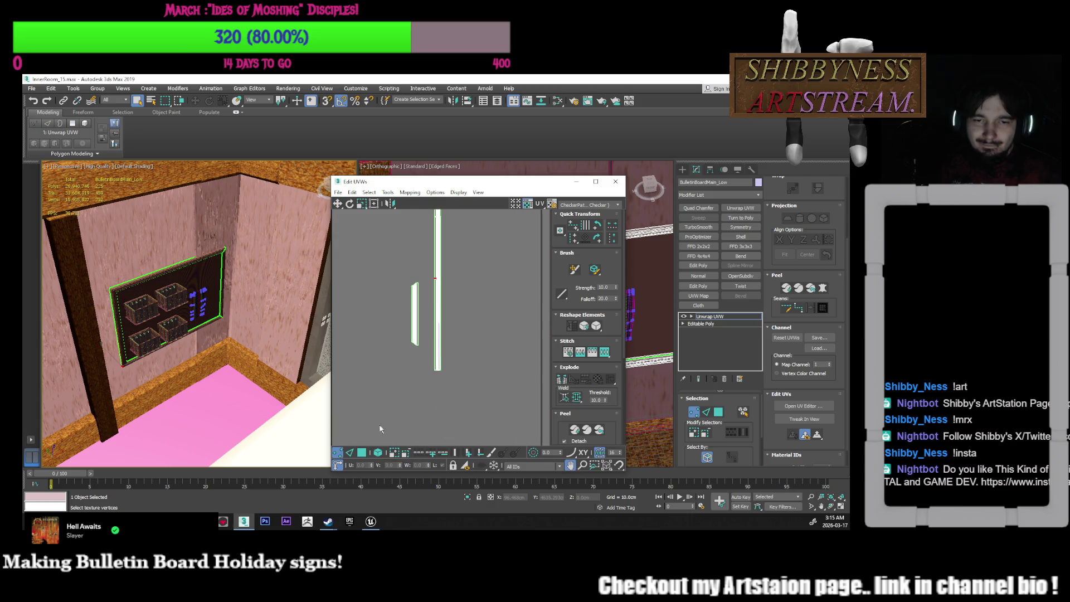
left_click(362, 452)
left_click(437, 312)
left_click(415, 314)
middle_click_drag(424, 301, 424, 318)
scroll(424, 321, "down", 2)
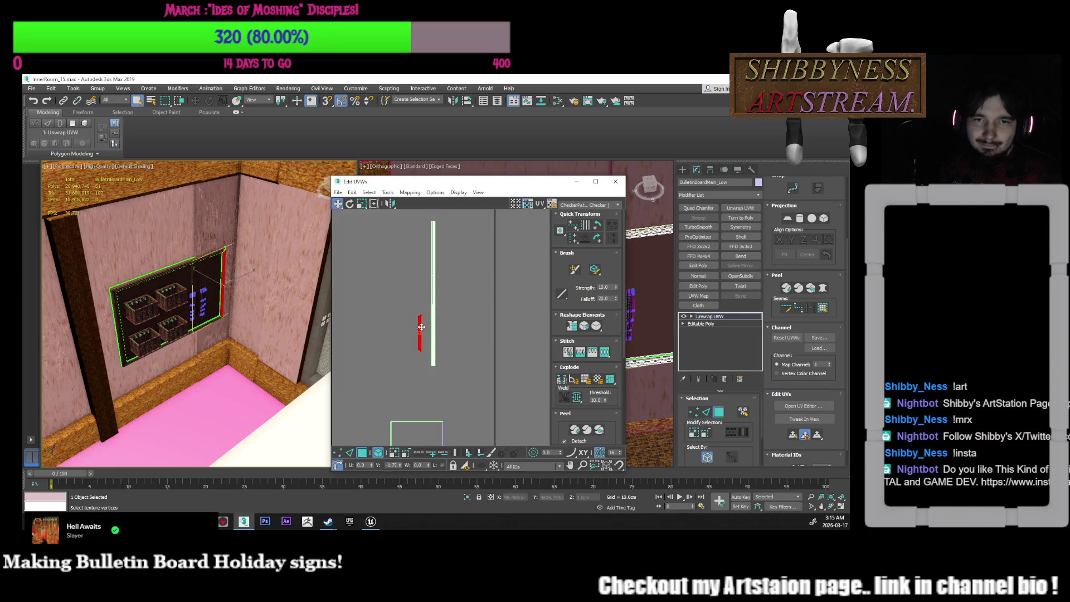
left_click_drag(422, 326, 435, 381)
scroll(438, 347, "up", 10)
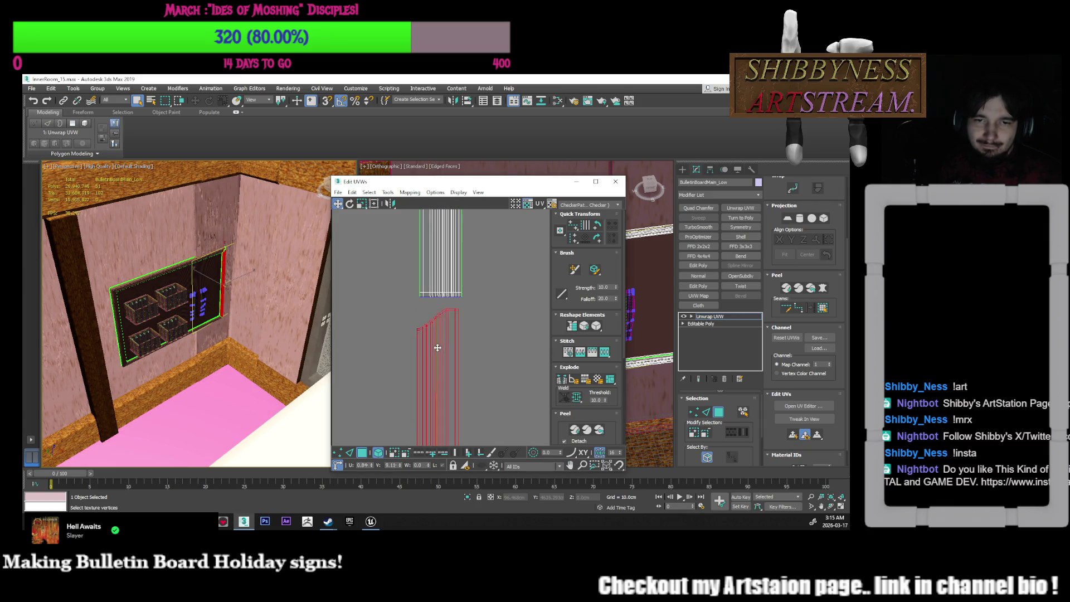
left_click(470, 350)
Straighten the strip's curved top edge loop into a vertical strip
scroll(474, 343, "up", 2)
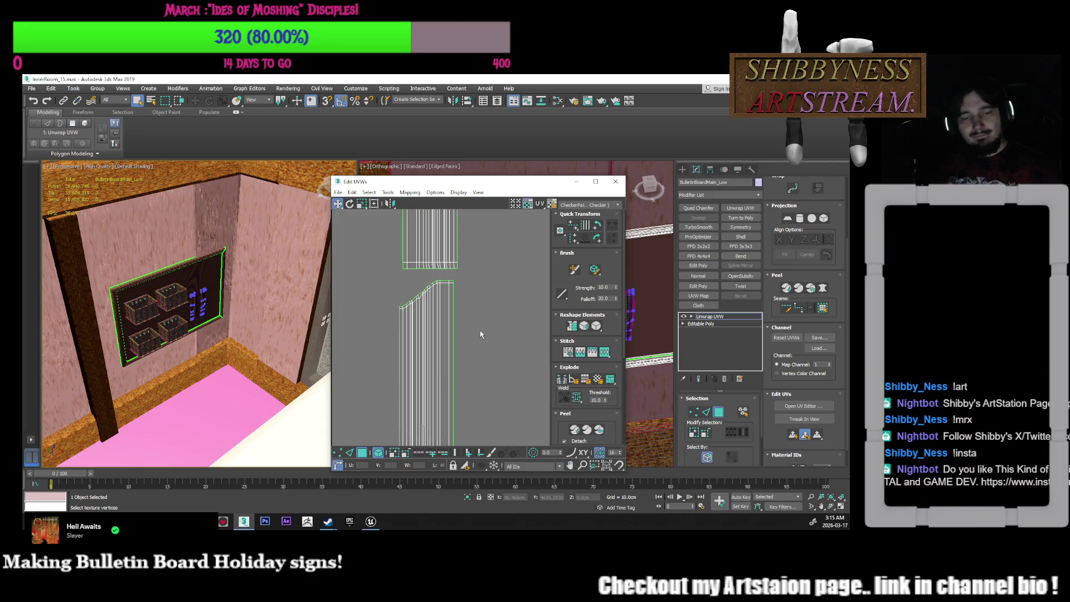
key("2")
scroll(450, 319, "up", 3)
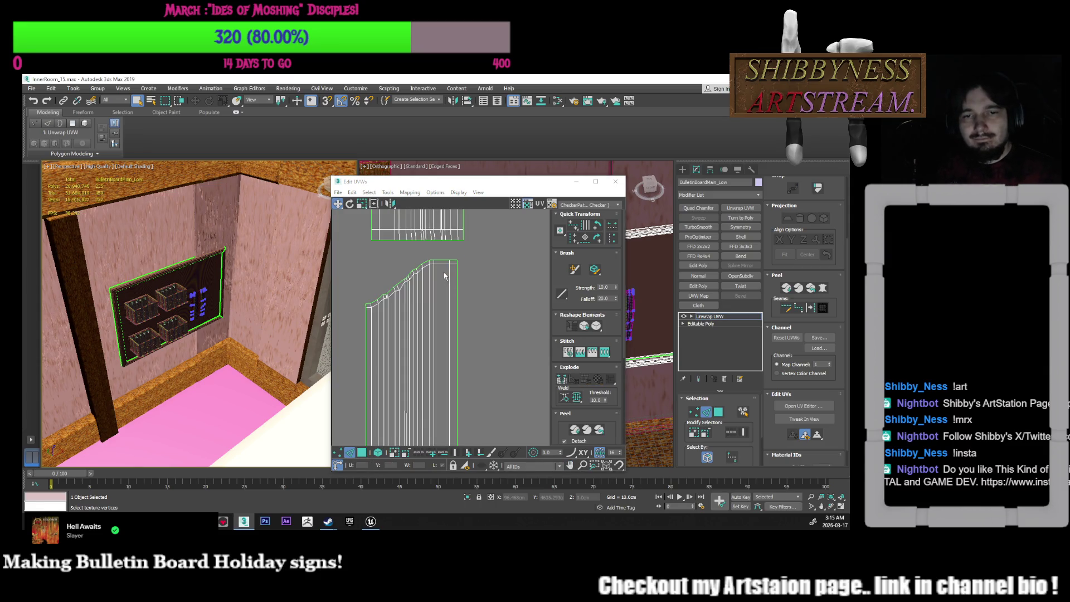
double_click(444, 261)
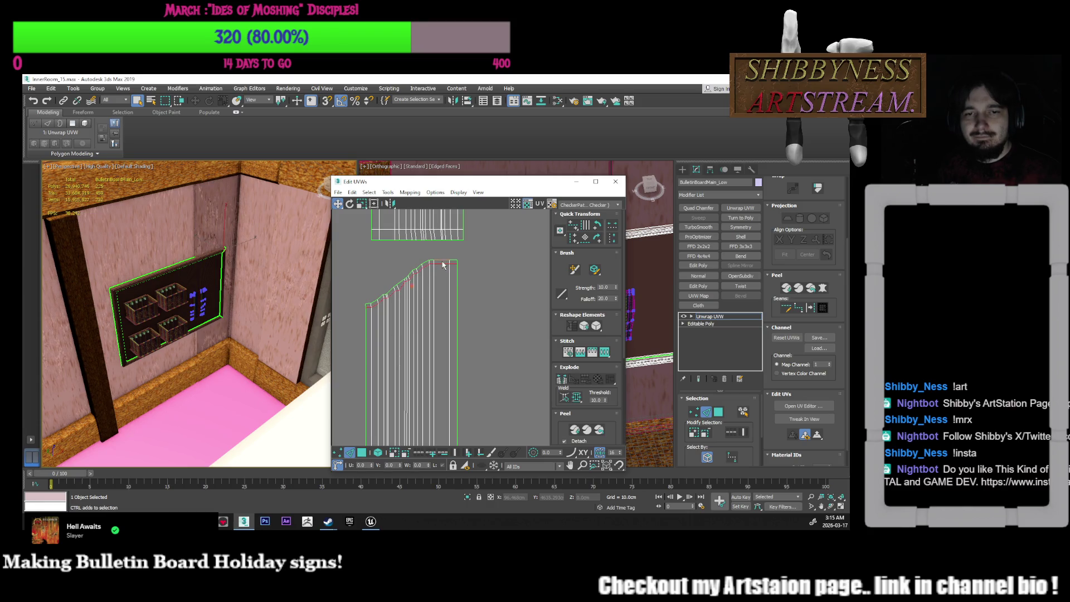
scroll(446, 262, "down", 10)
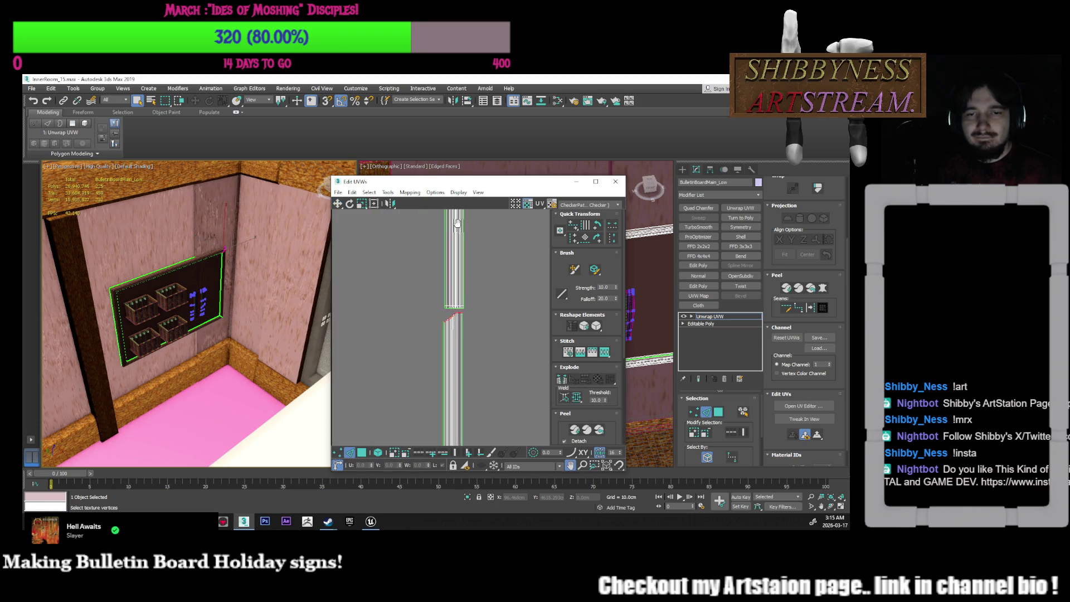
mouse_move(445, 374)
middle_mouse_down()
mouse_move(442, 356)
mouse_move(454, 370)
middle_mouse_up()
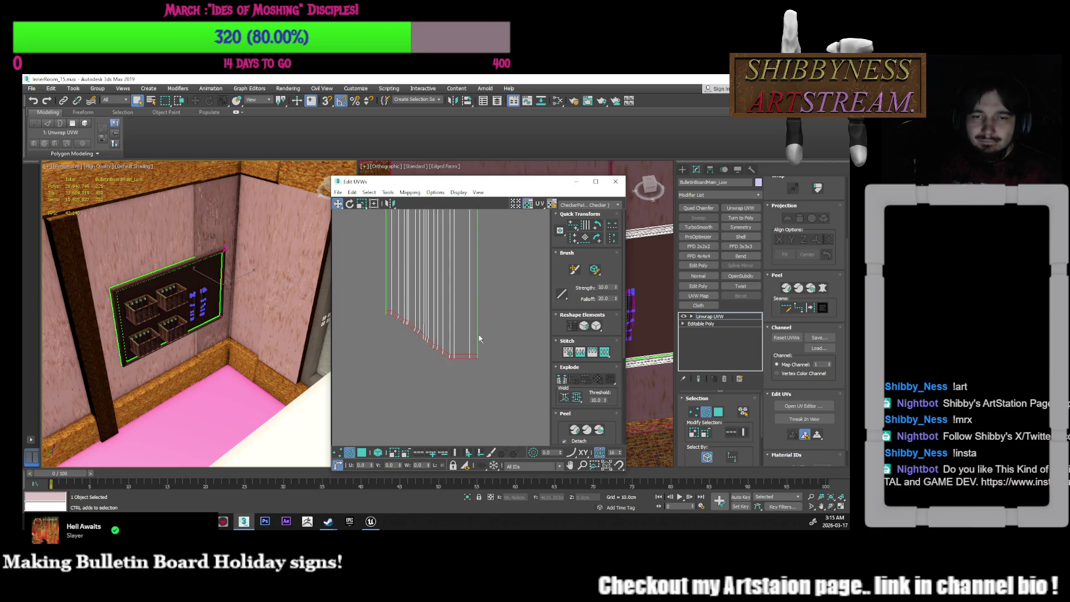
left_click(569, 229)
Inspect the straightened strip and try selecting the lower shell's top vertex row
scroll(491, 346, "down", 3)
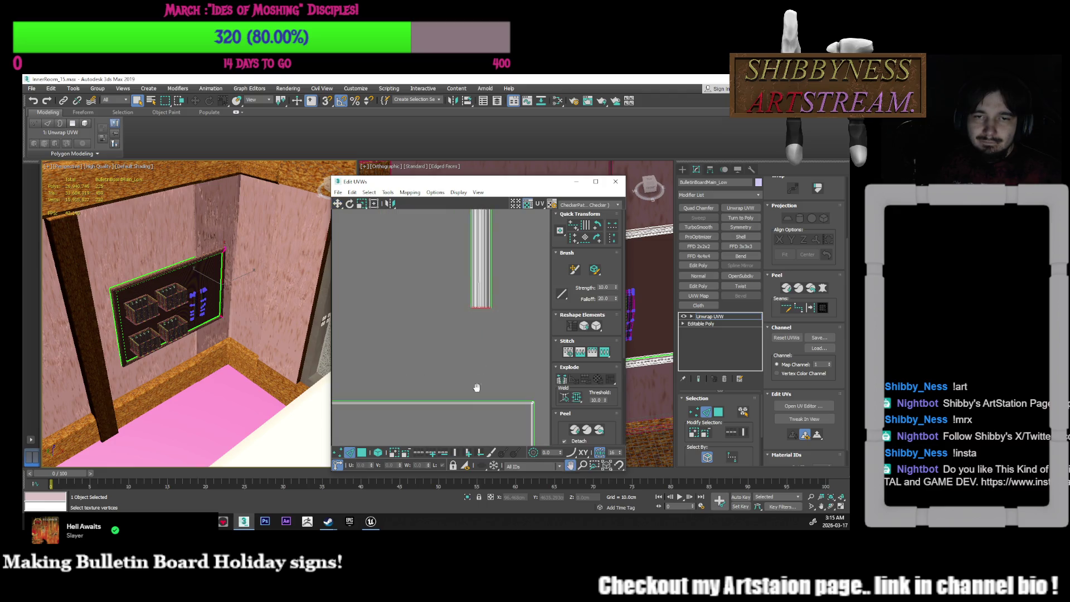
middle_click_drag(483, 375, 482, 335)
scroll(471, 256, "up", 4)
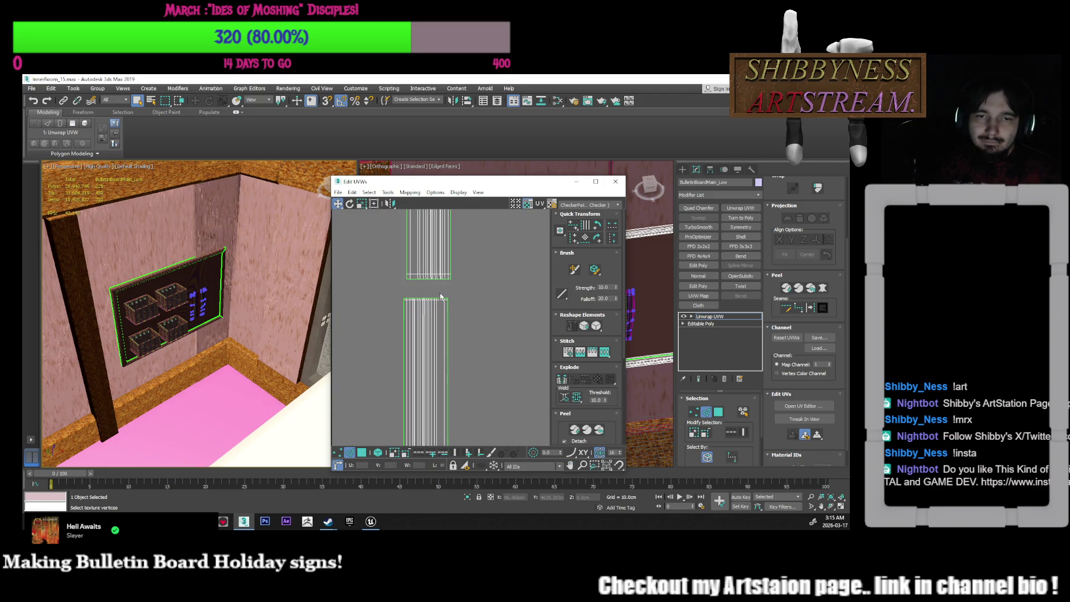
scroll(442, 280, "down", 5)
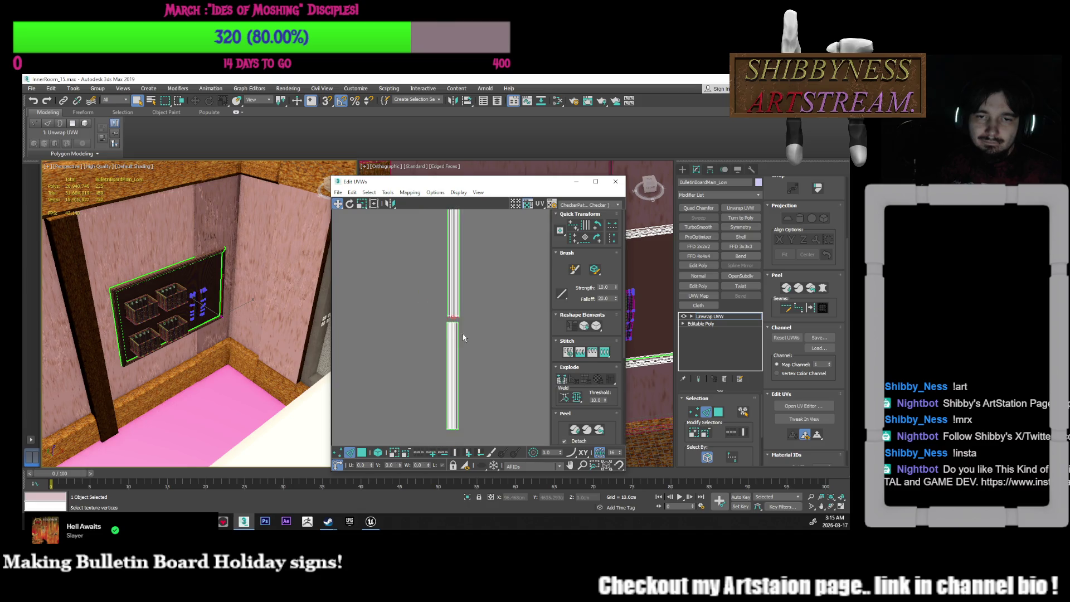
scroll(417, 382, "up", 5)
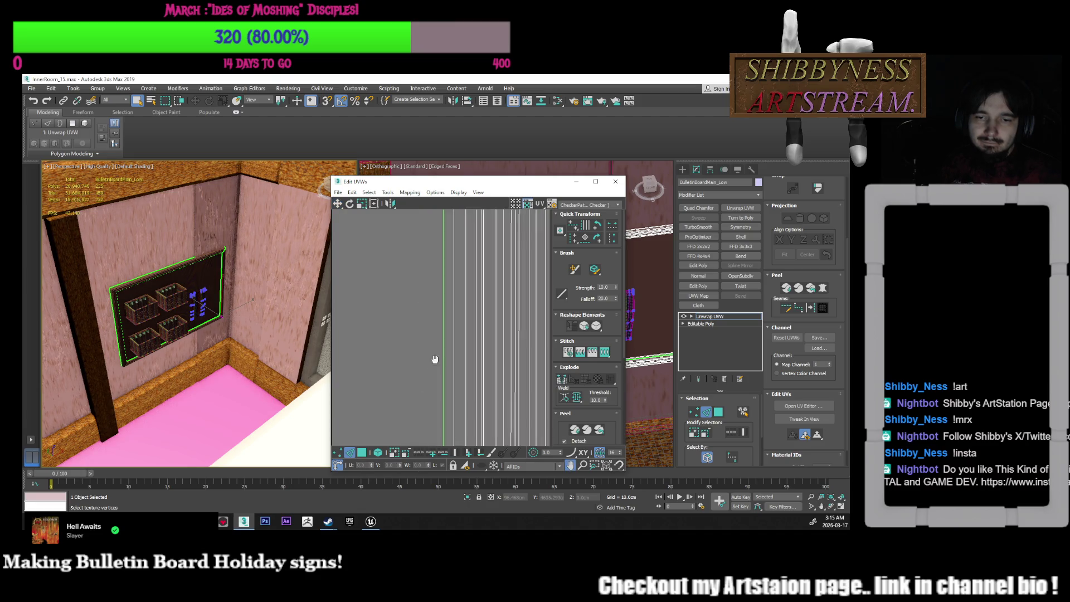
scroll(384, 319, "down", 3)
scroll(383, 318, "down", 4)
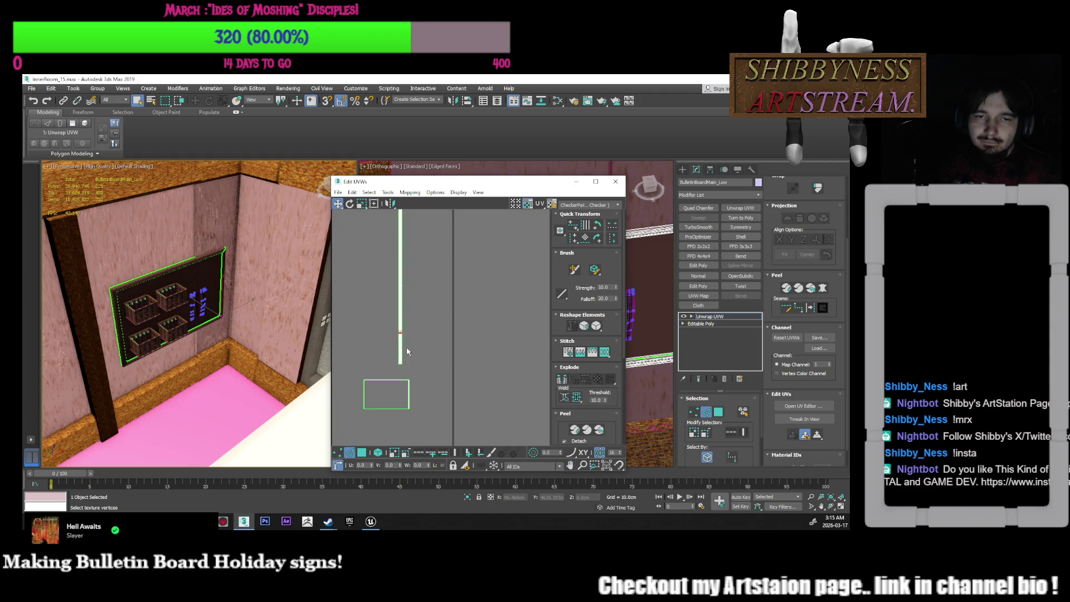
scroll(435, 322, "up", 6)
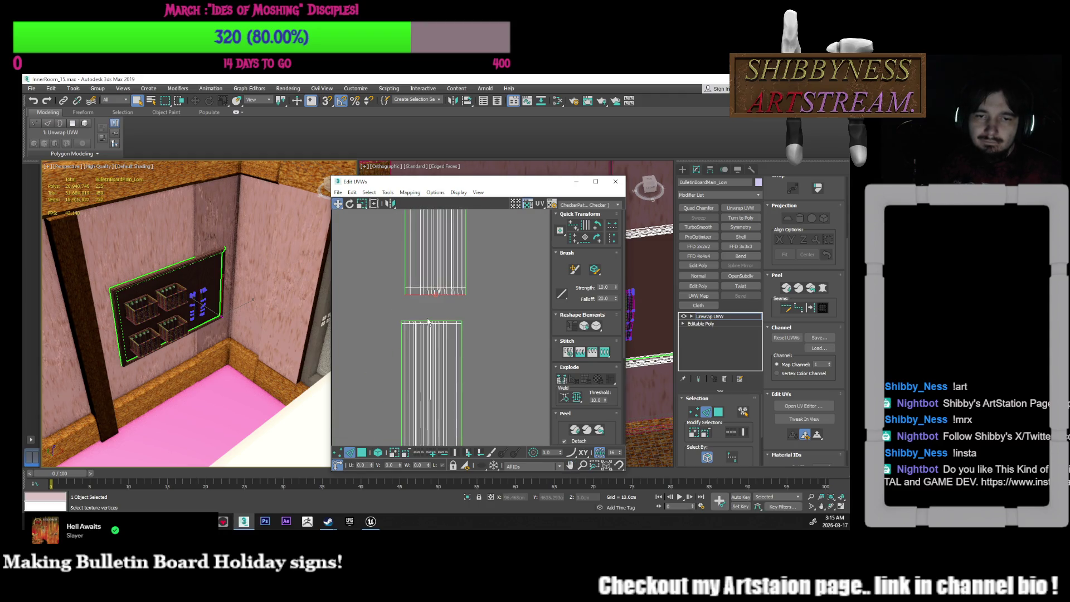
left_click(429, 323)
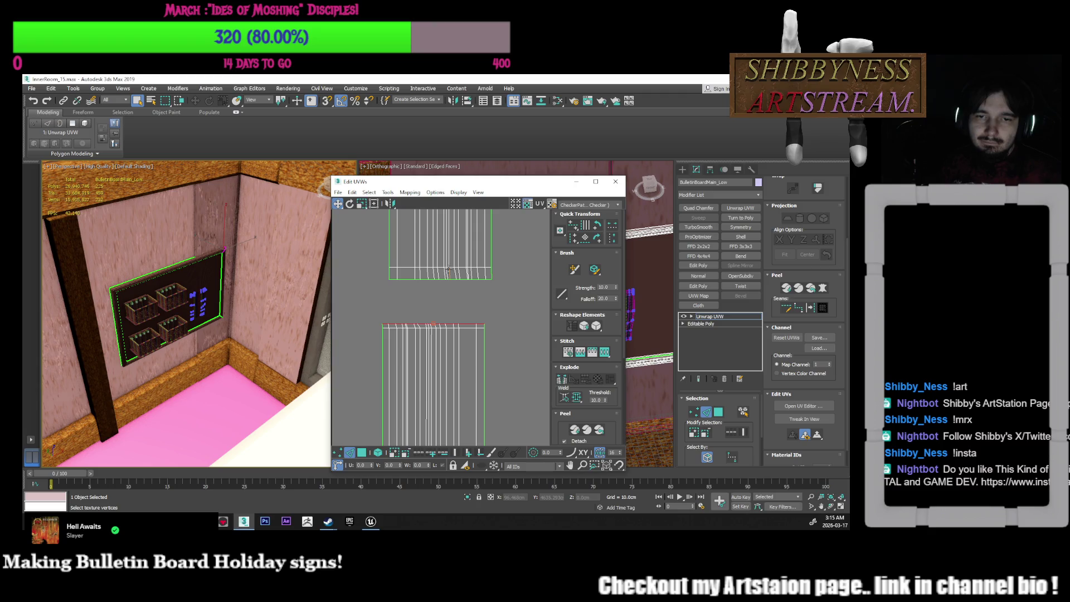
left_click(450, 328)
left_click(449, 323)
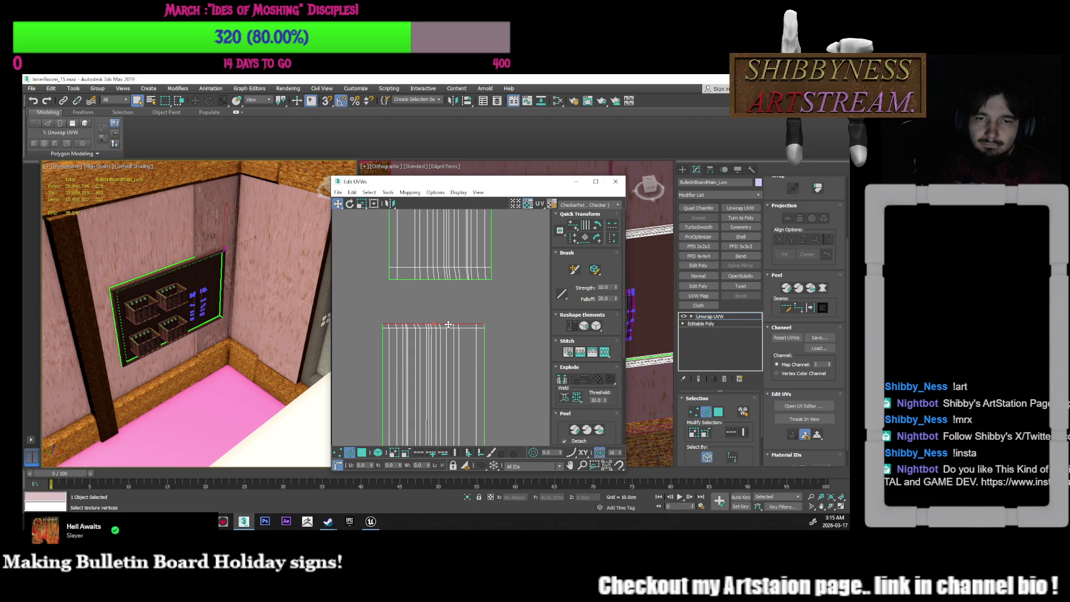
Switch to shell selection and select the whole lower UV shell
scroll(449, 324, "down", 5)
scroll(452, 376, "up", 4)
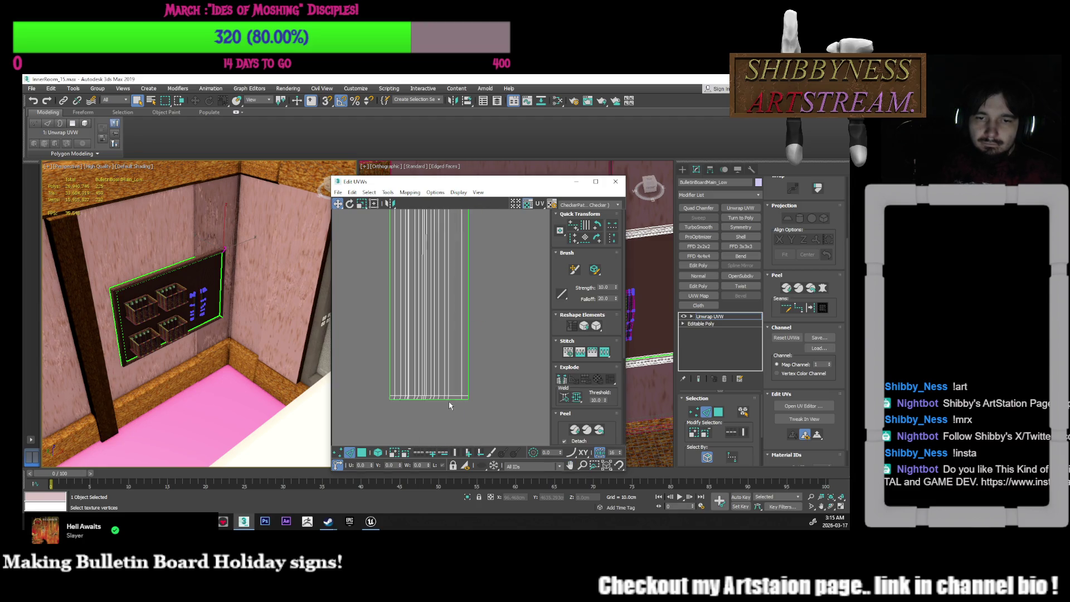
scroll(452, 335, "down", 4)
scroll(454, 308, "up", 2)
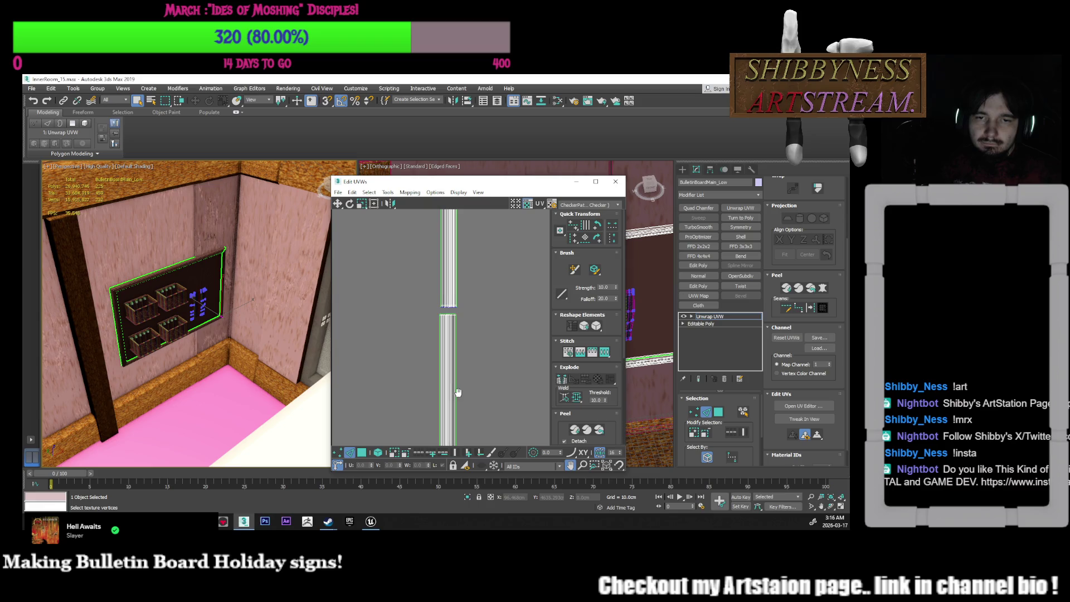
scroll(454, 308, "down", 3)
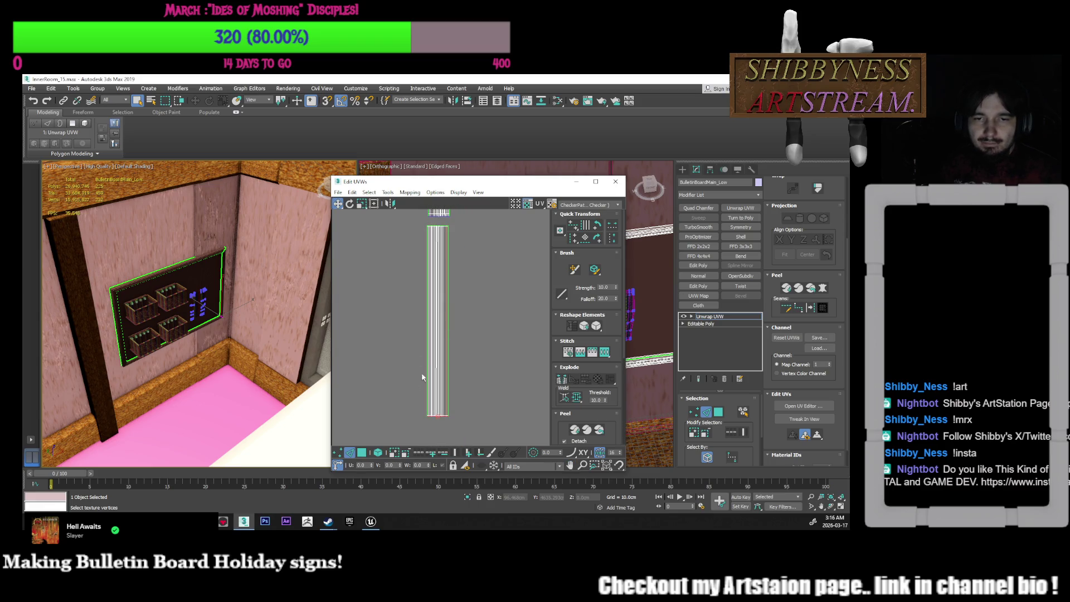
left_click(378, 453)
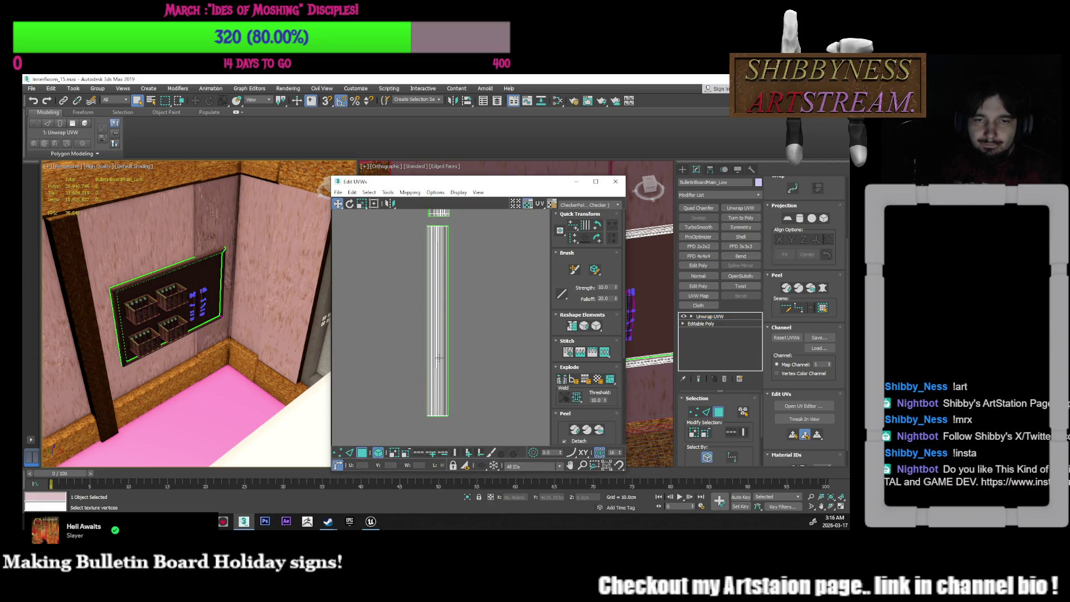
left_click(427, 376)
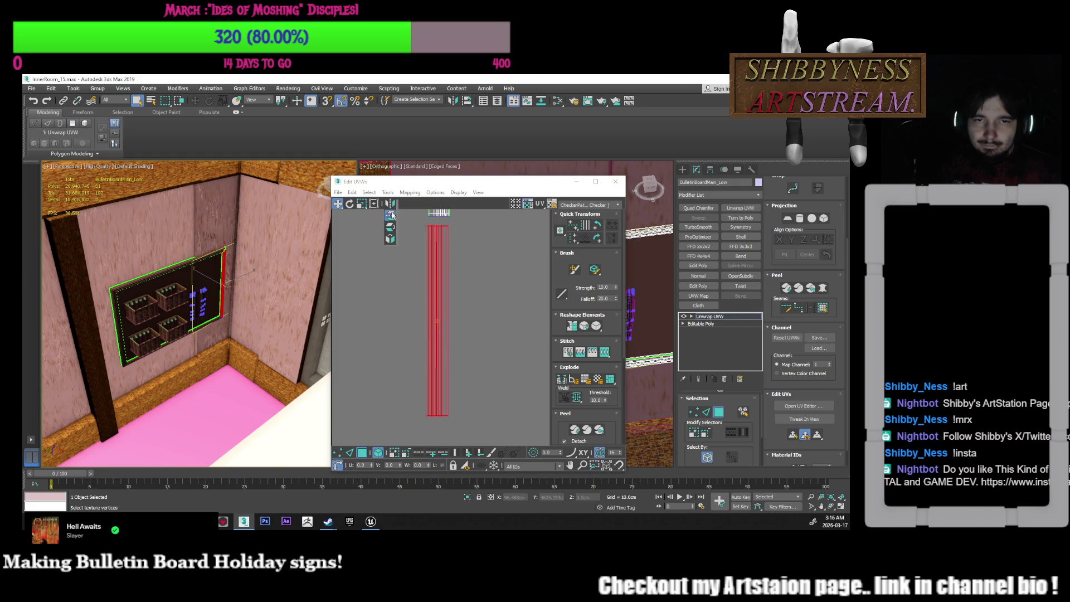
Move the lower shell up under the upper shell and mirror it horizontally
scroll(435, 279, "up", 3)
middle_click_drag(435, 279, 432, 350)
key("w")
left_click_drag(432, 350, 422, 297)
left_click(392, 205)
left_click_drag(392, 205, 392, 222)
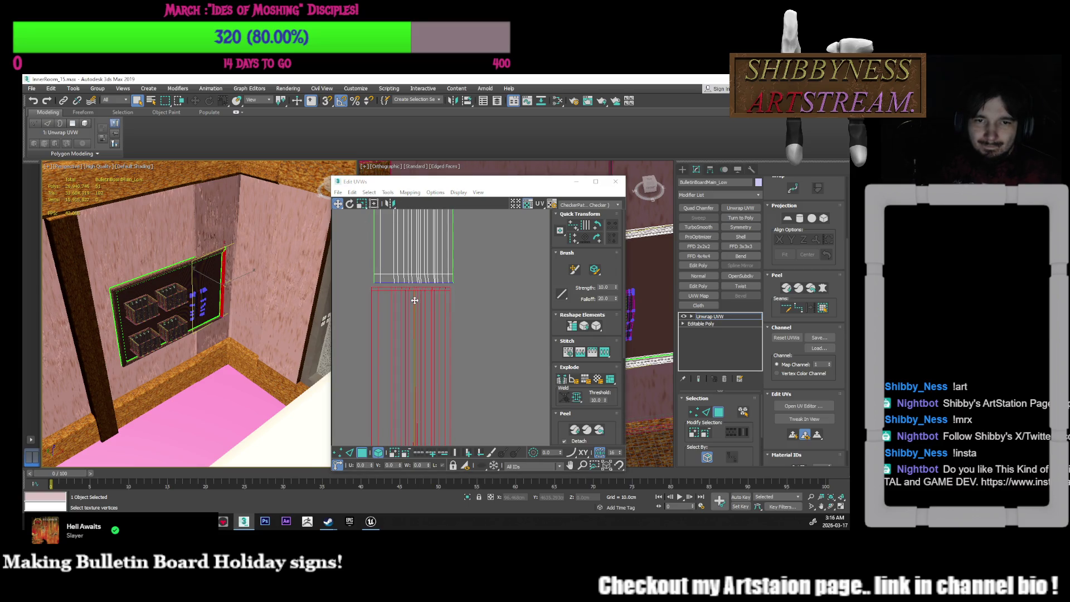
left_click_drag(459, 295, 466, 288)
left_click(525, 304)
Align the upper strip's vertices into one vertical line
left_click(375, 454)
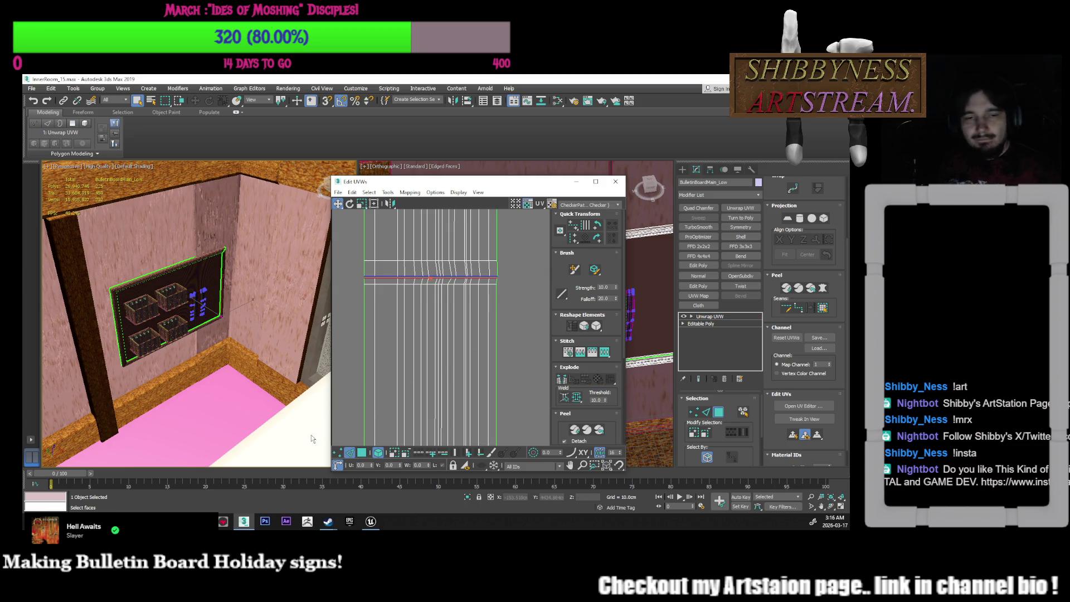
right_click(442, 282)
left_click(432, 308)
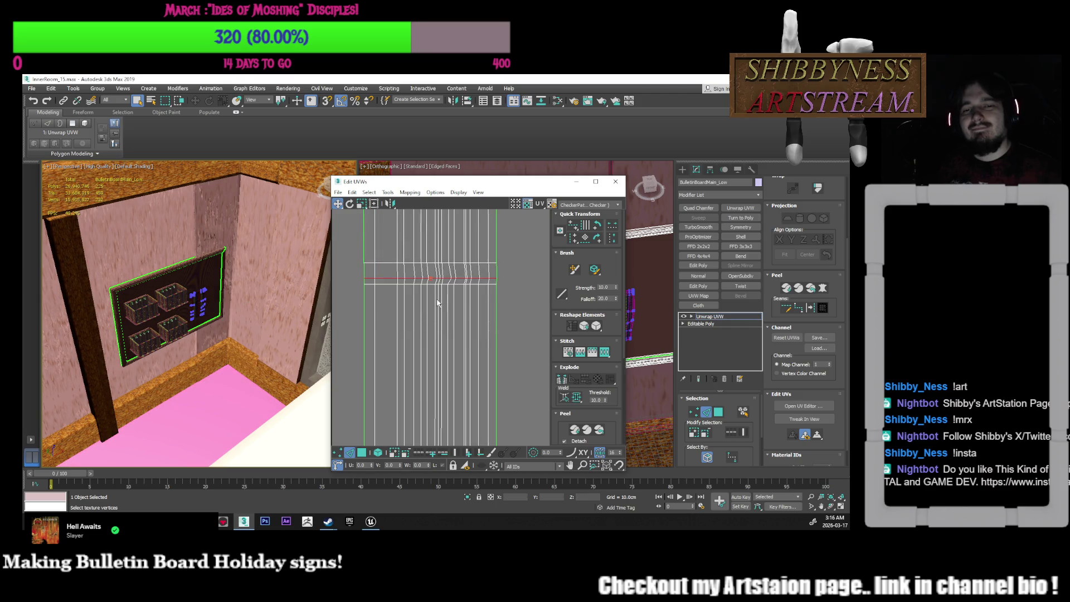
scroll(435, 304, "down", 5)
middle_click_drag(446, 314, 450, 353)
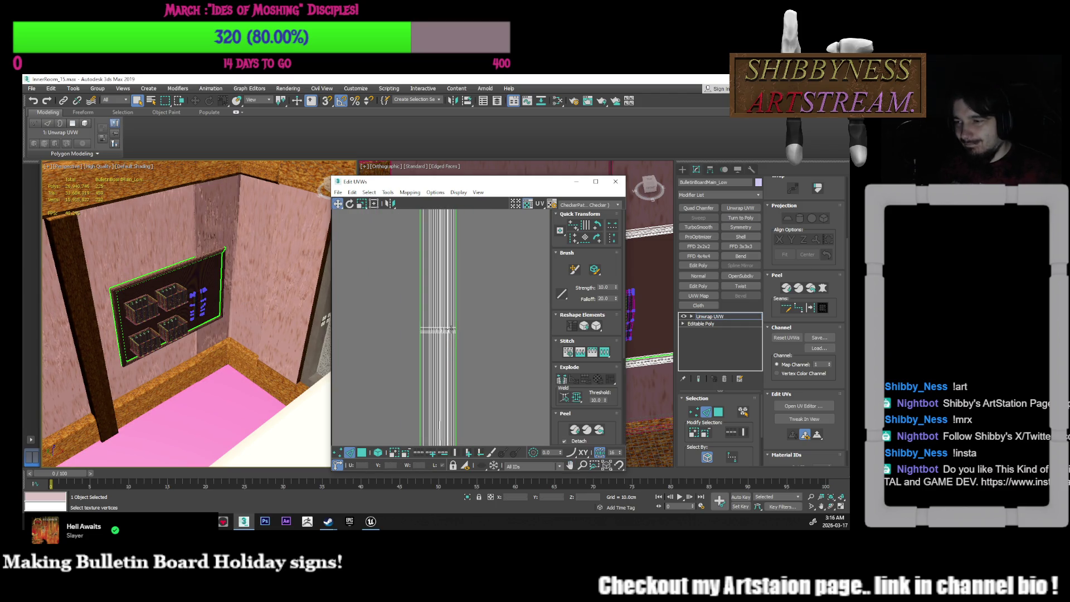
left_click_drag(392, 212, 496, 304)
scroll(497, 305, "up", 3)
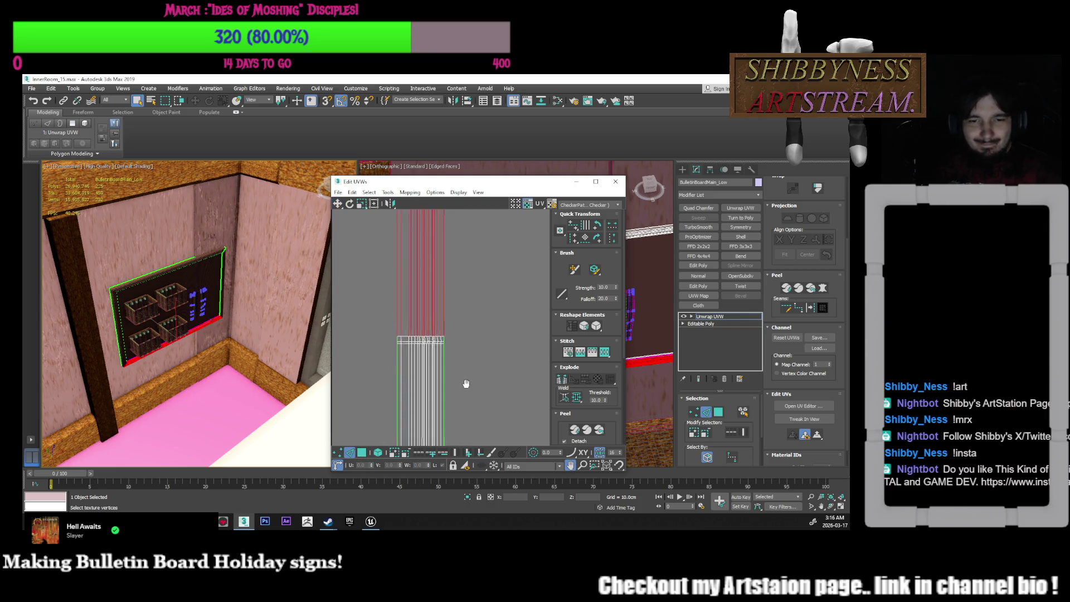
left_click(432, 455)
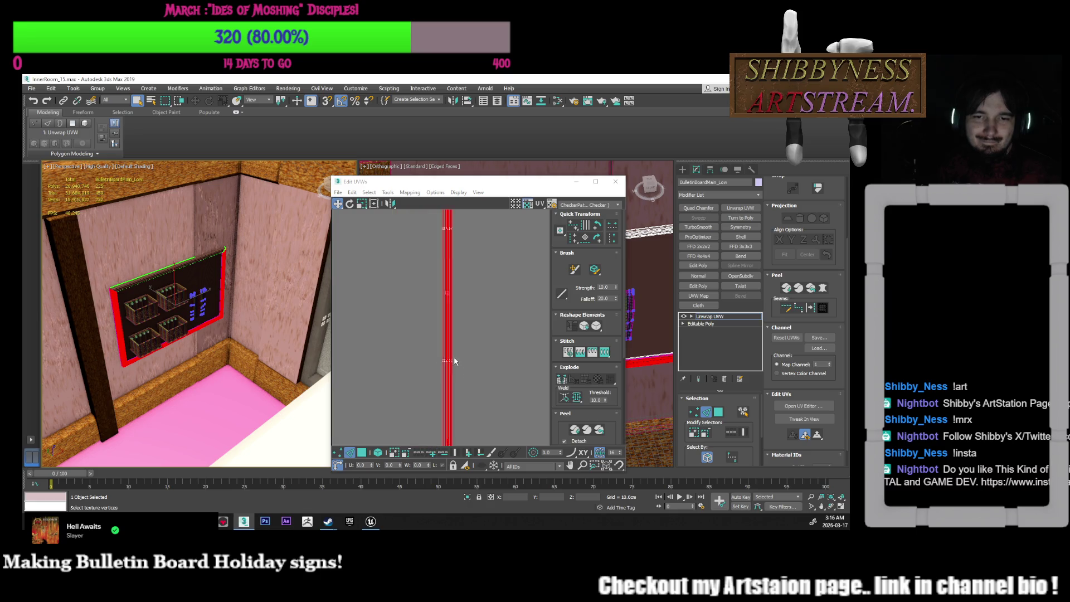
Select the strip's bottom edge vertices and evenly space its edge lines
scroll(456, 304, "up", 5)
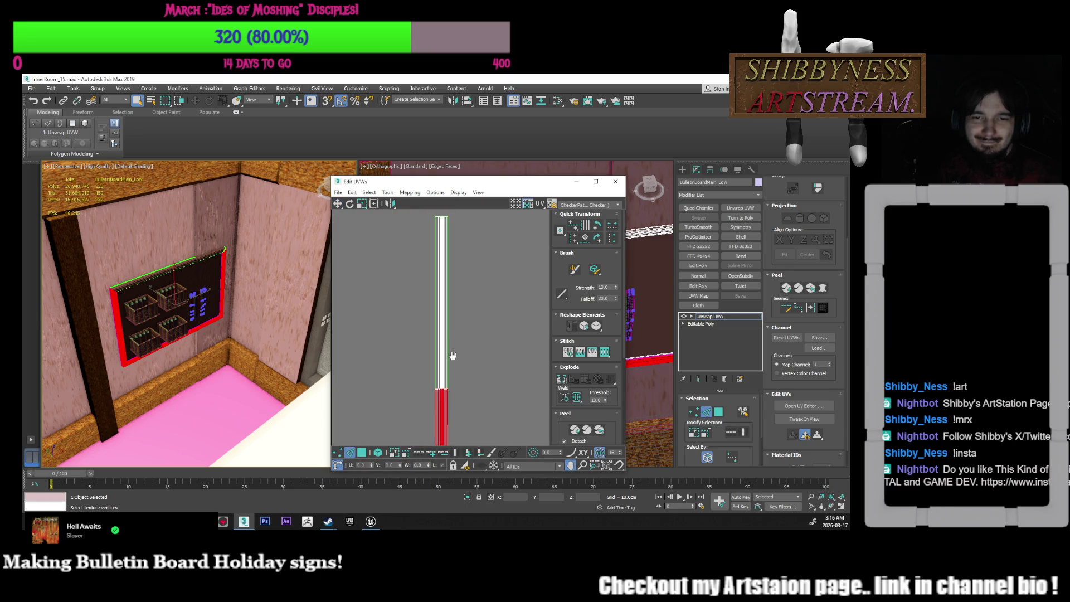
left_click(399, 455)
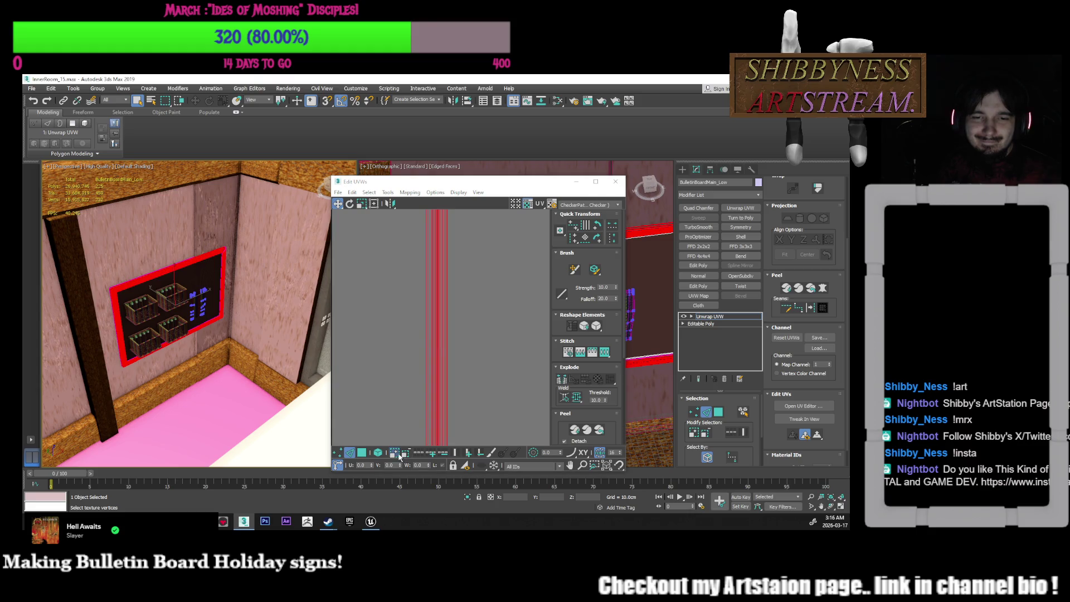
scroll(454, 335, "down", 3)
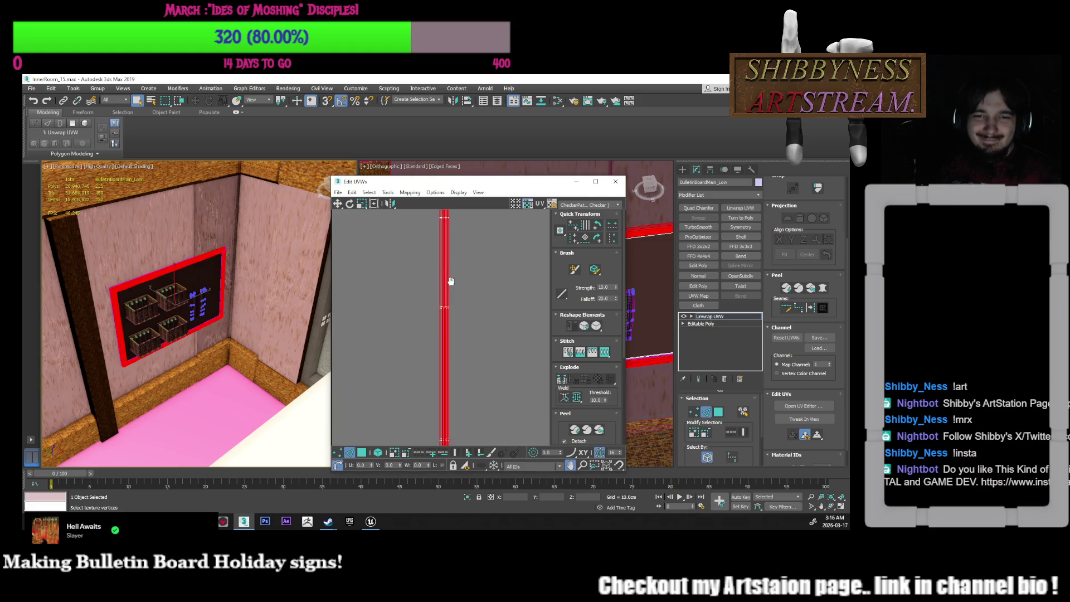
mouse_move(447, 252)
middle_mouse_down()
mouse_move(446, 144)
mouse_move(439, 184)
middle_mouse_up()
scroll(468, 363, "up", 4)
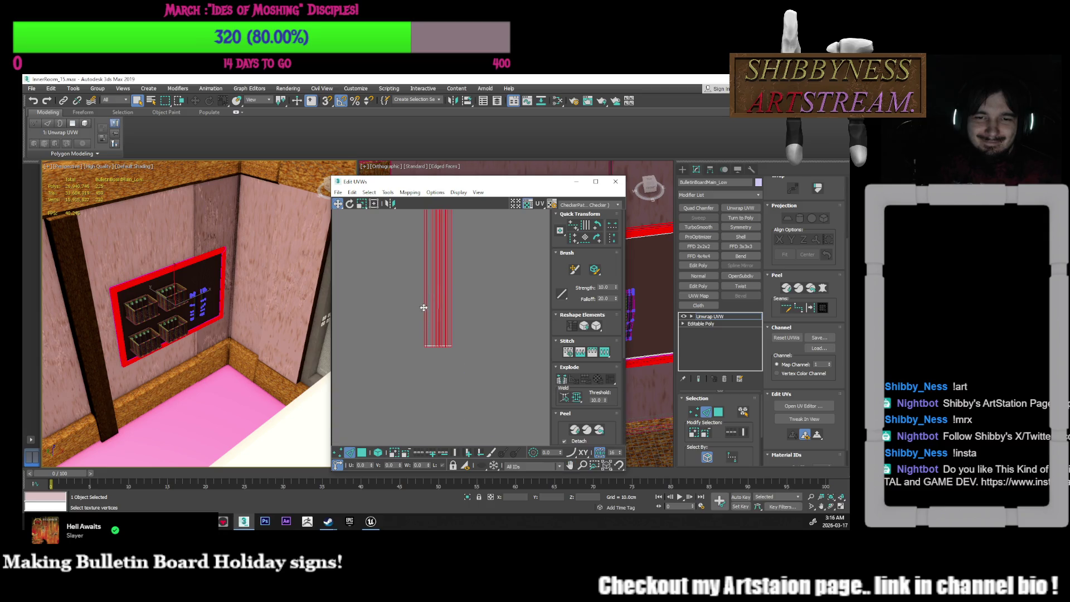
scroll(479, 376, "up", 2)
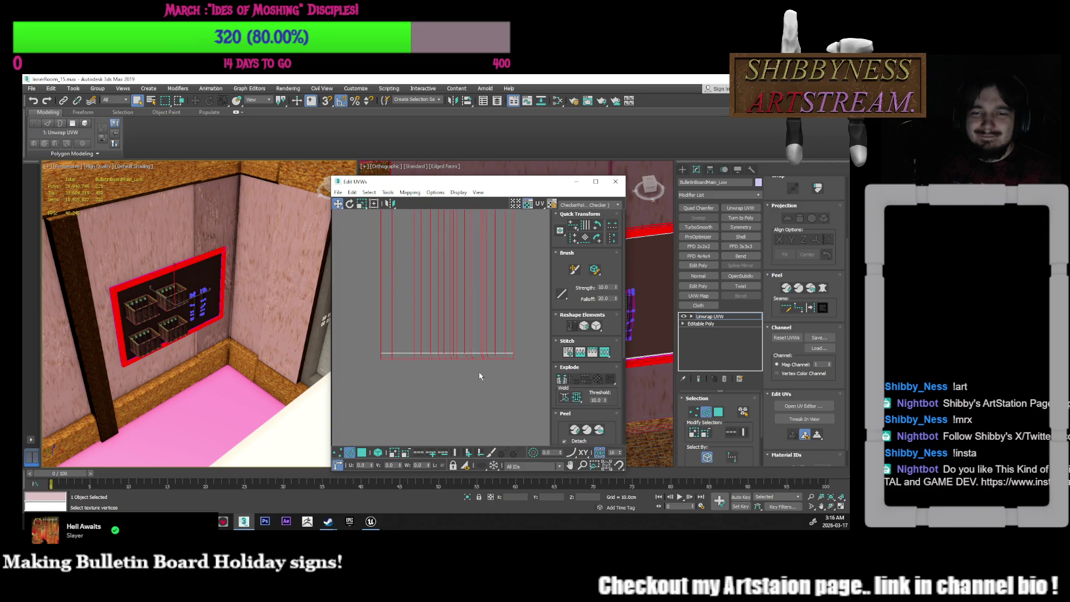
left_click(480, 376)
mouse_move(480, 373)
middle_mouse_down()
mouse_move(490, 351)
mouse_move(471, 375)
middle_mouse_up()
left_click(573, 238)
Switch to Element selection mode and select the whole UV strip
key("ctrl+a")
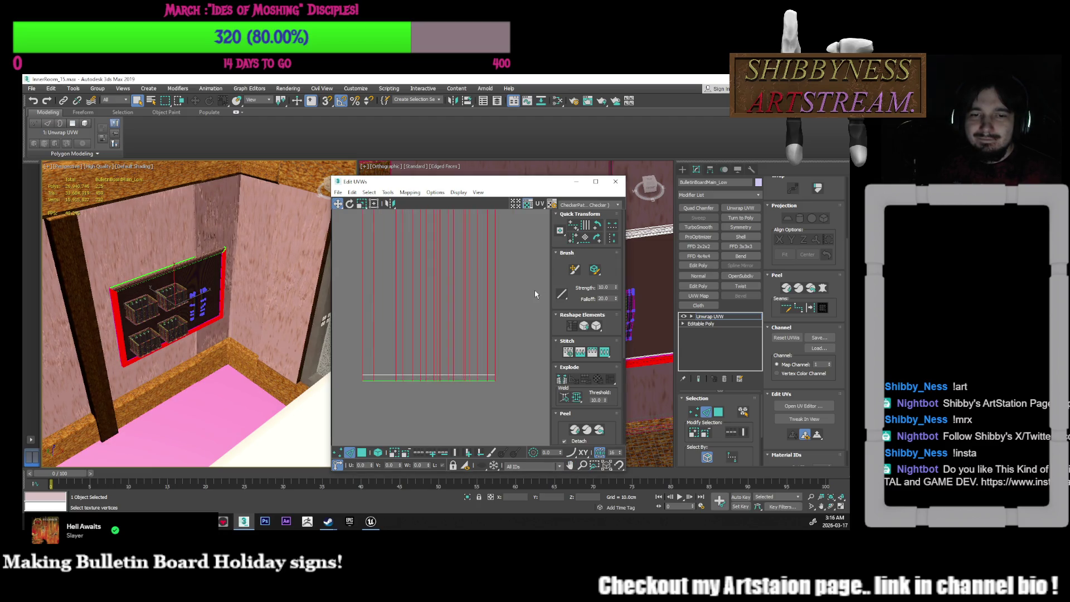
scroll(507, 339, "up", 5)
mouse_move(473, 382)
middle_mouse_down()
mouse_move(470, 306)
mouse_move(440, 346)
middle_mouse_up()
scroll(440, 347, "down", 3)
left_click(362, 451)
left_click(379, 452)
left_click(427, 369)
Rotate the rectangle UV island slightly and move it right toward the strip
scroll(413, 291, "down", 2)
middle_click_drag(411, 292, 425, 375)
scroll(418, 352, "up", 3)
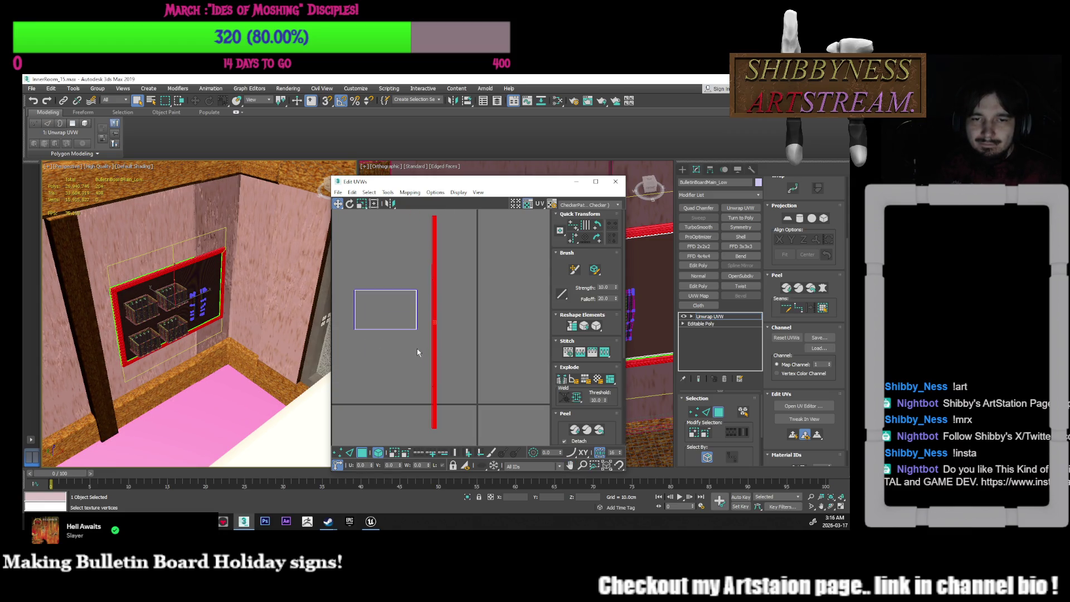
left_click(415, 319)
left_click_drag(407, 321, 366, 297)
left_click(350, 207)
left_click(338, 204)
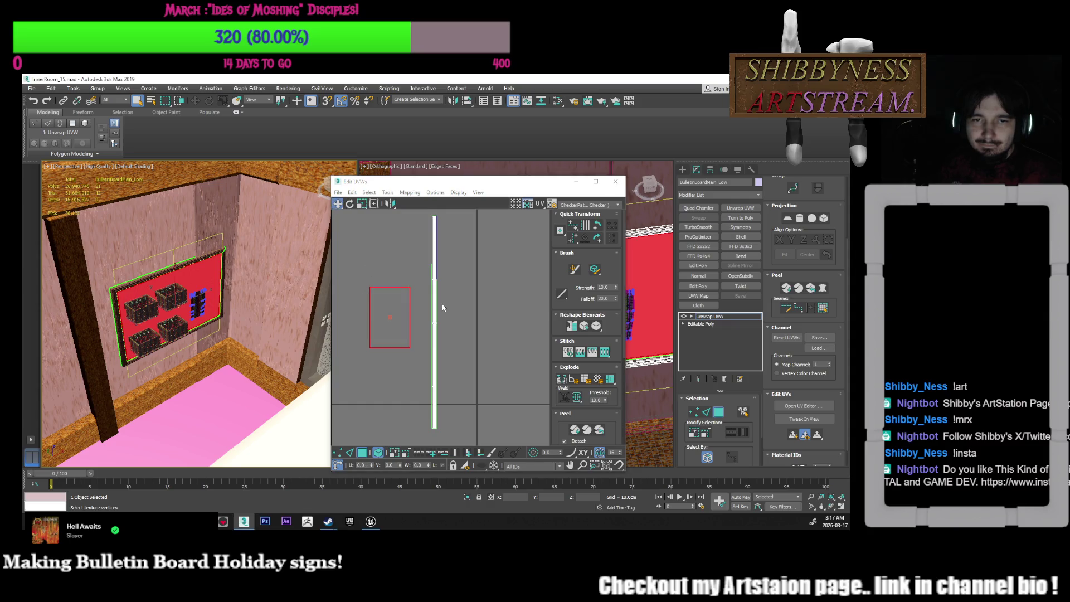
left_click(434, 304)
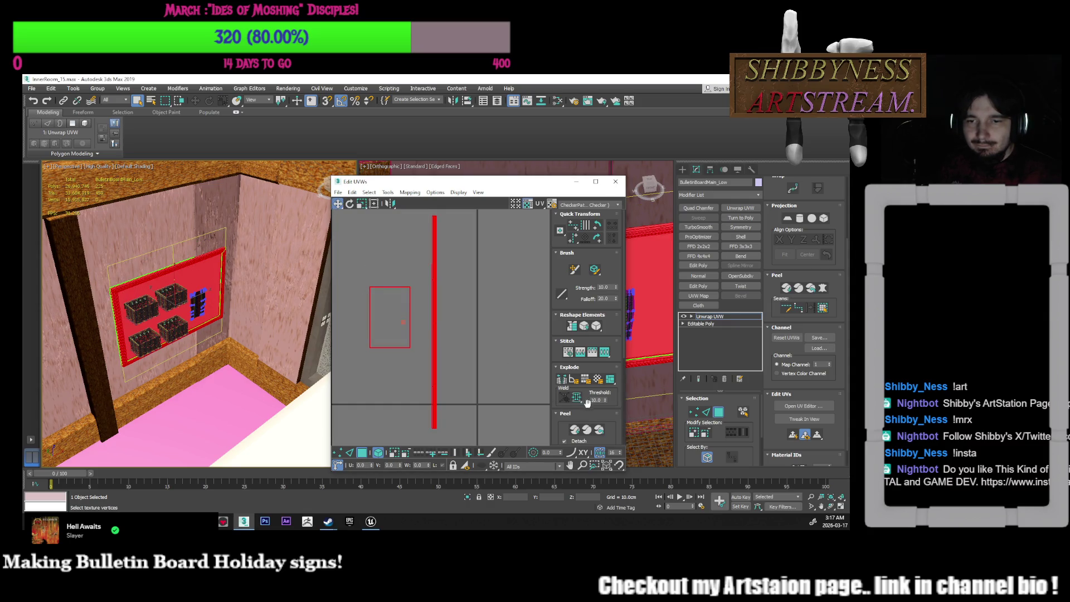
left_click_drag(585, 403, 598, 237)
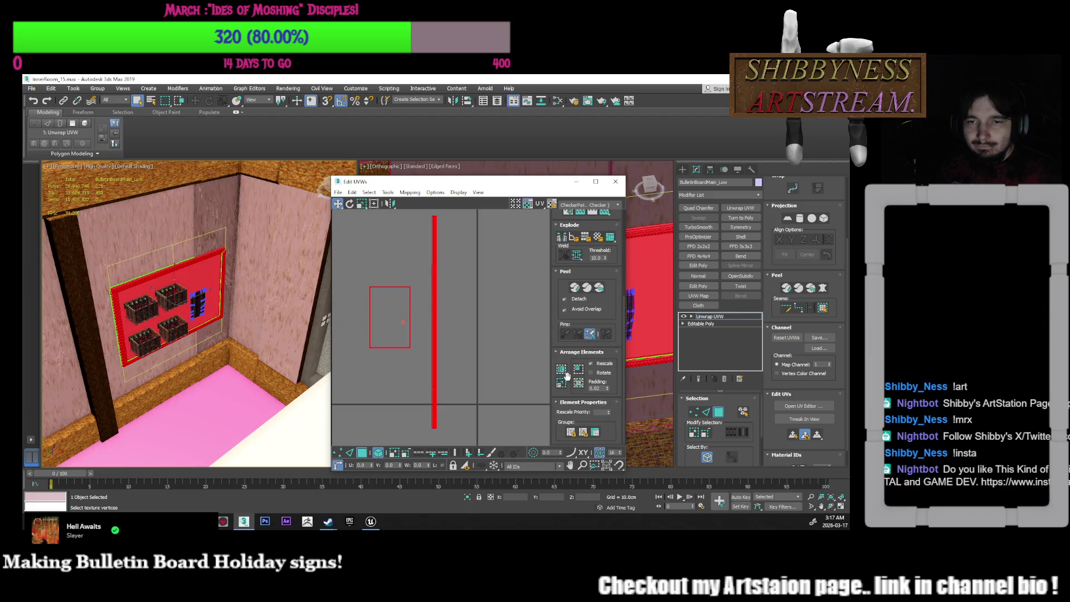
left_click(390, 316)
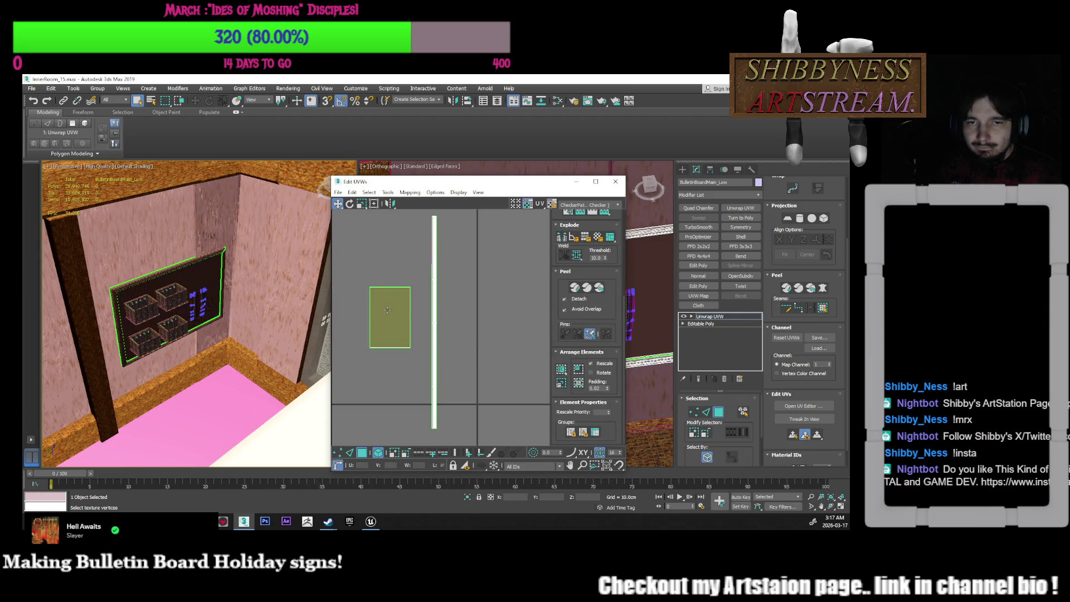
left_click_drag(389, 315, 408, 316)
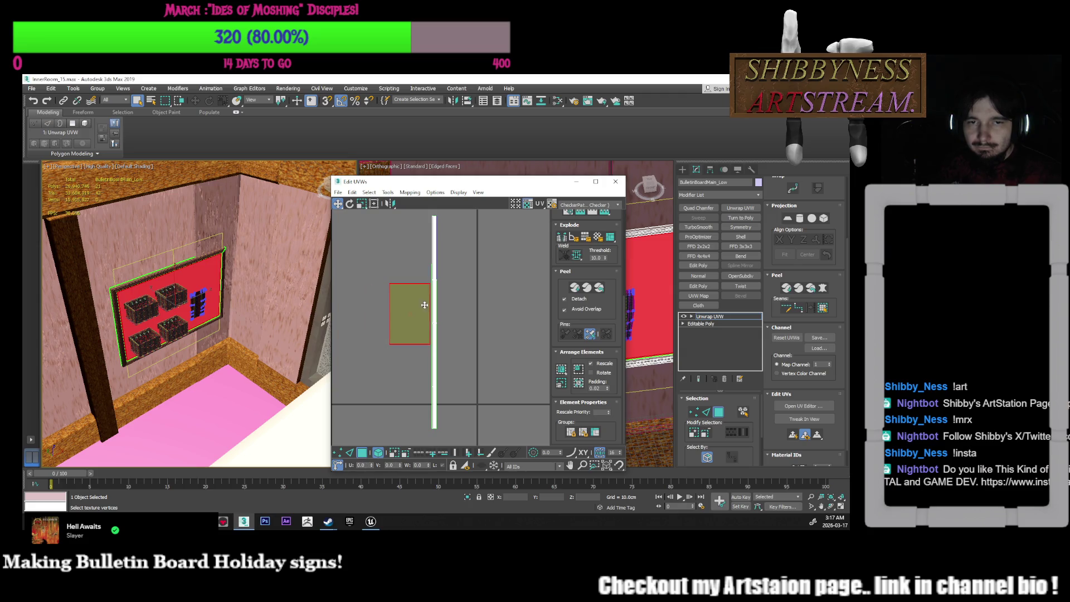
left_click(461, 282)
Break the strip's upper section off as a separate piece via the quad menu
middle_click_drag(460, 287, 470, 303)
scroll(448, 296, "up", 5)
scroll(446, 345, "down", 2)
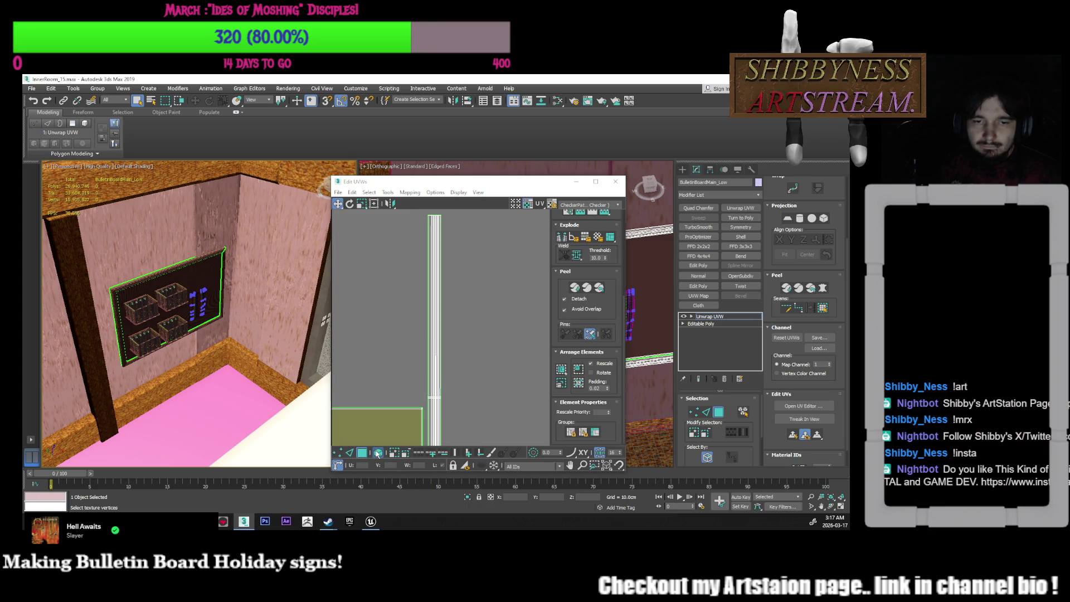
mouse_move(454, 216)
left_mouse_down()
mouse_move(412, 384)
mouse_move(441, 391)
left_mouse_up()
scroll(454, 301, "down", 4)
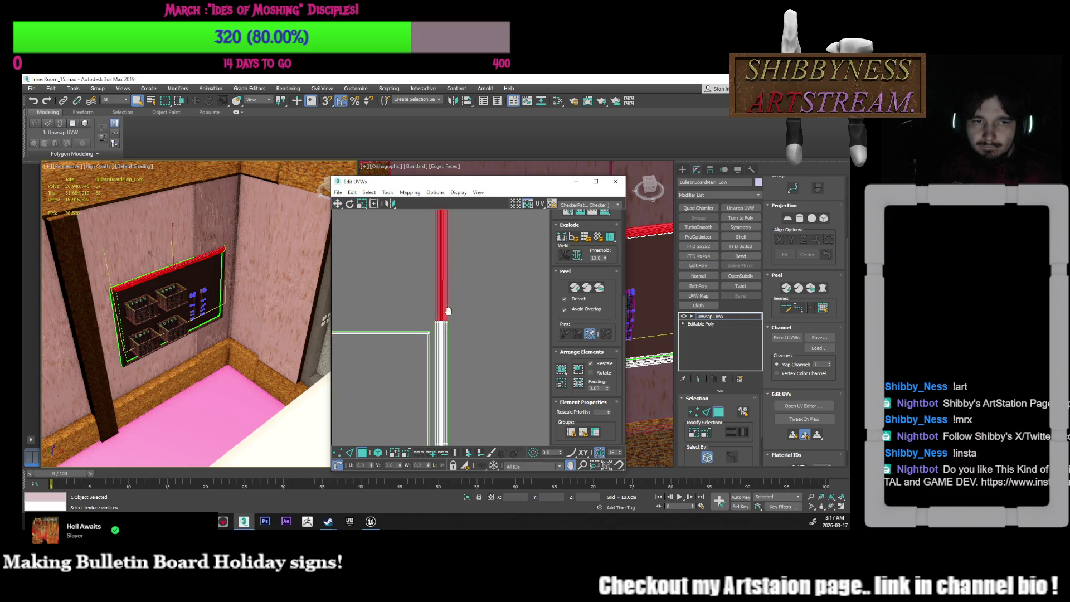
scroll(456, 281, "up", 1)
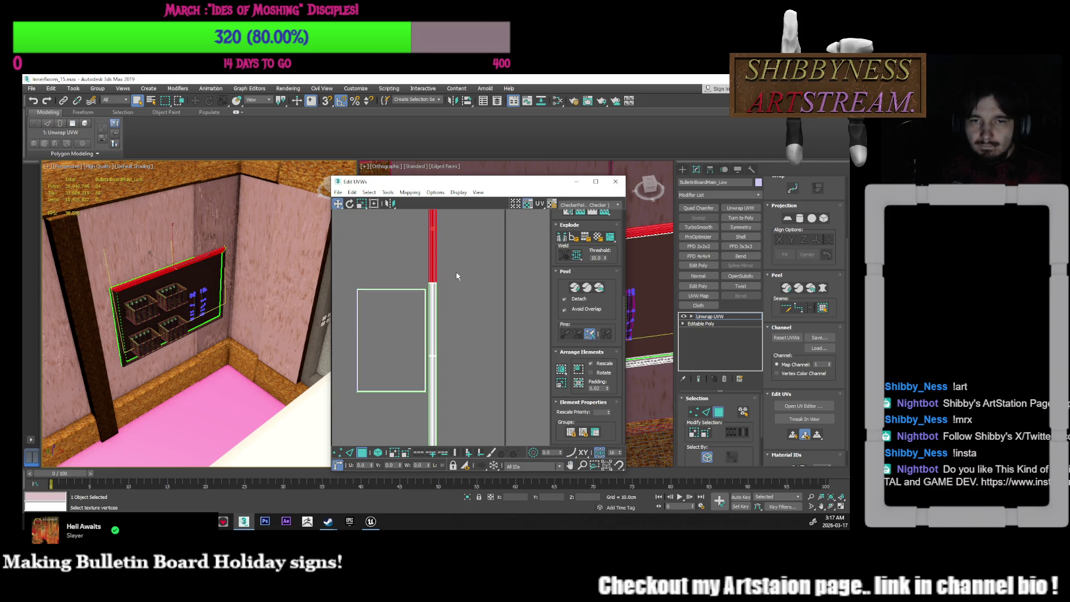
scroll(450, 300, "down", 4)
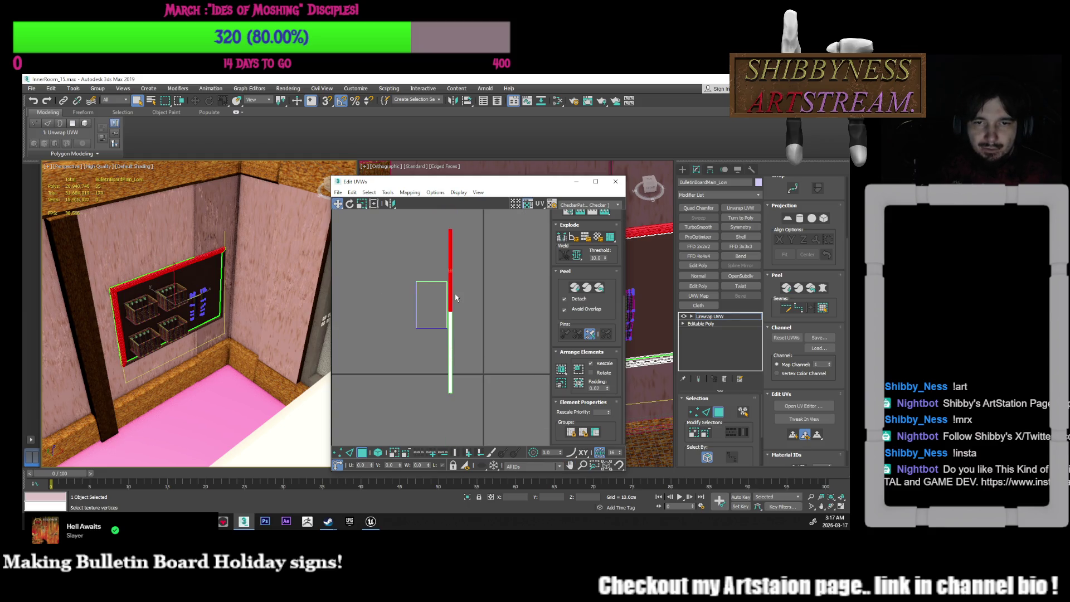
right_click(455, 293)
left_click(423, 315)
Place one strip left of the rectangle island and raise the other on its right
left_click_drag(450, 295, 412, 340)
left_click(366, 433)
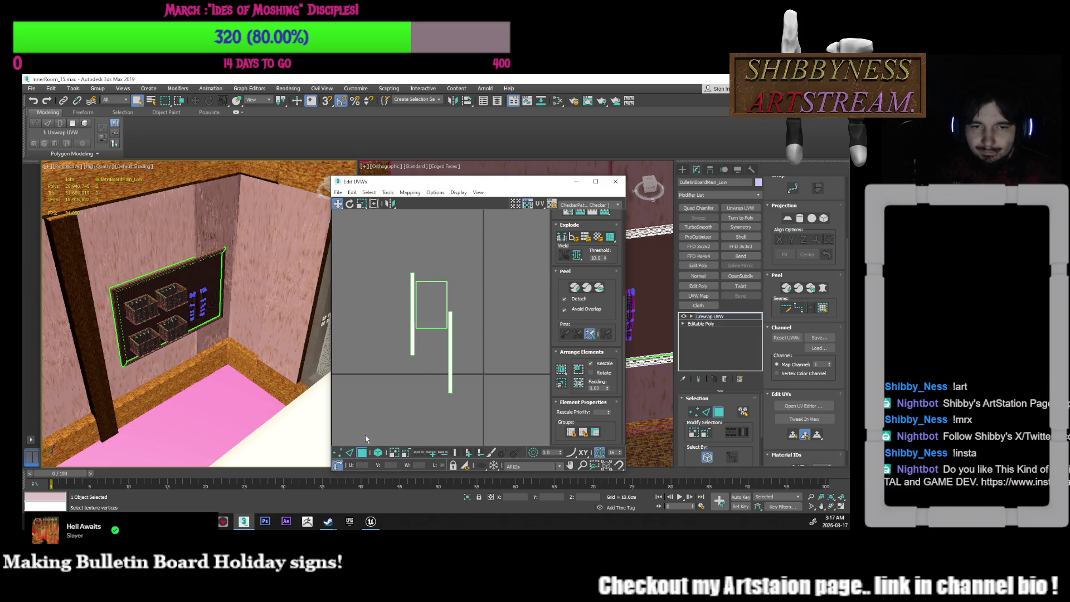
left_click(449, 383)
left_click_drag(449, 384, 448, 345)
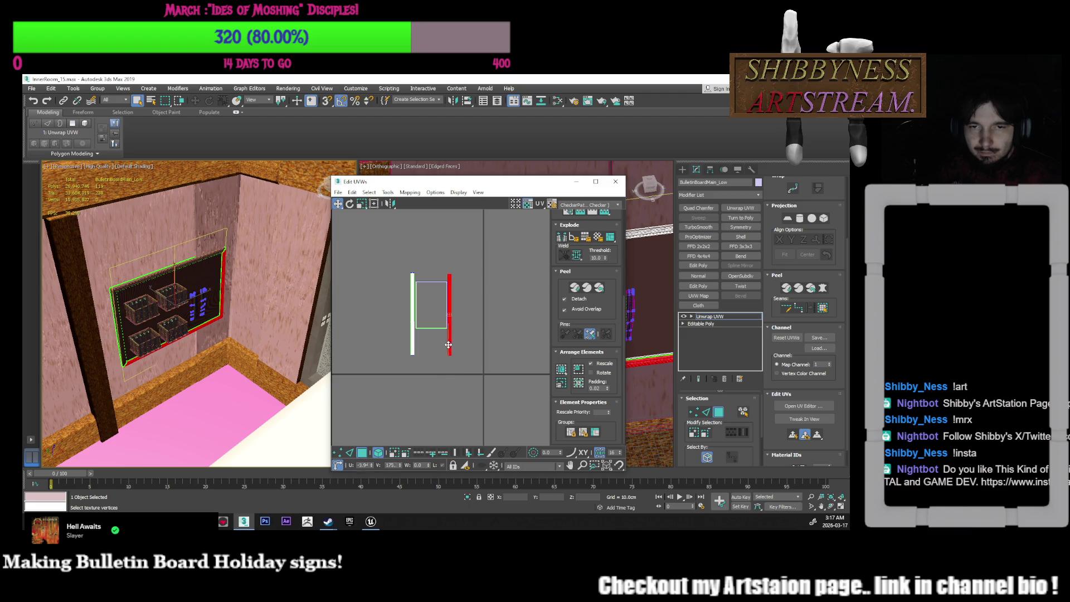
left_click(470, 306)
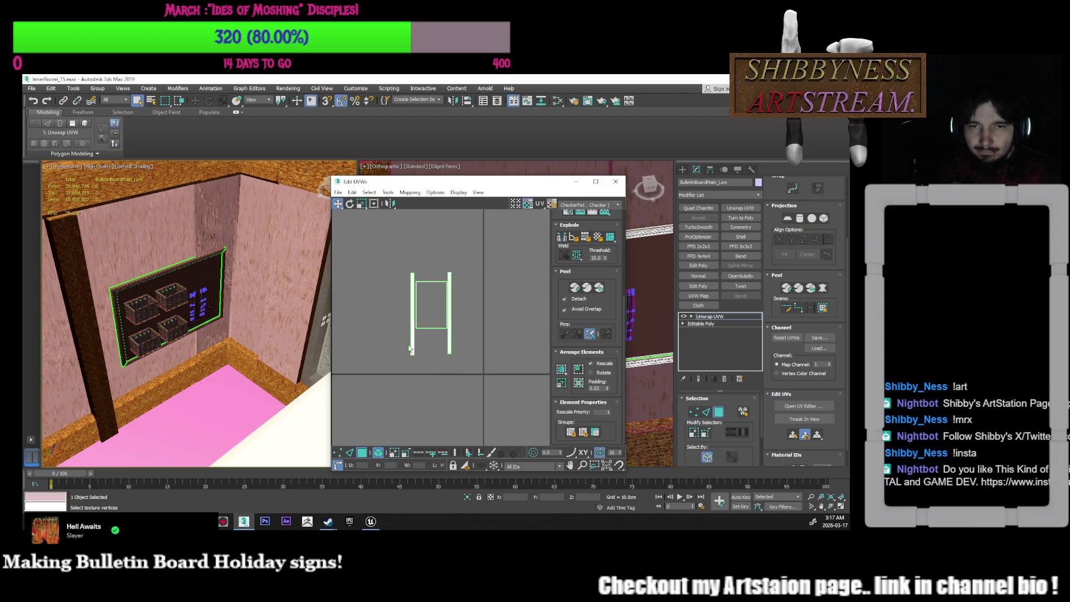
Line up the left and right strips, then select all of the board's UVs
key("ctrl+a")
scroll(452, 313, "up", 3)
left_click(454, 314)
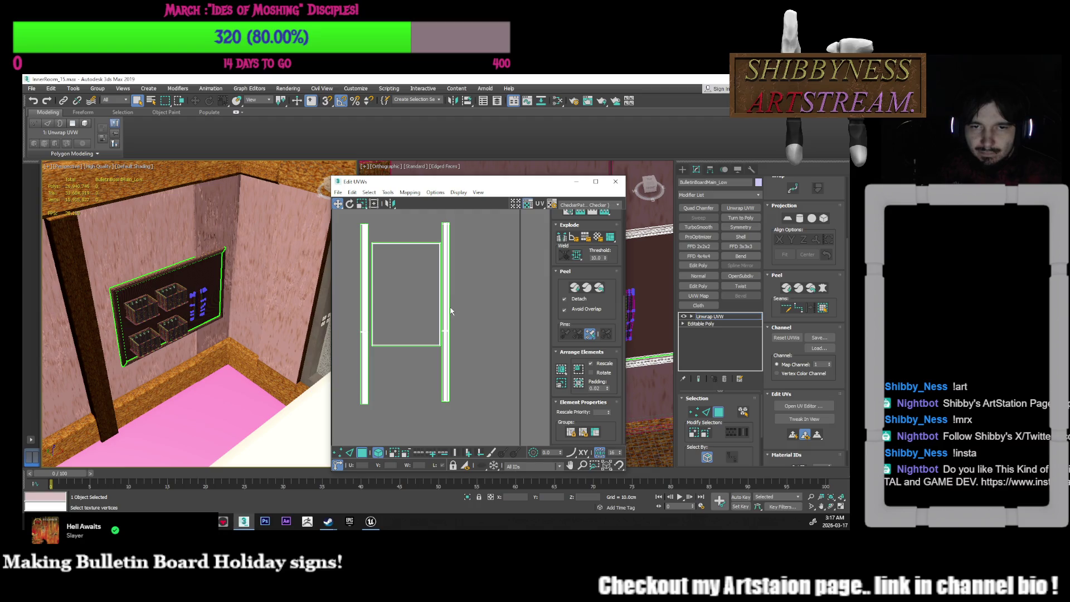
left_click(449, 305)
left_click_drag(449, 306, 450, 304)
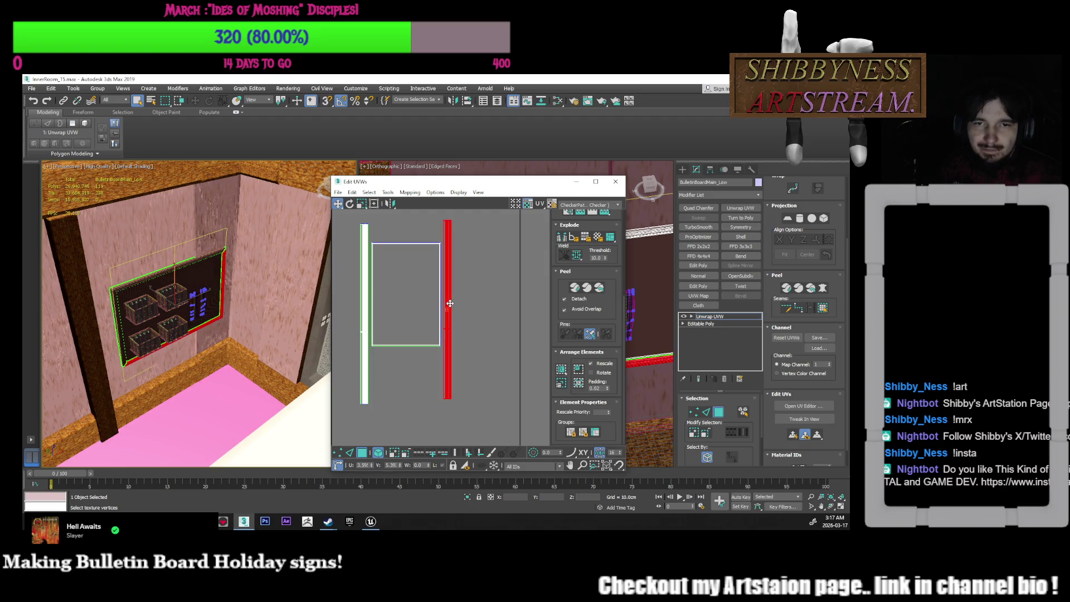
left_click(363, 299)
left_click_drag(362, 298, 360, 290)
left_click(350, 244)
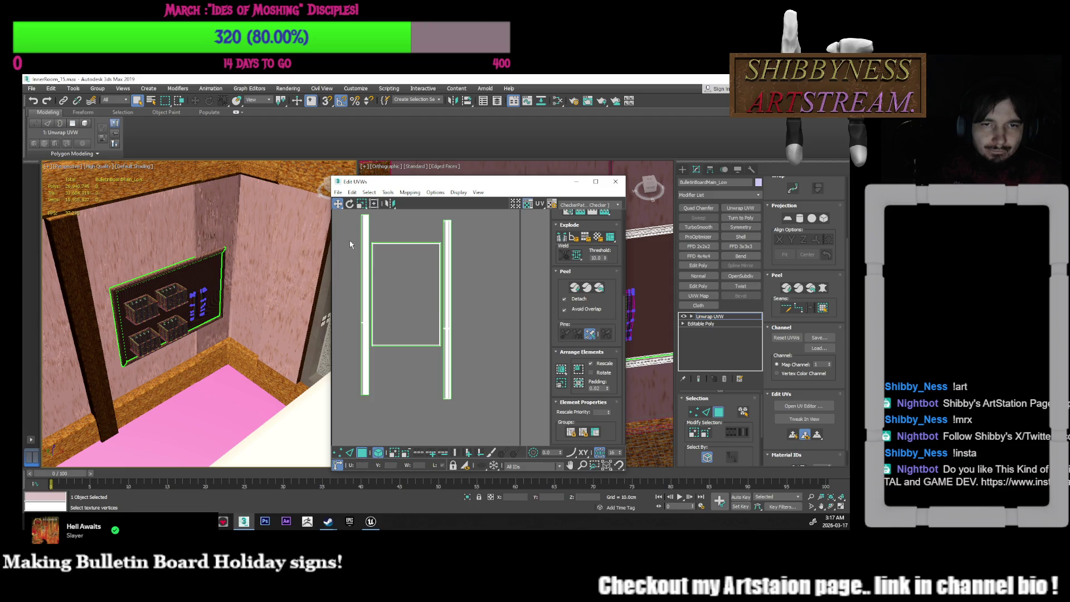
key("ctrl+a")
scroll(423, 329, "up", 3)
mouse_move(424, 329)
middle_mouse_down()
mouse_move(390, 304)
mouse_move(449, 318)
mouse_move(430, 291)
middle_mouse_up()
Try shrinking the UVs with the Scale tool, then undo it
scroll(389, 300, "up", 2)
scroll(389, 300, "down", 2)
scroll(369, 215, "up", 3)
left_click(363, 204)
left_click_drag(429, 291, 448, 359)
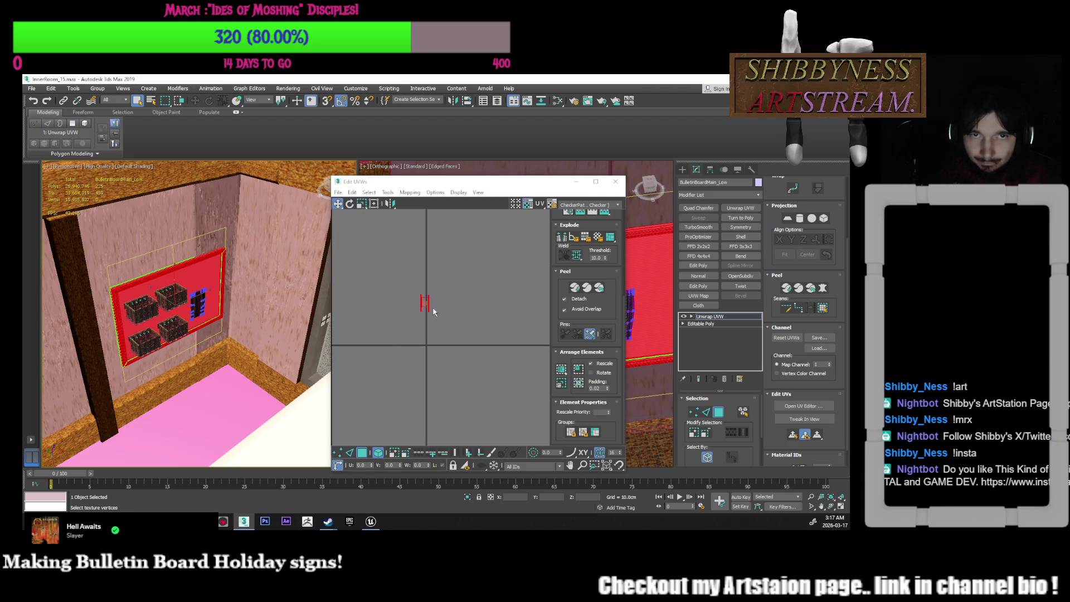
key("ctrl+z")
key("ctrl+z")
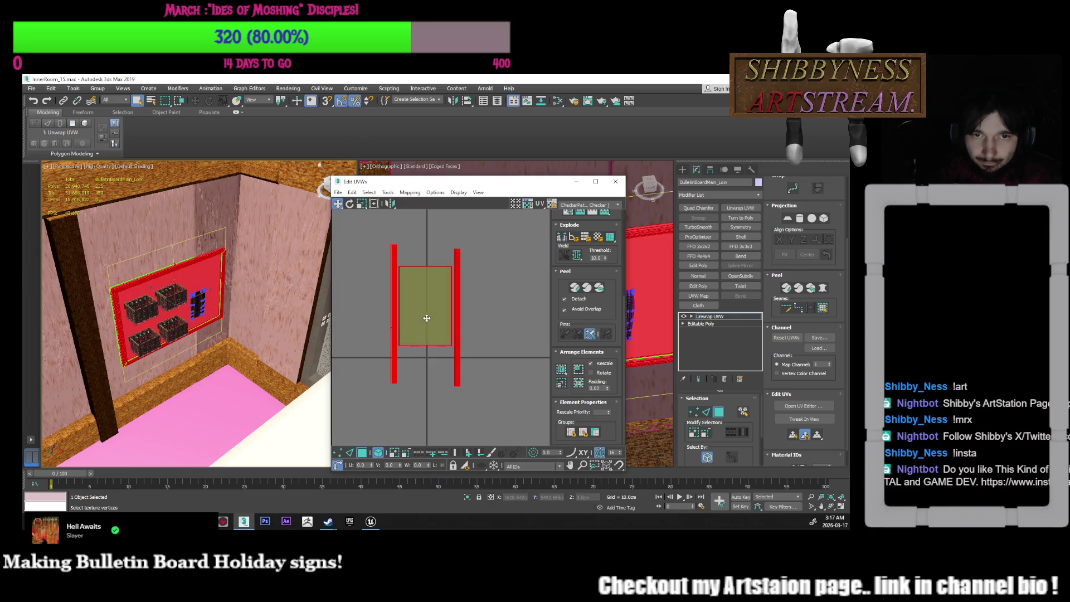
key("ctrl+z")
Uniformly scale the layout into a small H cluster and move it down
left_click_drag(361, 206, 362, 206)
left_click(421, 310)
left_click_drag(421, 310, 421, 346)
middle_click_drag(421, 346, 417, 305)
left_click(339, 205)
left_click_drag(425, 279, 423, 335)
scroll(425, 329, "up", 5)
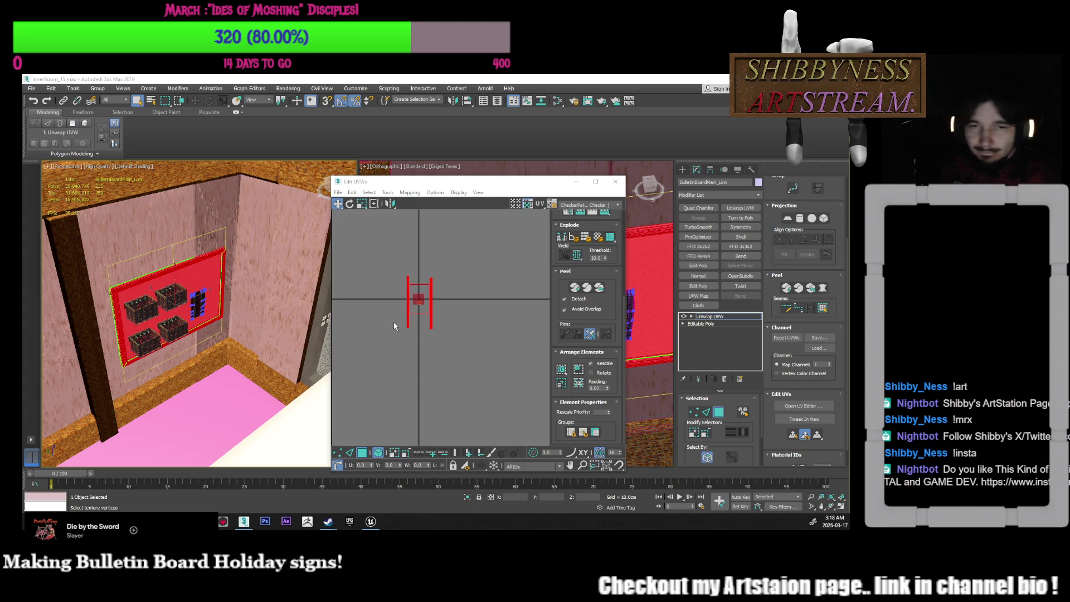
Scale the UV shells to half size near the grid centre and reposition the editor window
scroll(420, 357, "up", 5)
middle_click_drag(494, 334, 465, 335)
scroll(431, 317, "up", 3)
scroll(431, 317, "down", 3)
scroll(466, 334, "up", 5)
middle_click_drag(453, 328, 462, 326)
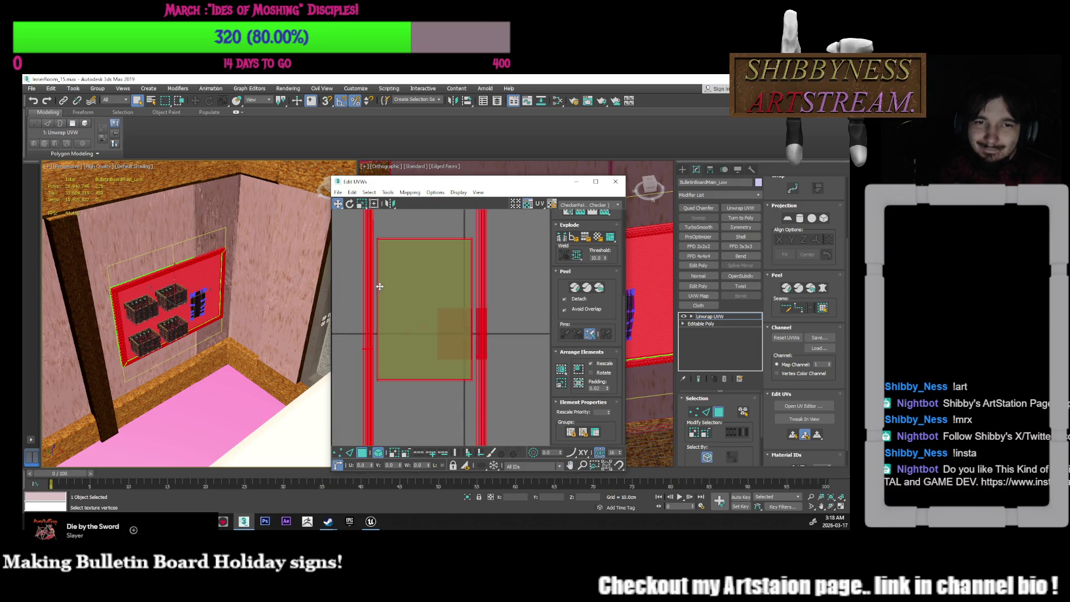
scroll(426, 320, "down", 3)
scroll(477, 440, "down", 1)
mouse_move(401, 318)
left_mouse_down()
mouse_move(441, 355)
mouse_move(461, 313)
left_mouse_up()
left_click(338, 205)
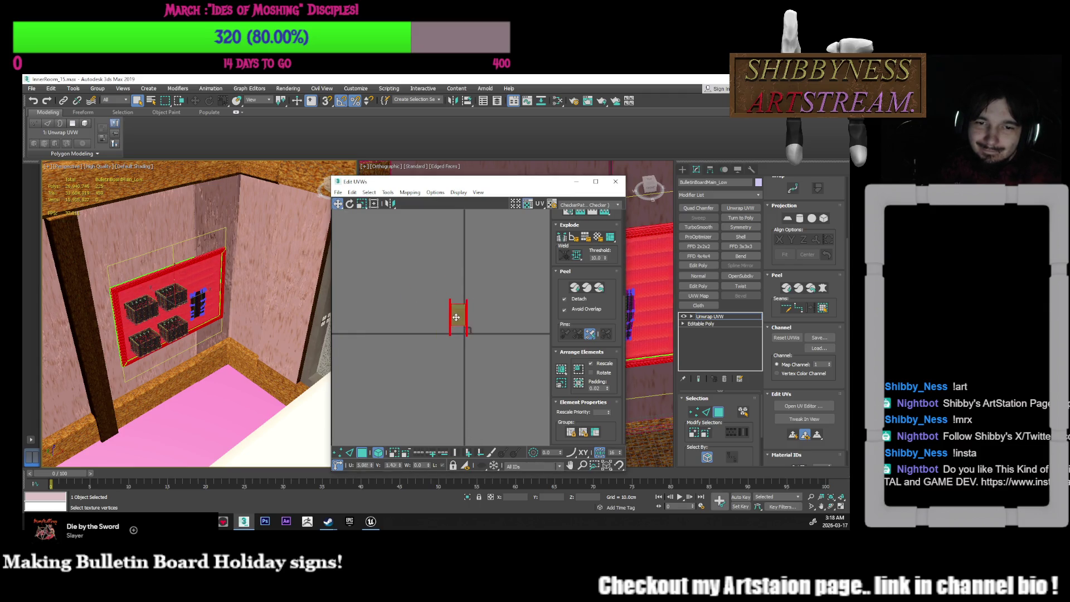
left_click_drag(489, 182, 324, 144)
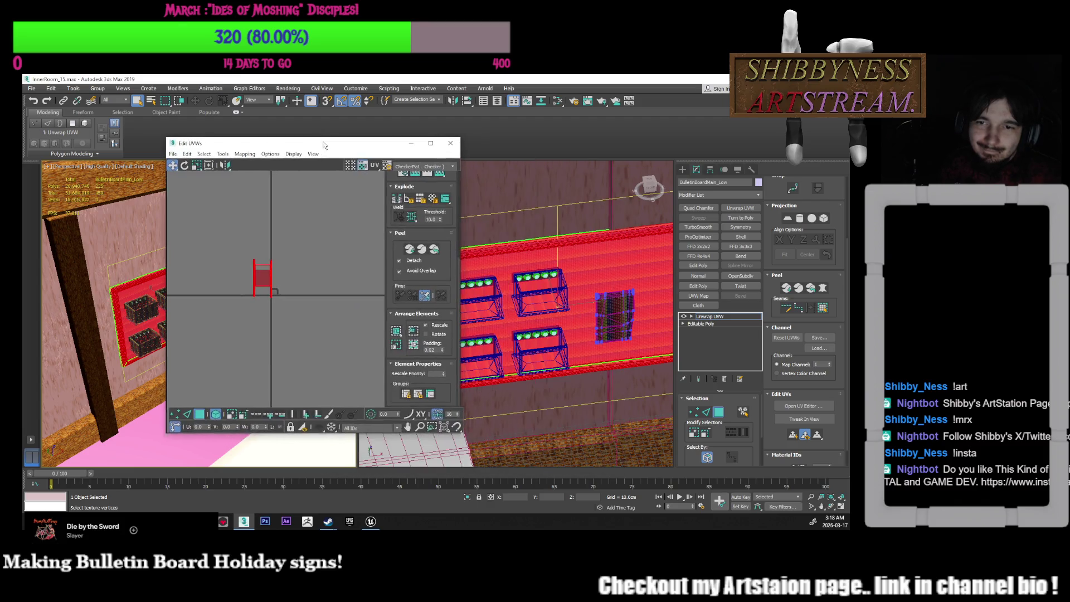
Scale the board's UV shell down to 50% and nudge it into the upper-left of UV space
scroll(618, 282, "up", 5)
middle_click_drag(619, 282, 622, 273)
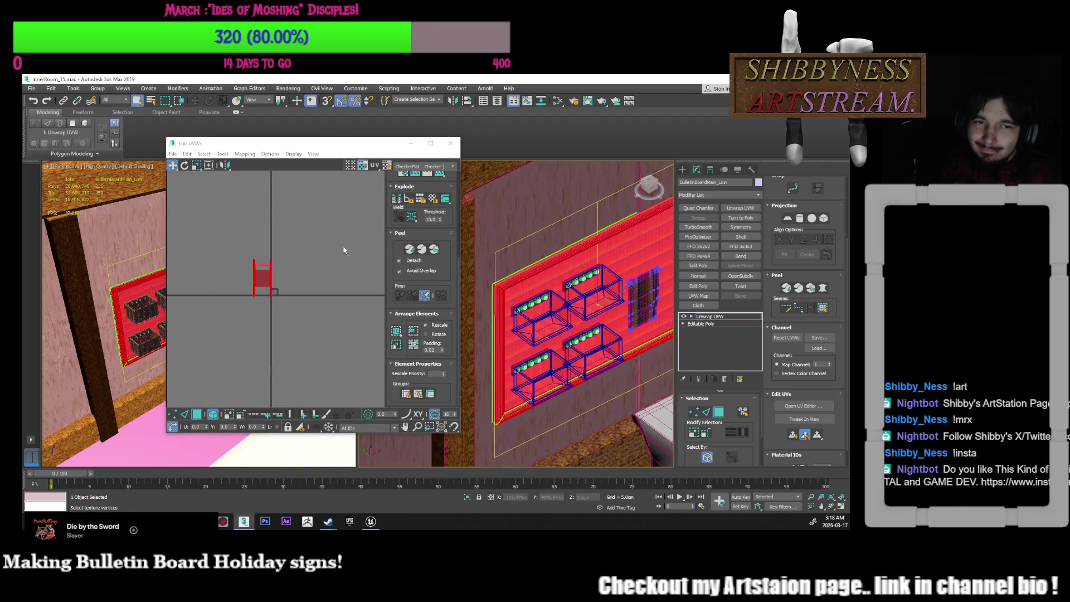
scroll(290, 273, "up", 5)
middle_click_drag(352, 281, 297, 292)
key("r")
left_click_drag(294, 266, 294, 305)
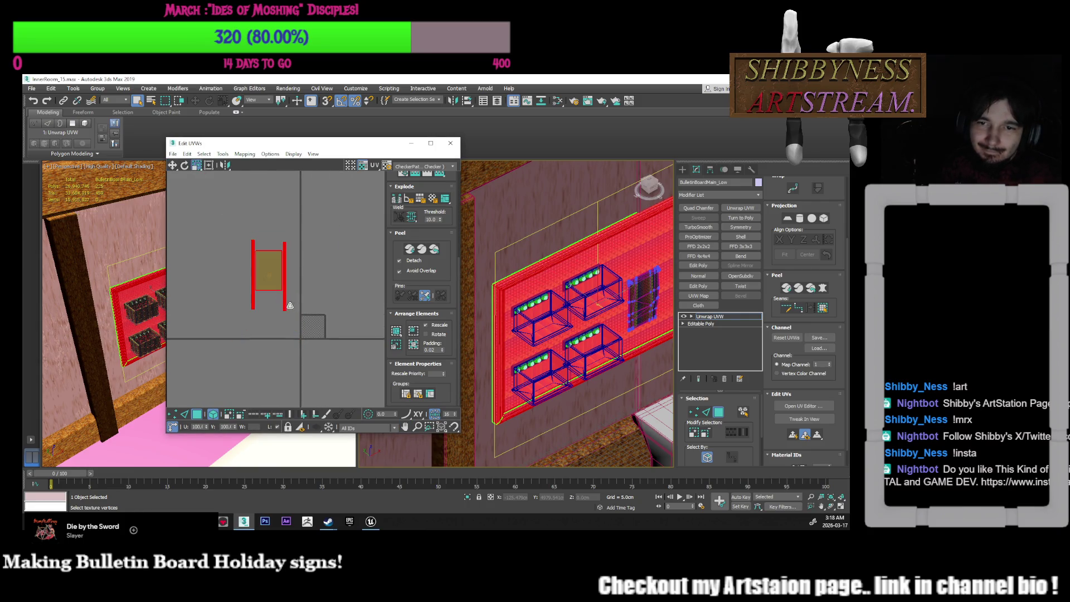
key("w")
left_click_drag(265, 257, 266, 259)
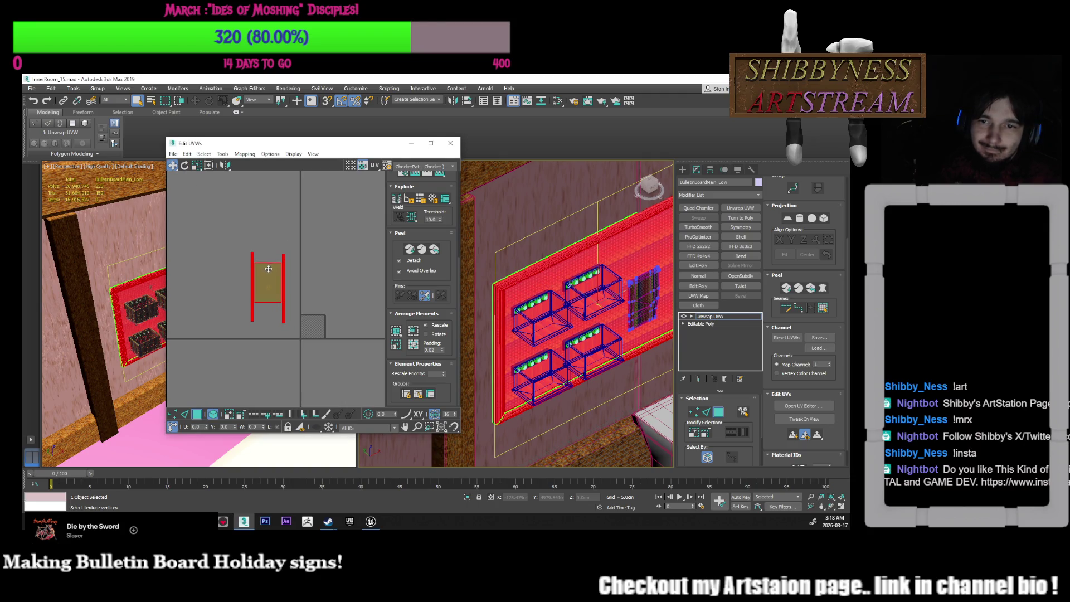
Deselect the UV shell, close the Edit UVWs window and bring up the modifier stack menu
scroll(313, 279, "up", 3)
left_click(311, 274)
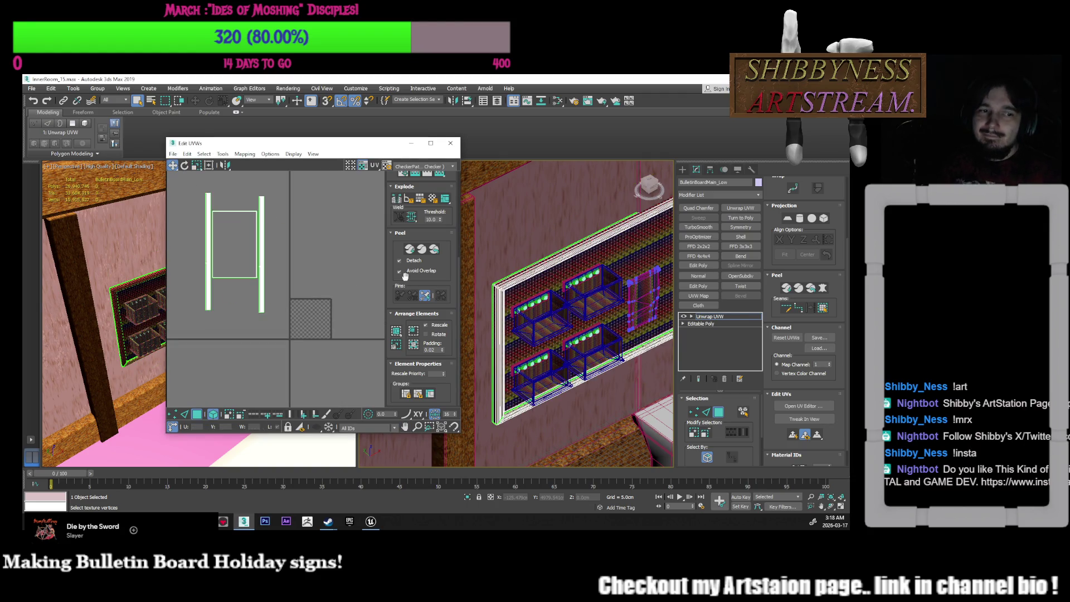
scroll(642, 285, "up", 10)
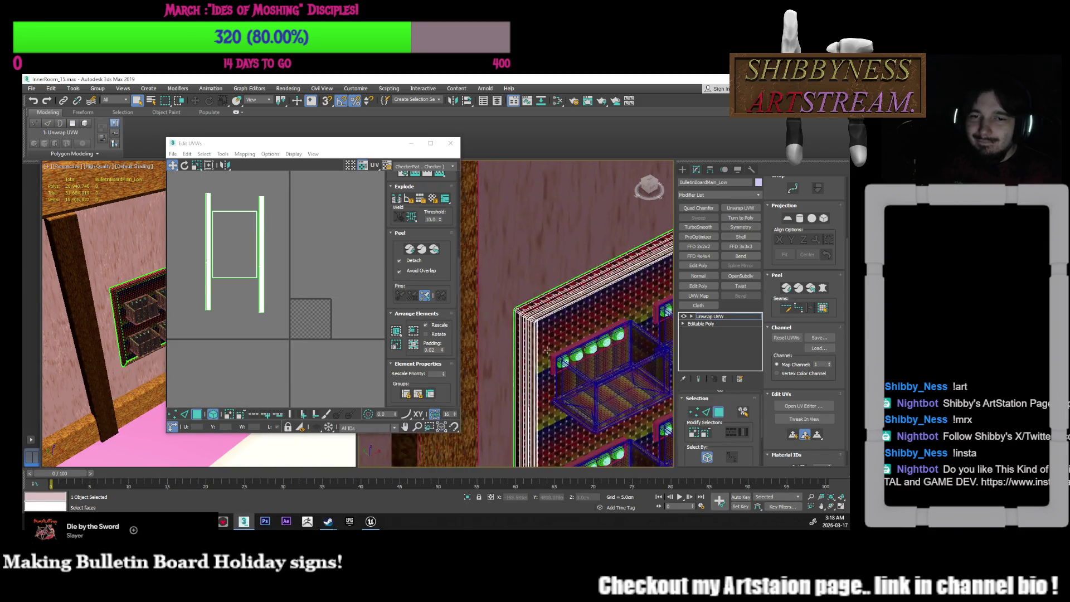
scroll(509, 315, "down", 8)
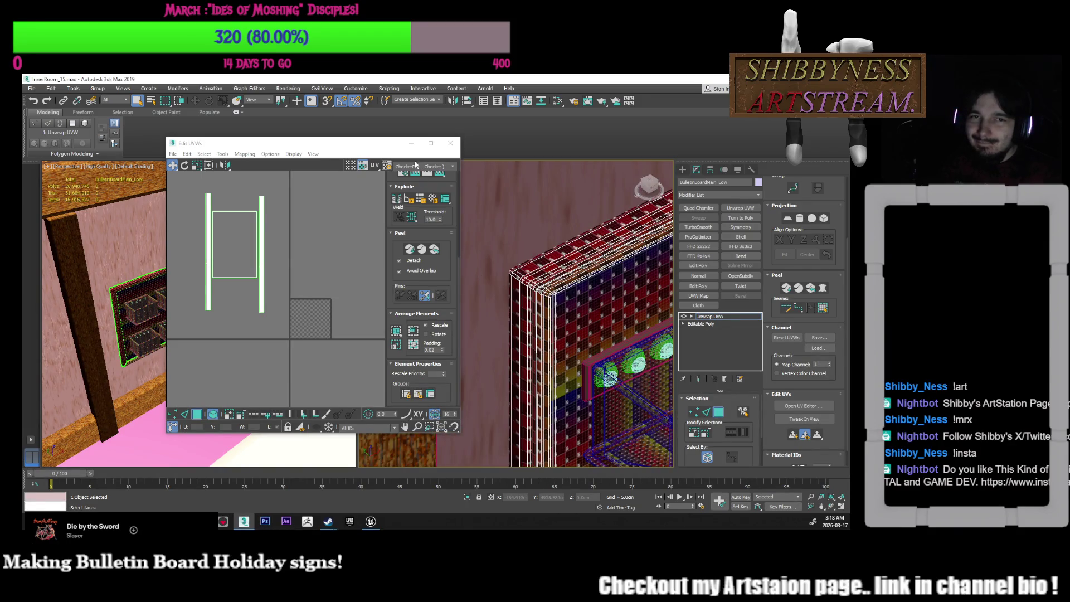
left_click(451, 145)
right_click(731, 347)
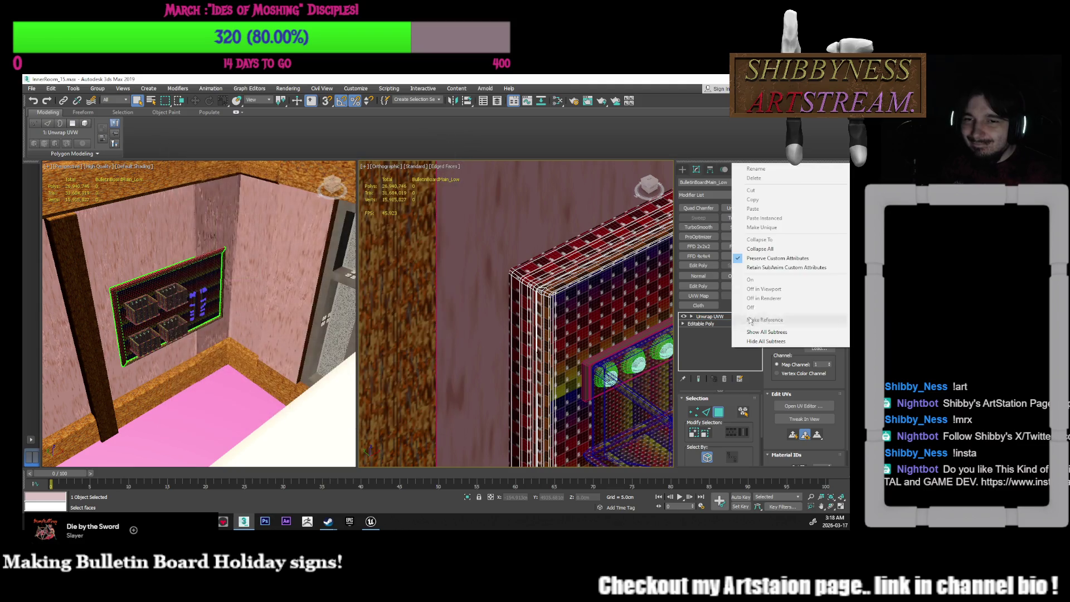
Collapse the bulletin board's whole modifier stack into Editable Poly
left_click(768, 251)
left_click(482, 322)
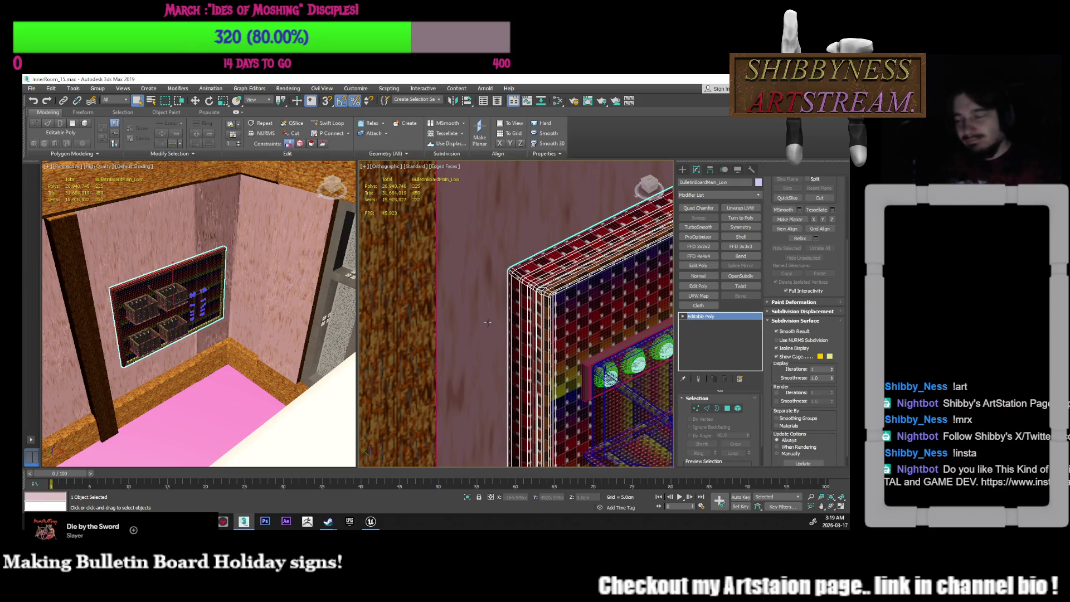
middle_click_drag(526, 343, 486, 319, "alt")
Select shelf box Box084 and apply an Unwrap UVW modifier to it
scroll(486, 318, "up", 4)
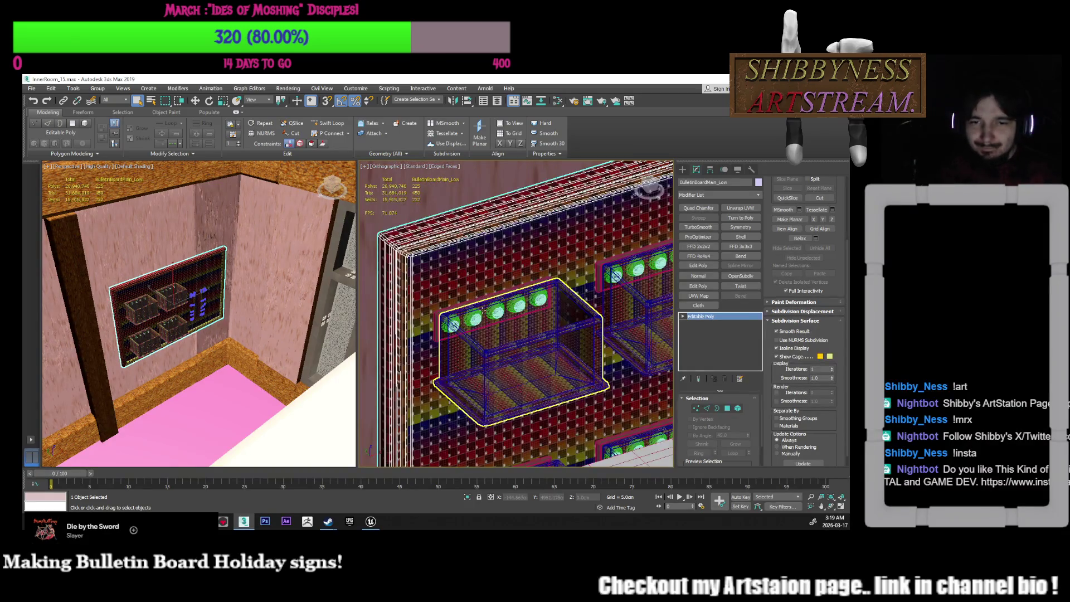
left_click(479, 342)
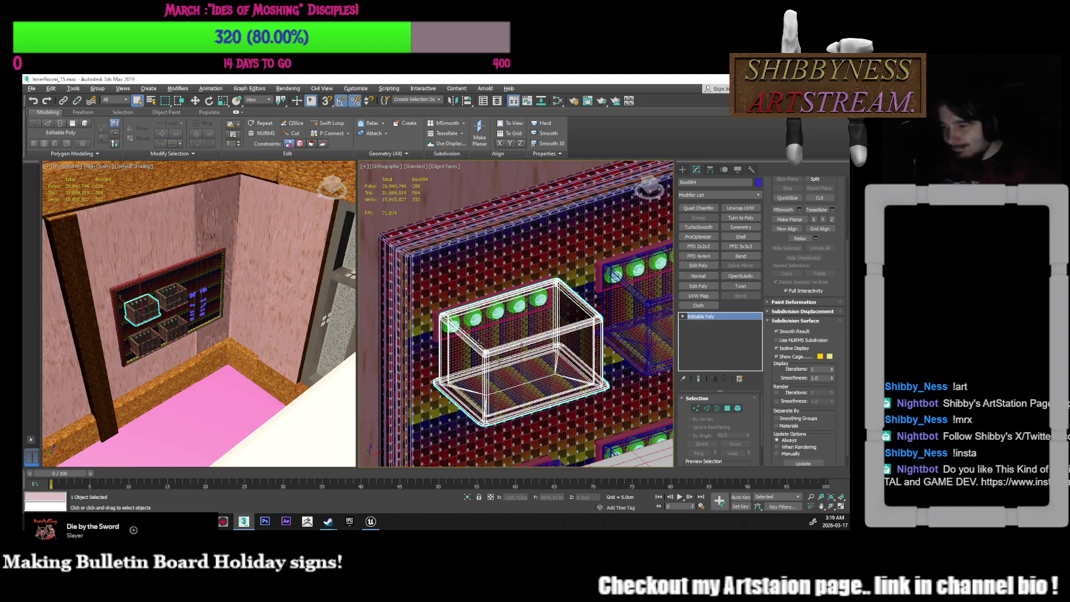
scroll(462, 342, "up", 8)
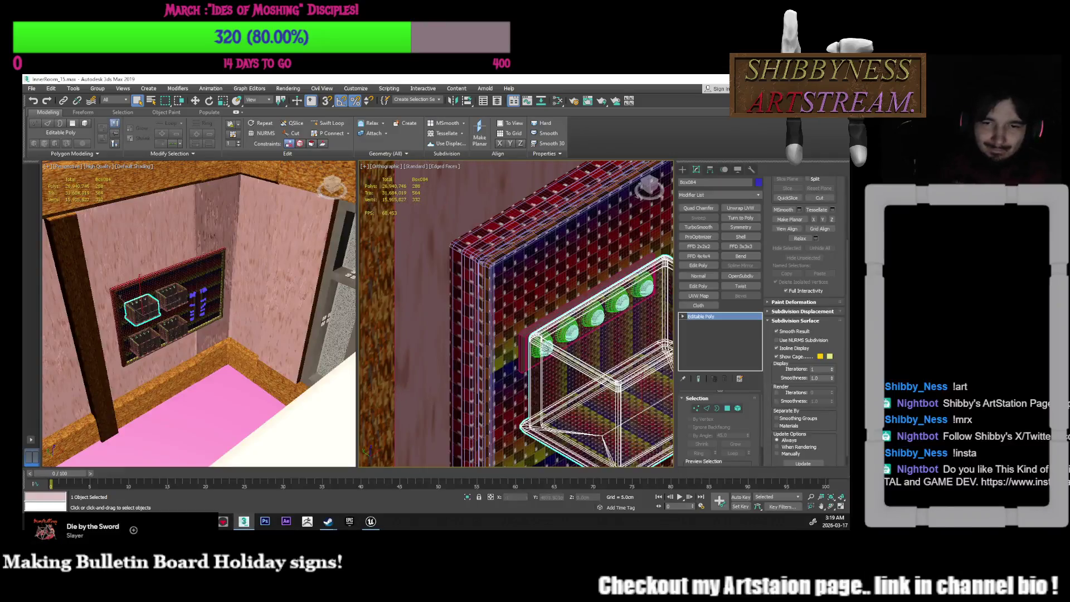
key("u")
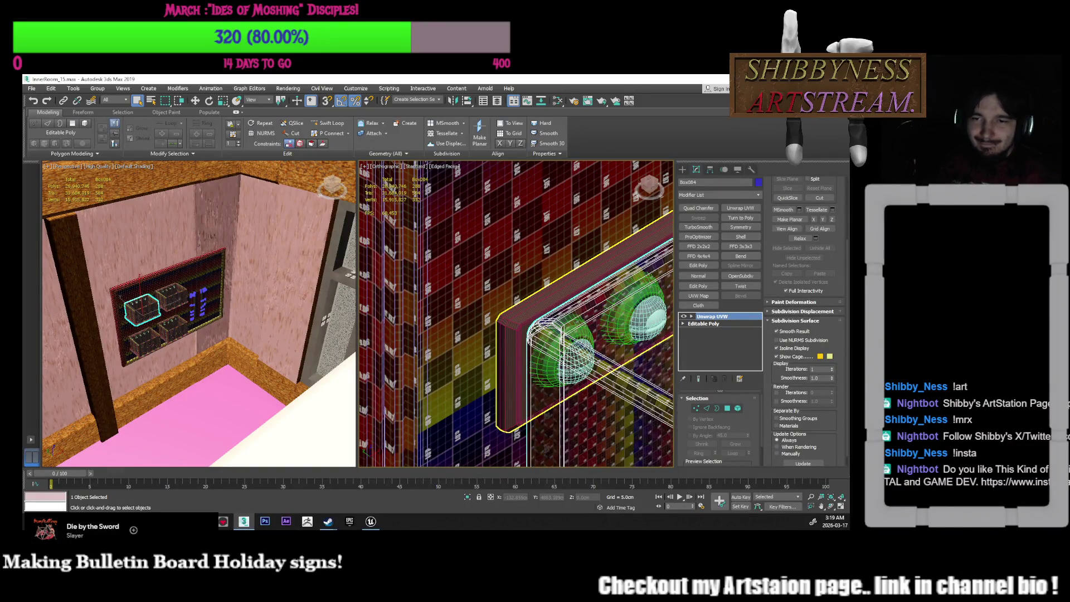
Select and frame bulb light strip Box093, after checking the board and Box084
left_click(557, 334)
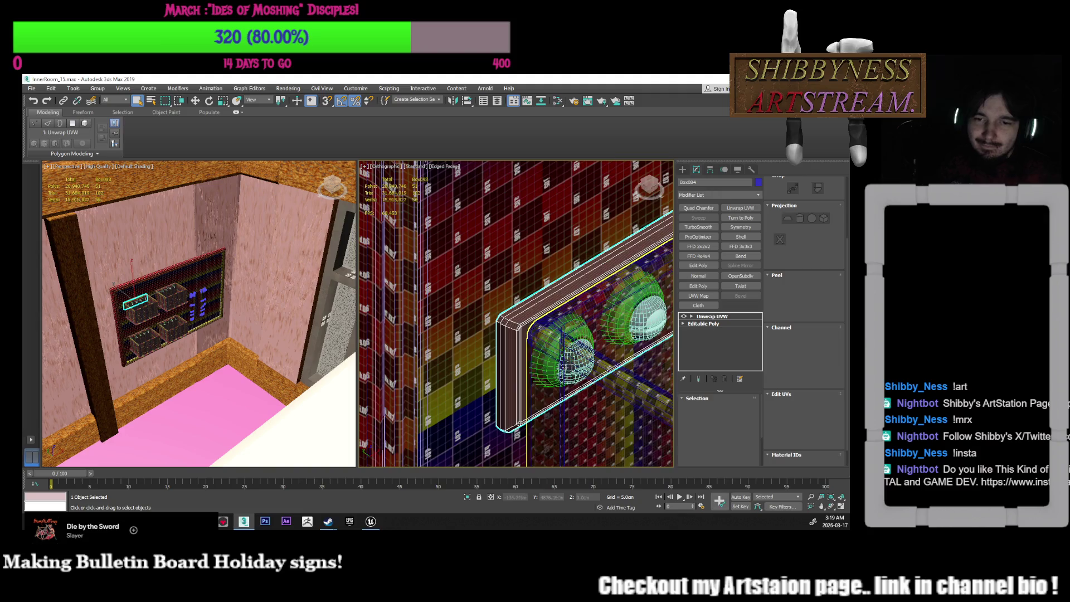
key("z")
middle_click_drag(539, 382, 483, 385)
scroll(484, 386, "down", 3)
key("ctrl+z")
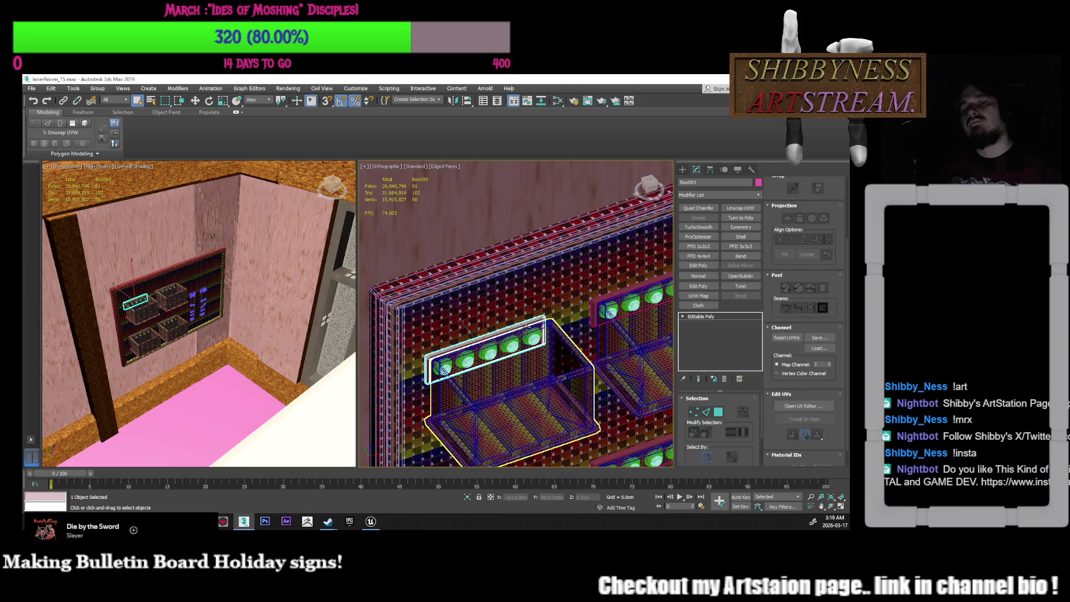
left_click(526, 328)
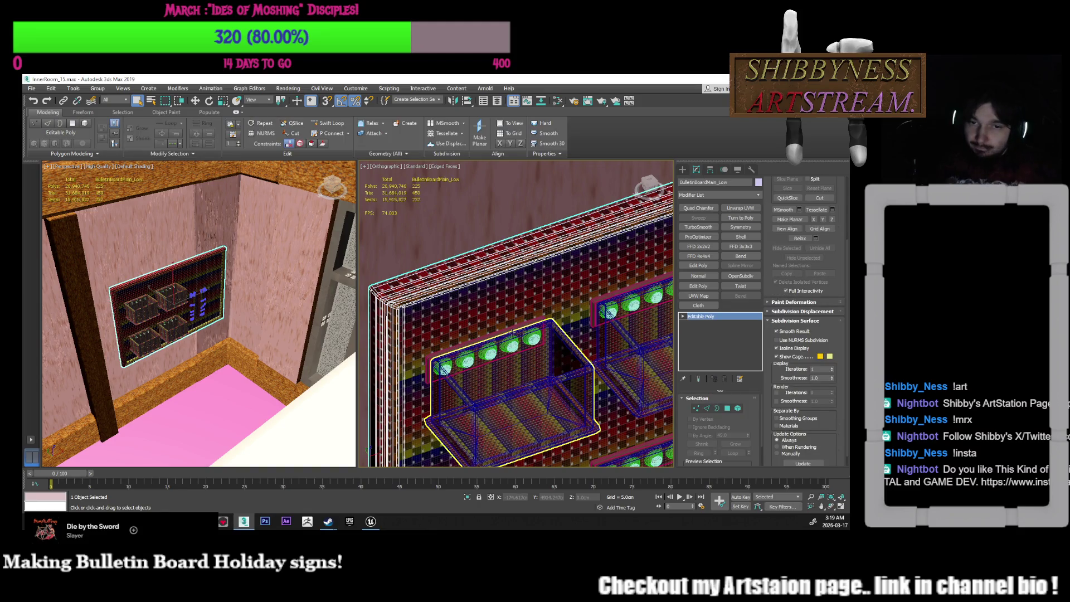
left_click(512, 333)
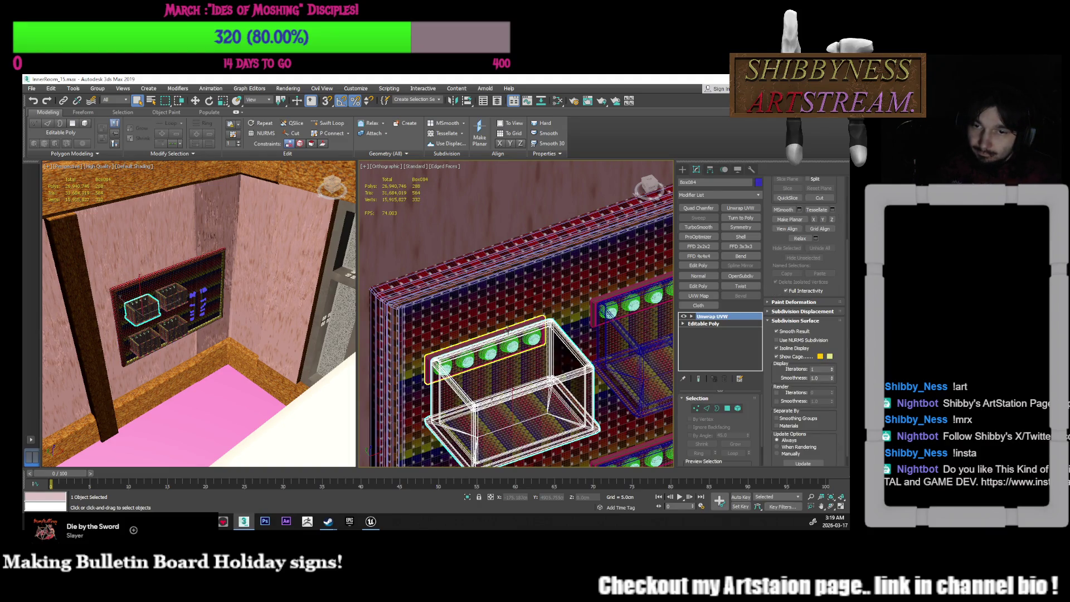
left_click(508, 330)
Pan and orbit across the shelves to inspect Box093's bulbs, then bring up its stack menu
middle_click_drag(563, 334, 501, 340)
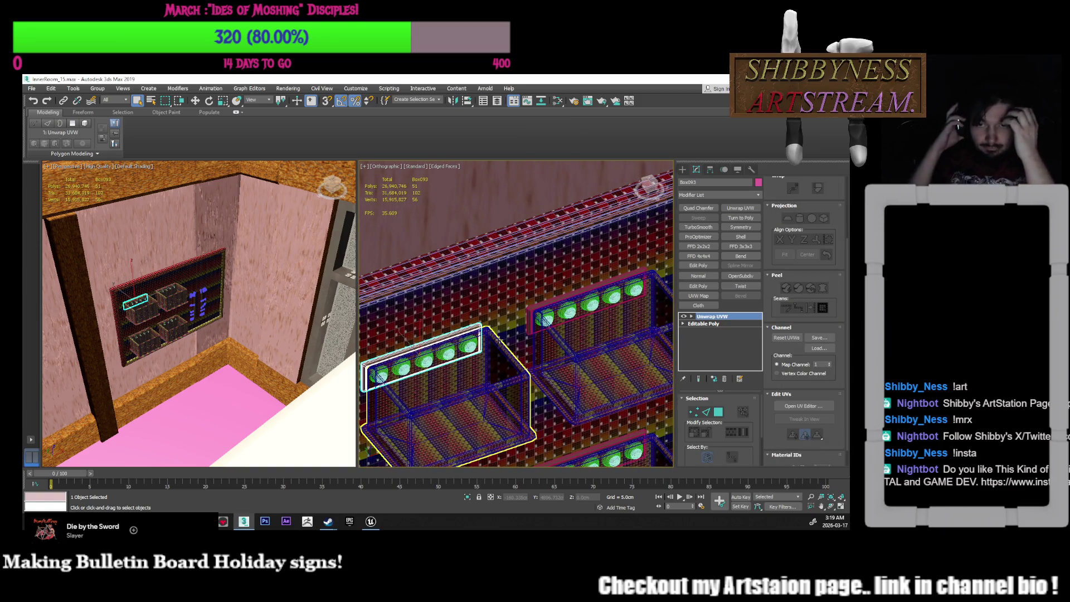
mouse_move(501, 340)
middle_mouse_down()
mouse_move(494, 295)
mouse_move(516, 300)
middle_mouse_up()
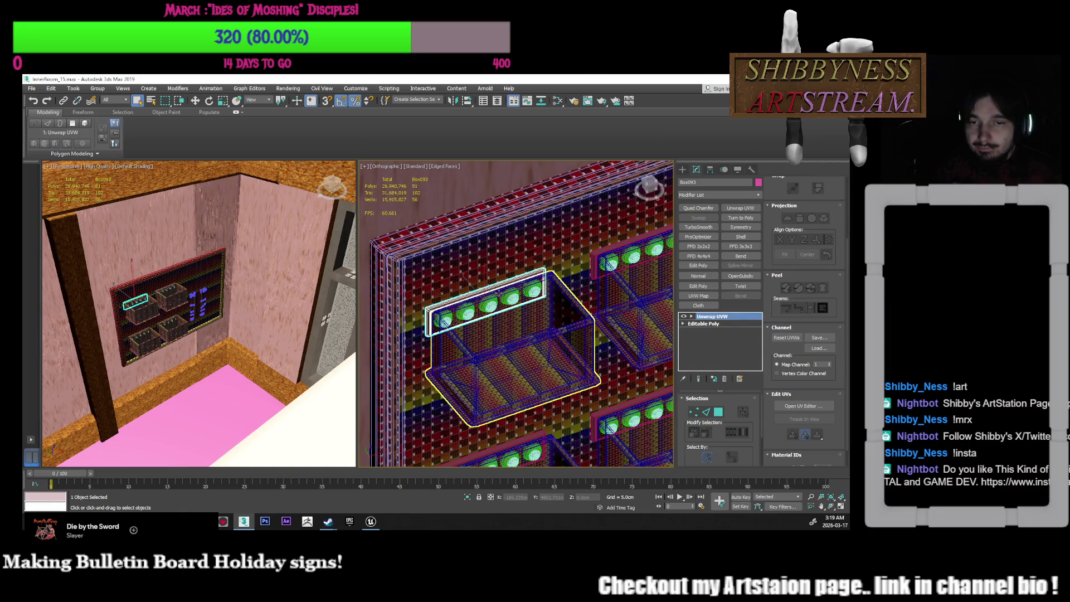
scroll(466, 298, "up", 3)
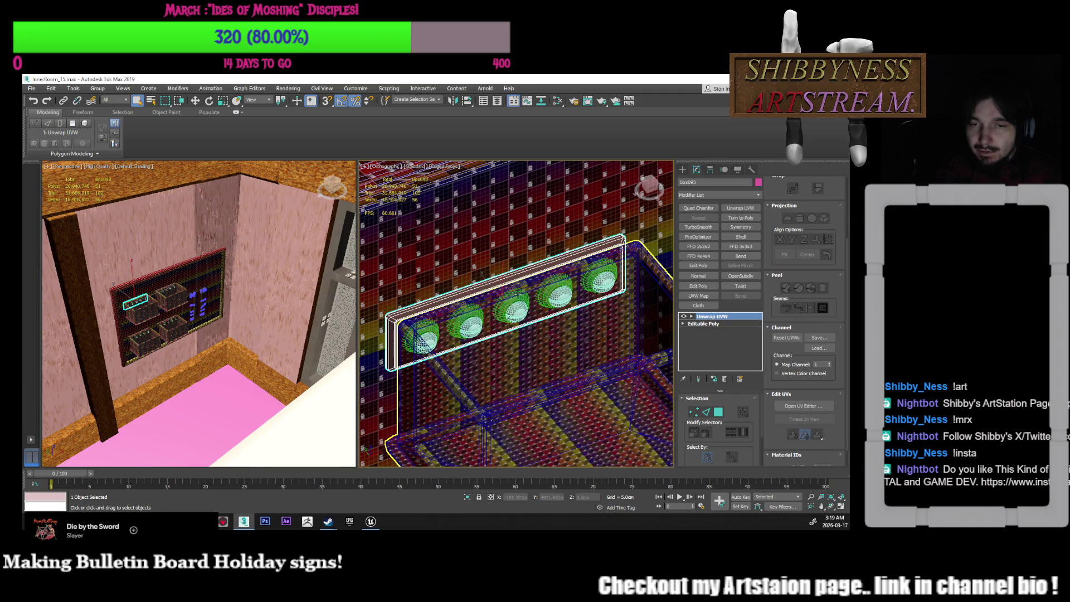
middle_click_drag(524, 298, 534, 326, "alt")
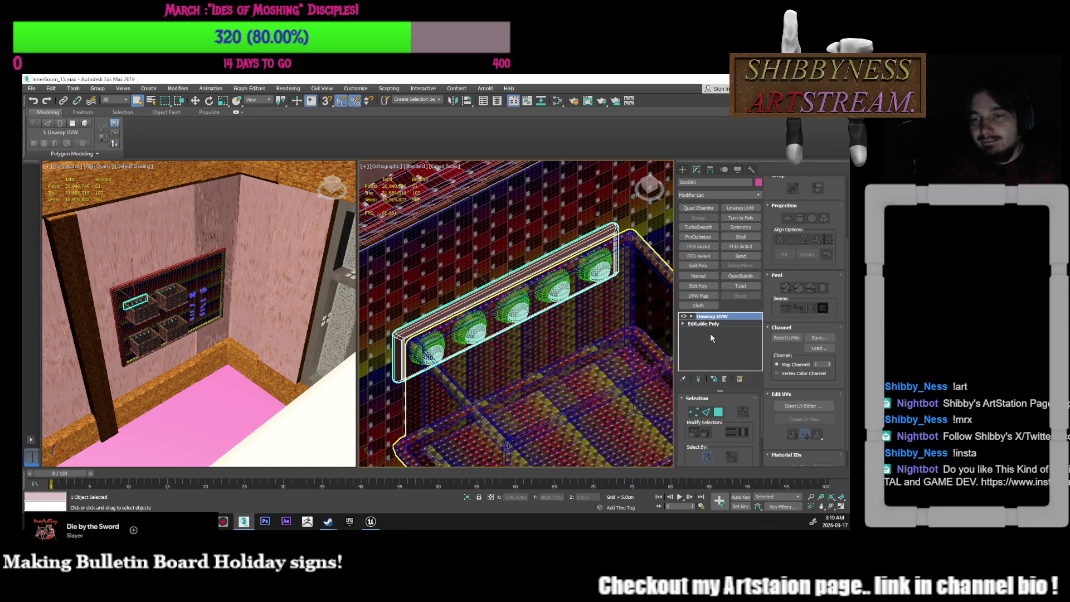
scroll(577, 272, "down", 10)
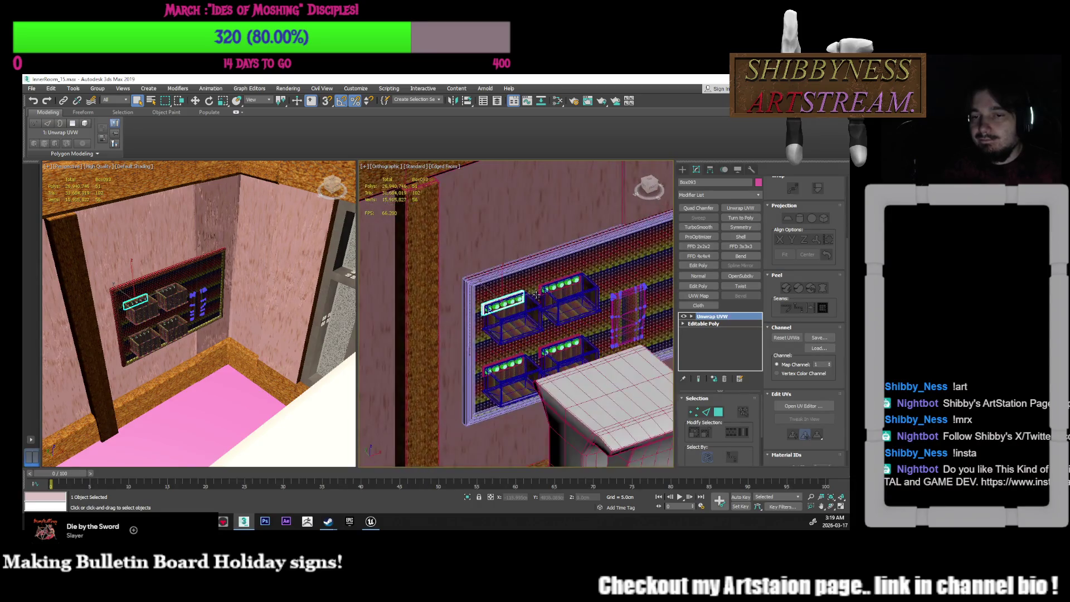
scroll(543, 254, "up", 5)
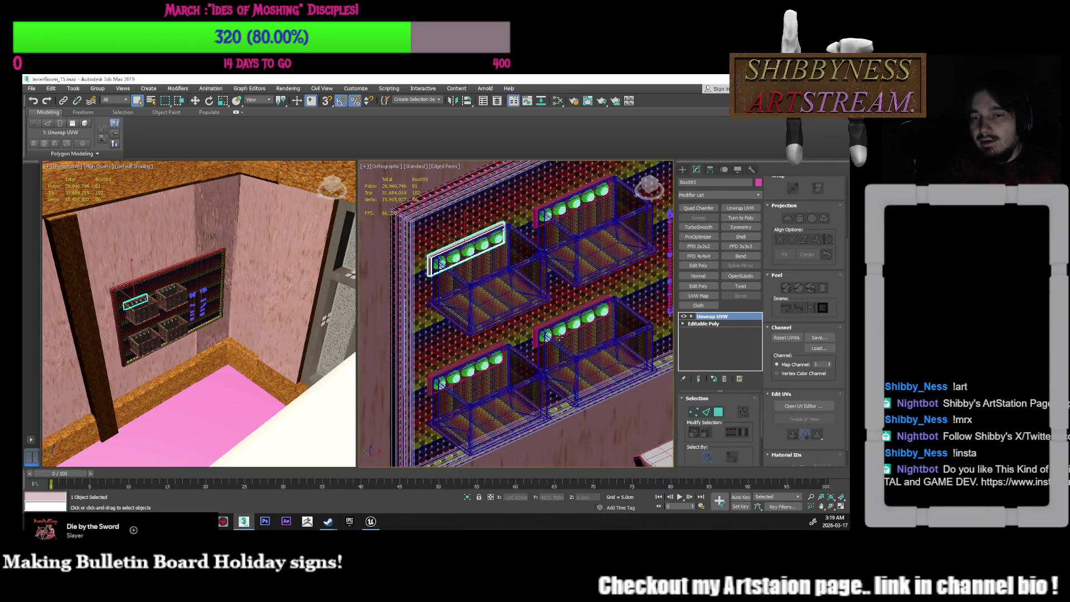
right_click(711, 339)
Collapse Box093's modifier stack into plain Editable Poly
left_click(724, 241)
left_click(469, 324)
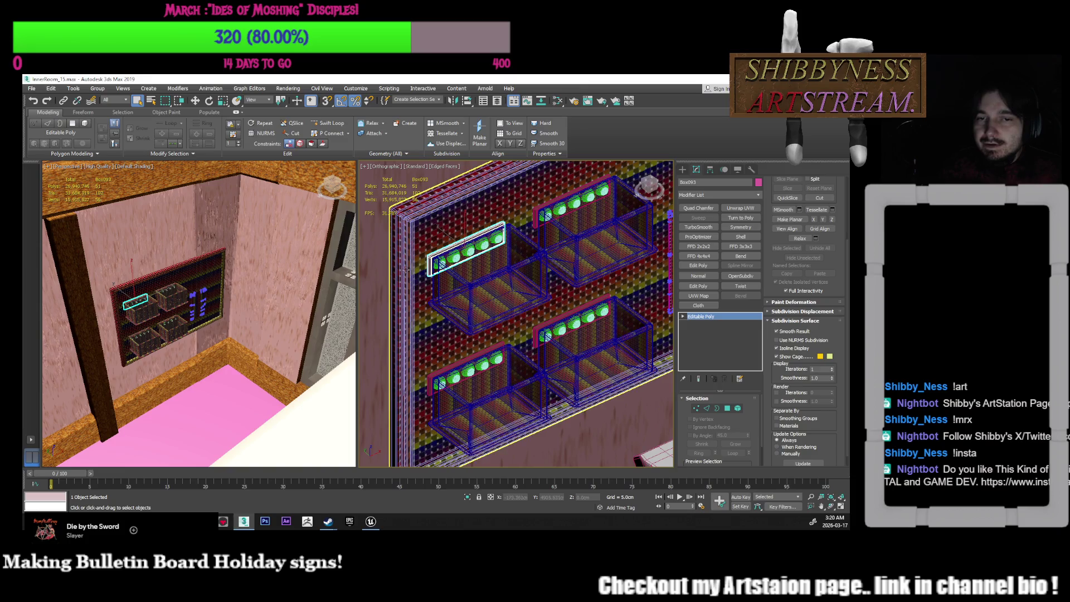
scroll(406, 269, "up", 10)
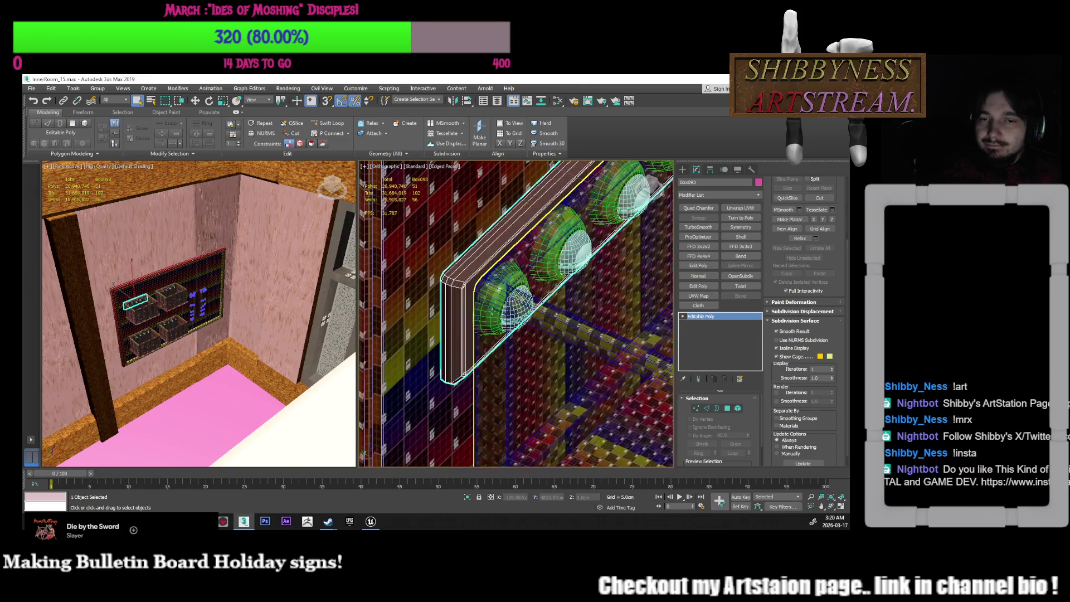
middle_click_drag(666, 192, 673, 228)
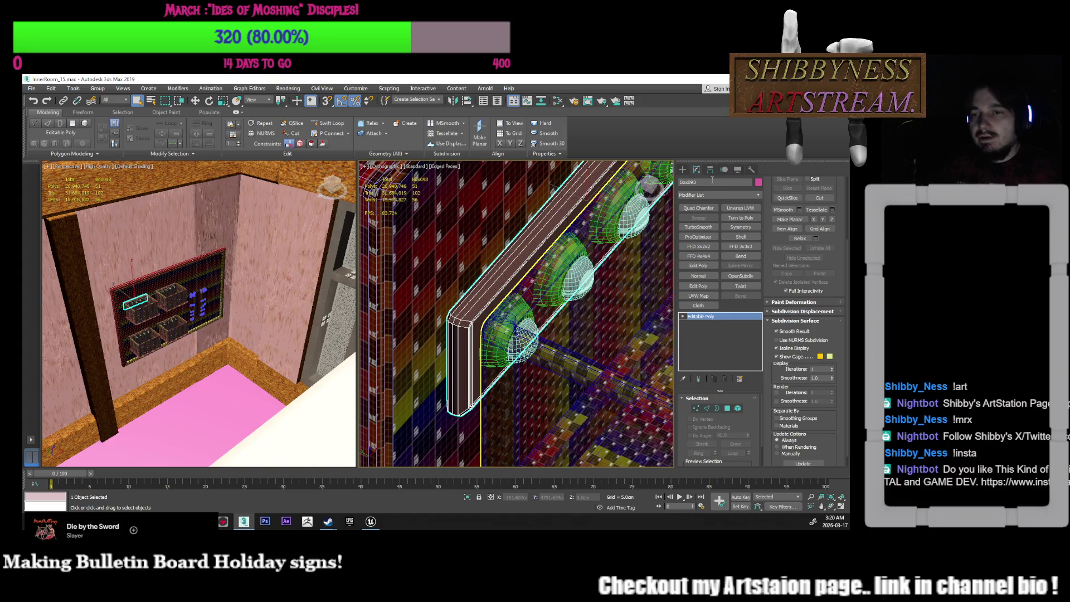
scroll(525, 302, "down", 8)
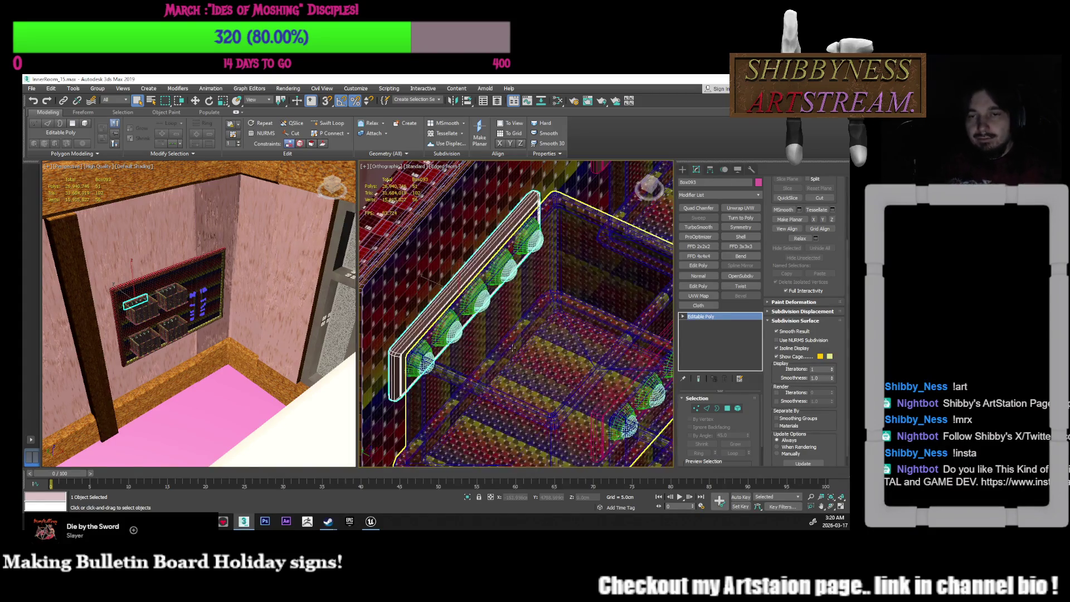
Select Box085 and two more bulb strips and collapse their modifier stacks together
left_click(543, 262)
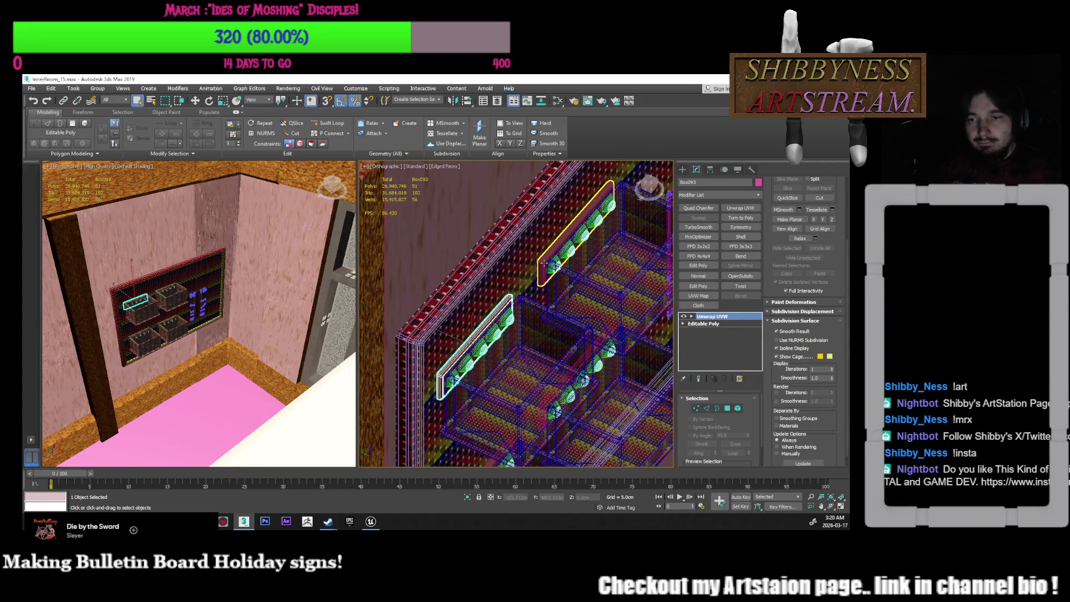
left_click(544, 262)
middle_click_drag(573, 335, 550, 305)
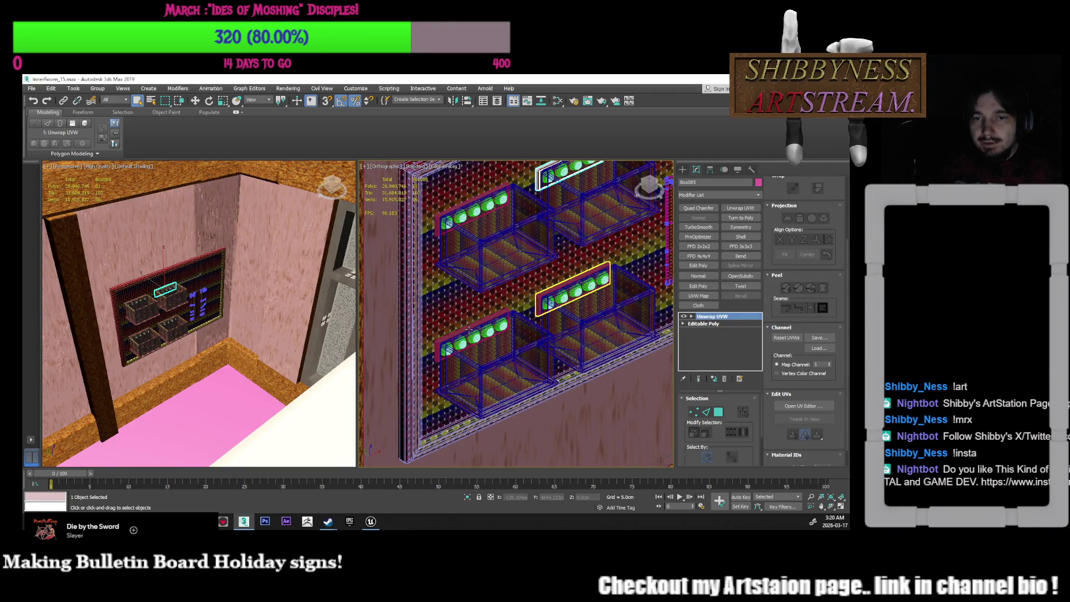
left_click(573, 289, "ctrl")
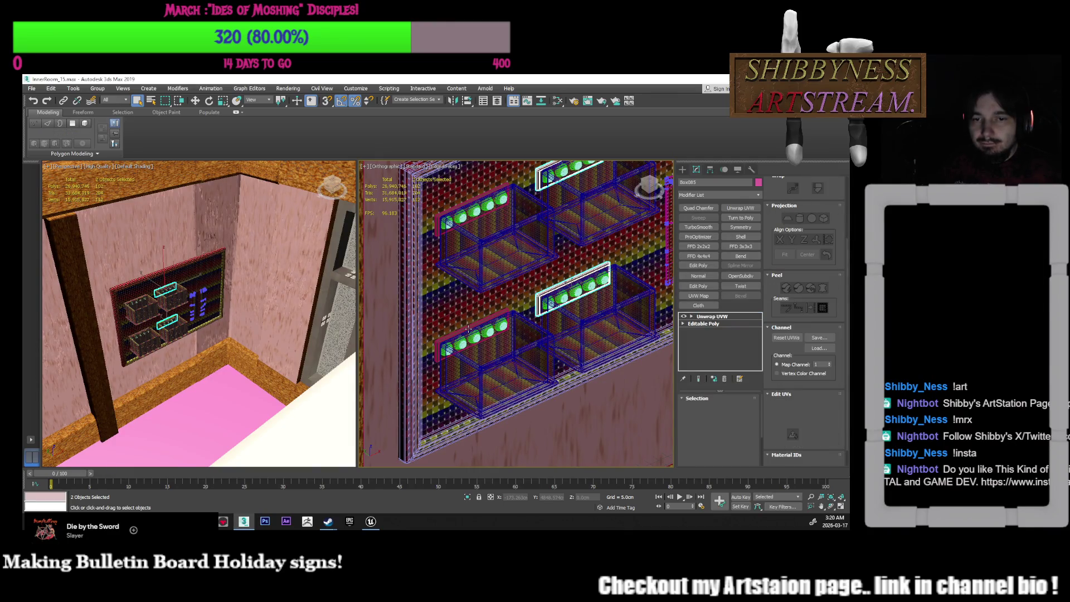
left_click(468, 329, "ctrl")
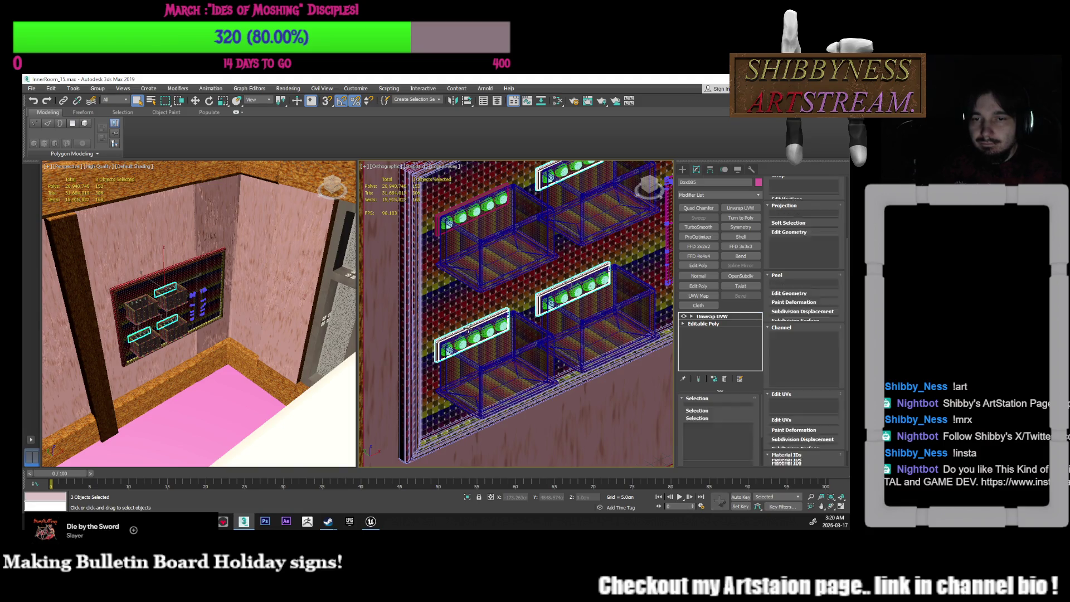
right_click(727, 344)
left_click(769, 248)
left_click(477, 323)
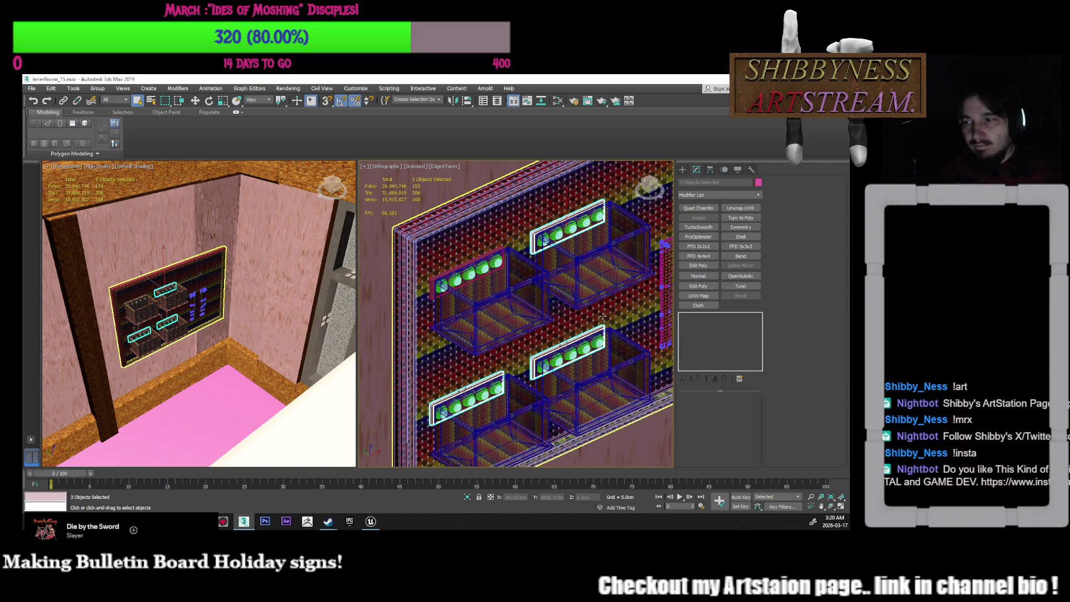
left_click(473, 263)
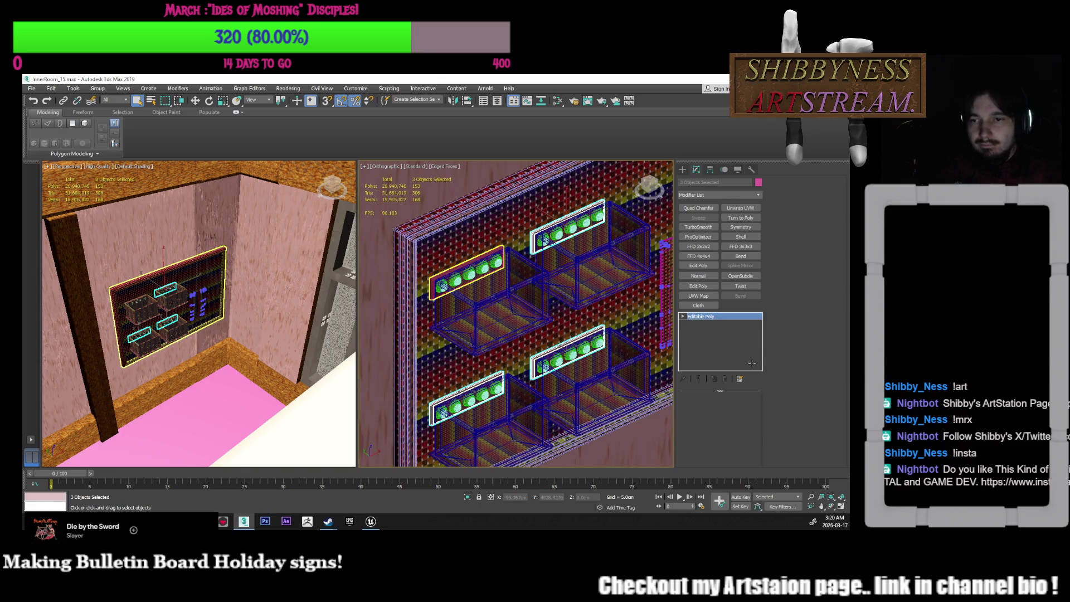
left_click(467, 273)
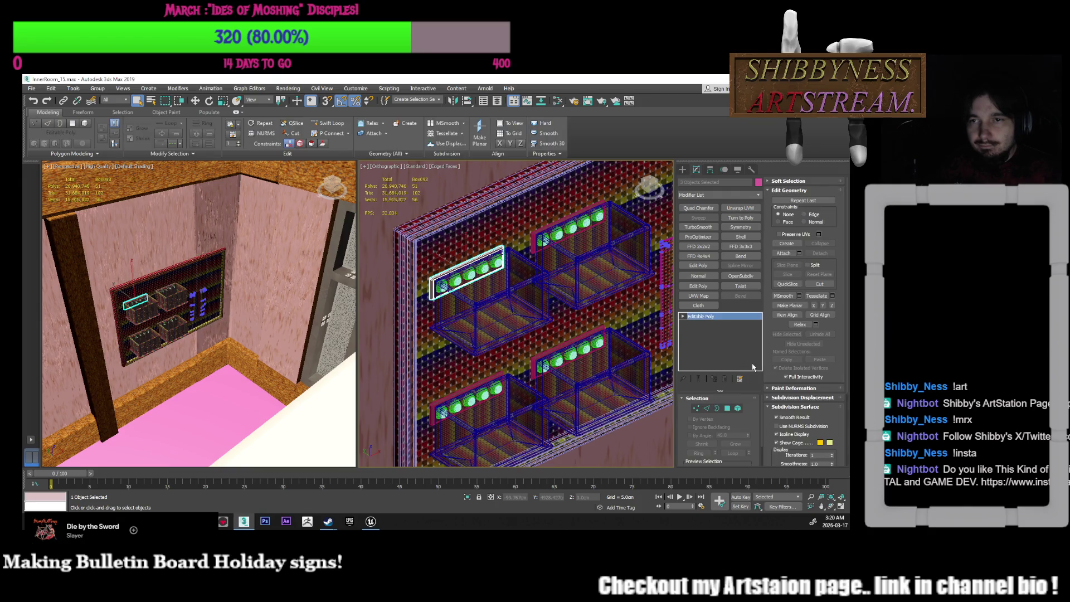
middle_click_drag(599, 316, 604, 350, "alt")
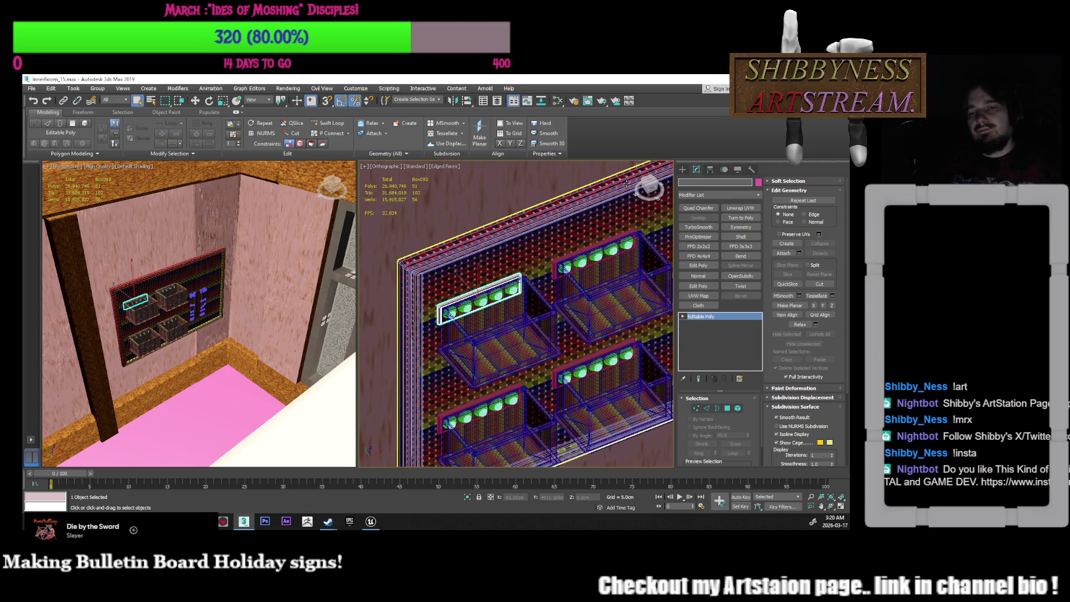
scroll(524, 298, "up", 3)
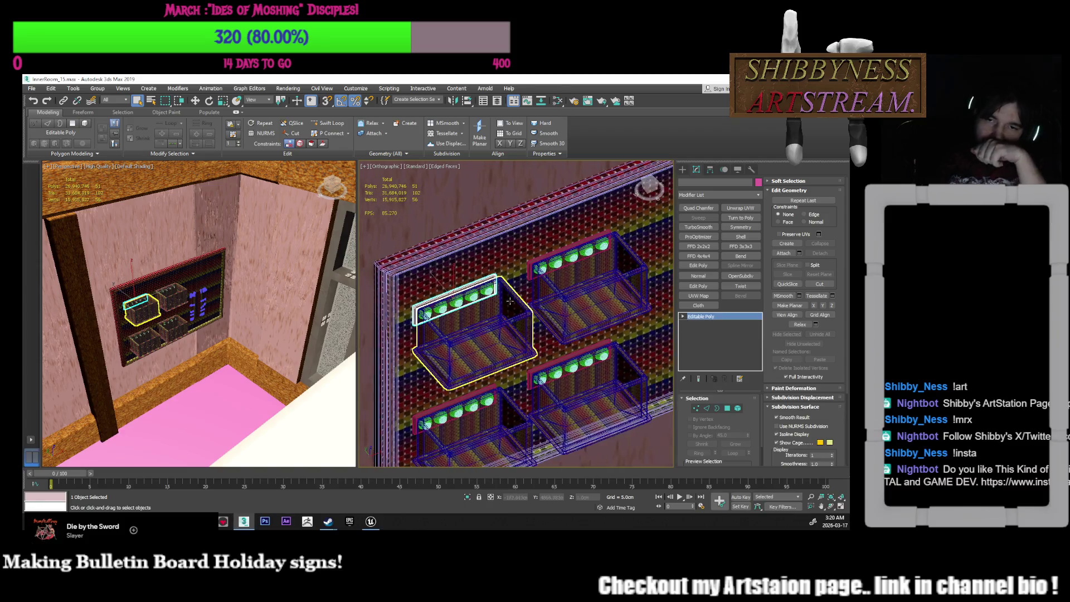
middle_click_drag(523, 280, 502, 276, "alt")
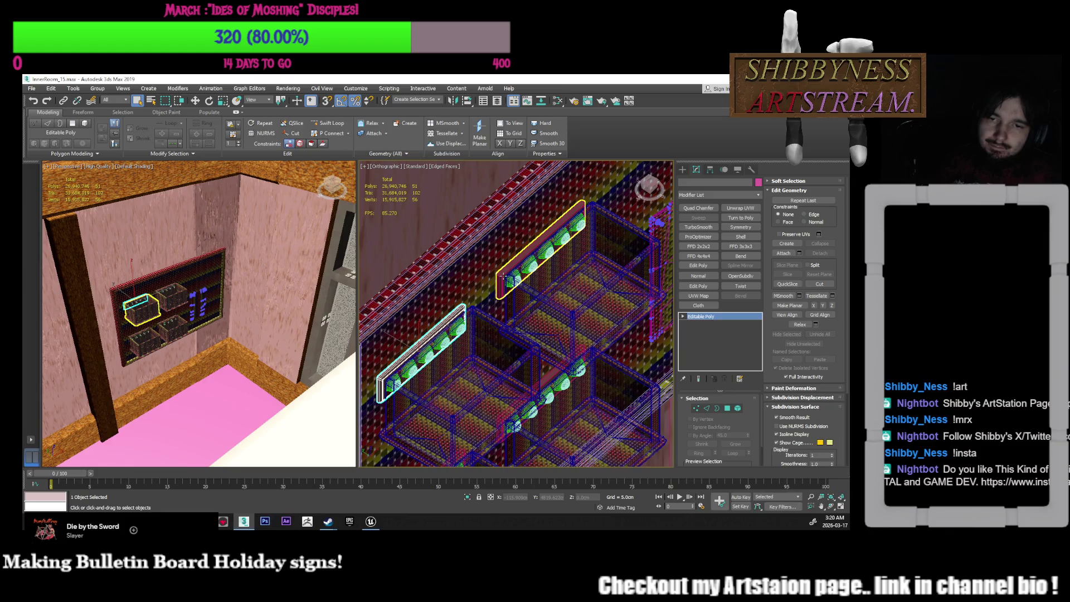
left_click(503, 275)
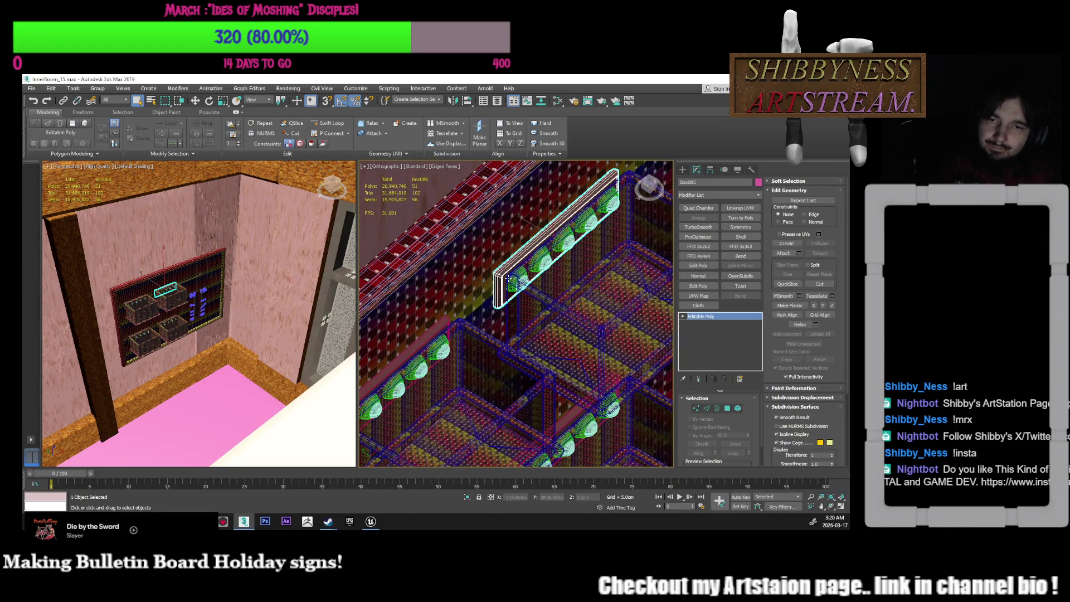
scroll(510, 278, "up", 2)
left_click(737, 409)
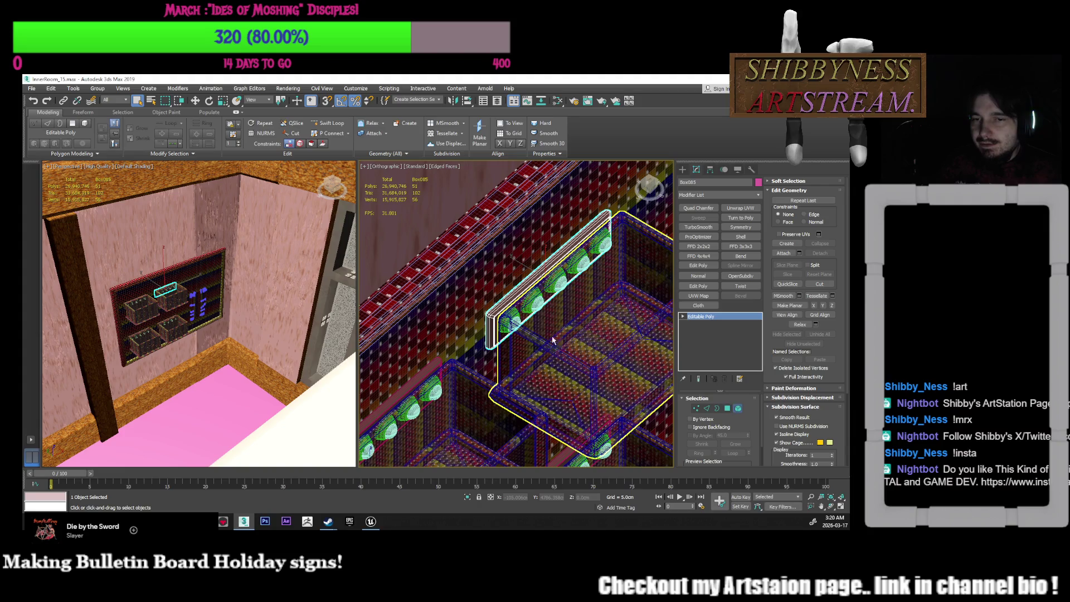
left_click(528, 315)
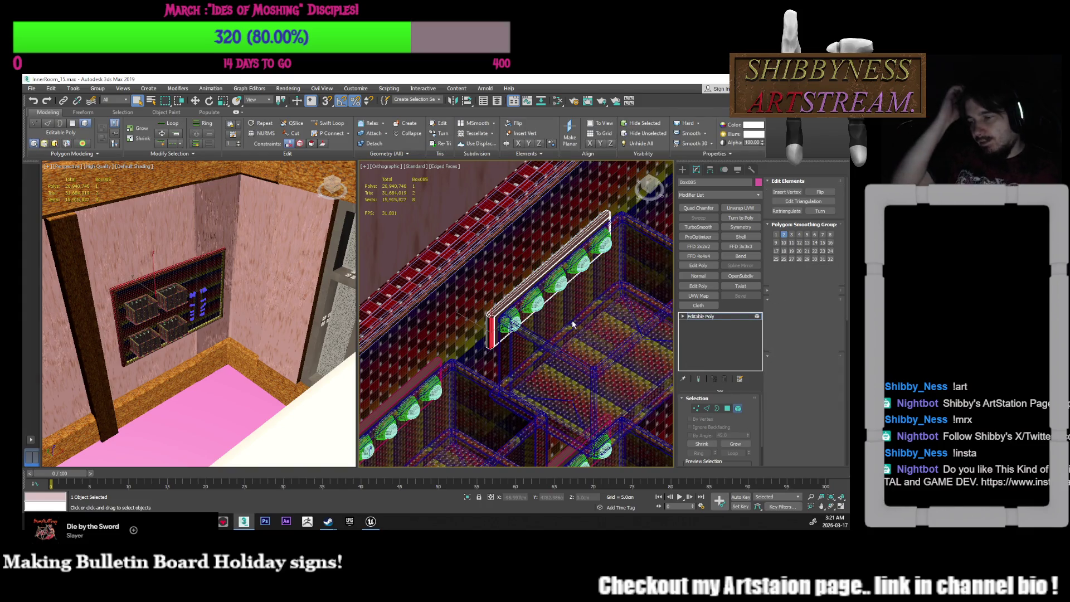
key("6")
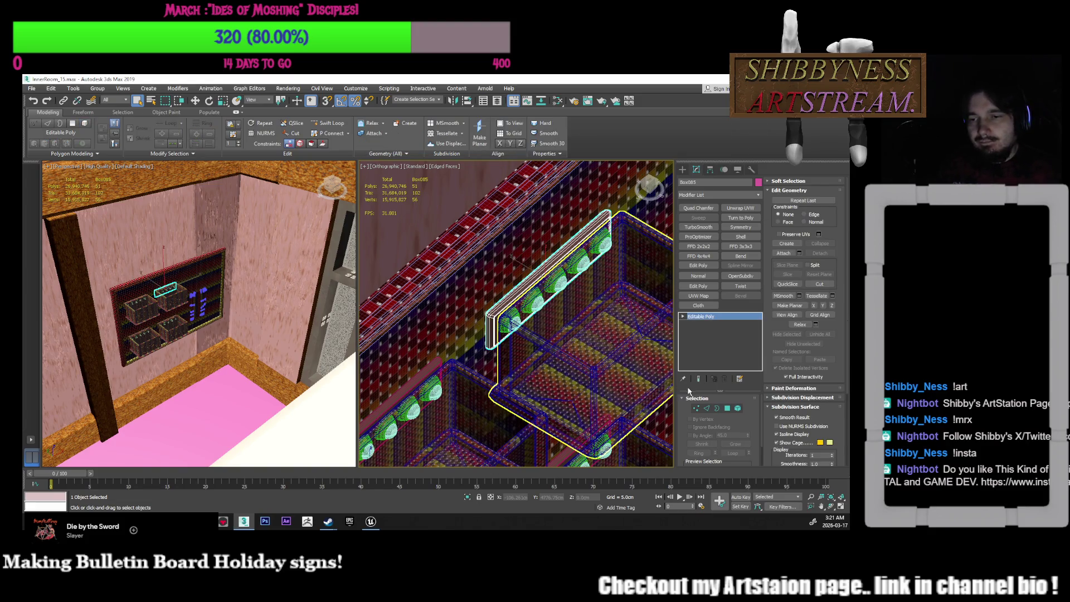
left_click(738, 408)
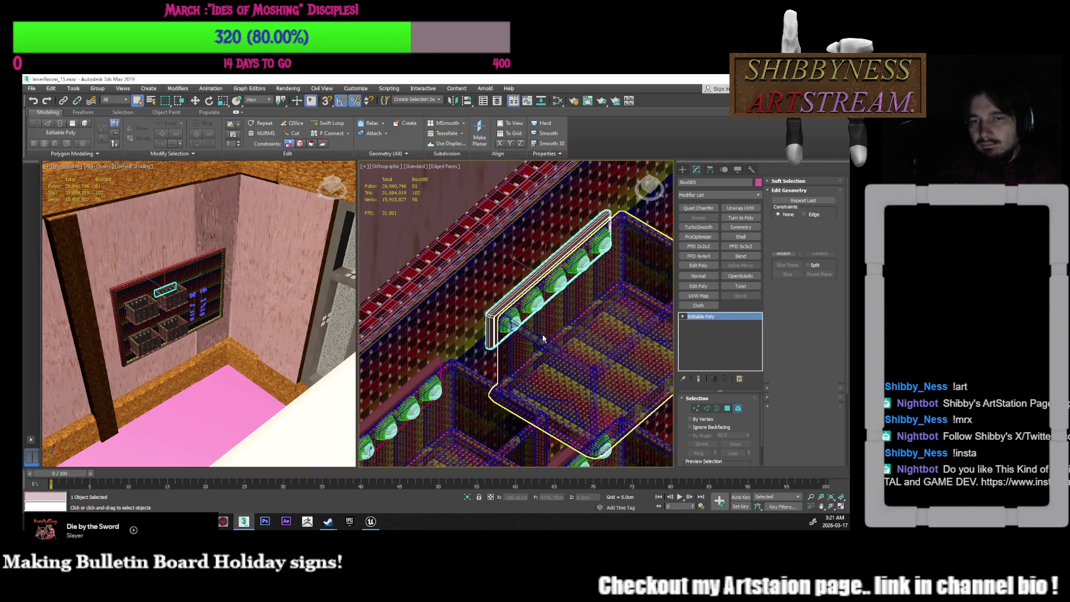
left_click(739, 409)
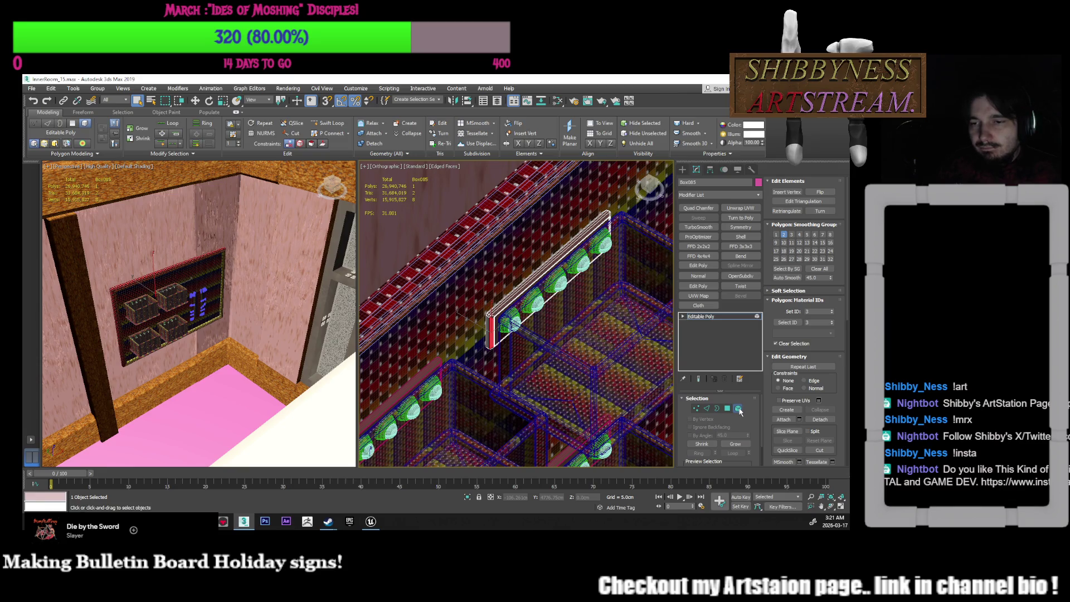
left_click(512, 328)
middle_click_drag(512, 328, 524, 349, "alt")
scroll(530, 350, "up", 6)
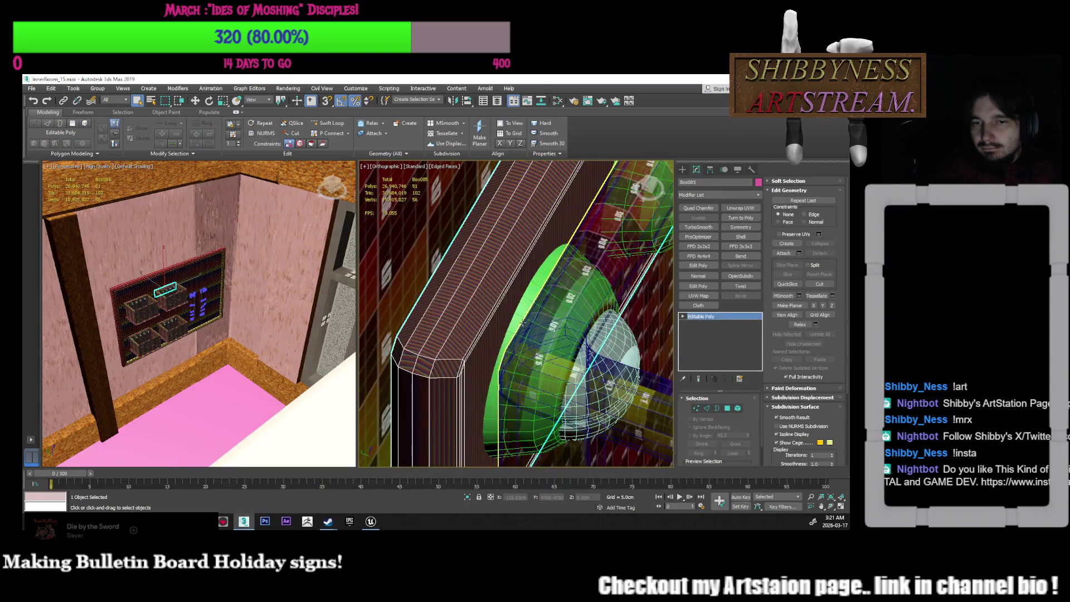
Collapse the lamp cylinder's whole modifier stack into Editable Poly
left_click(549, 366)
scroll(549, 365, "down", 10)
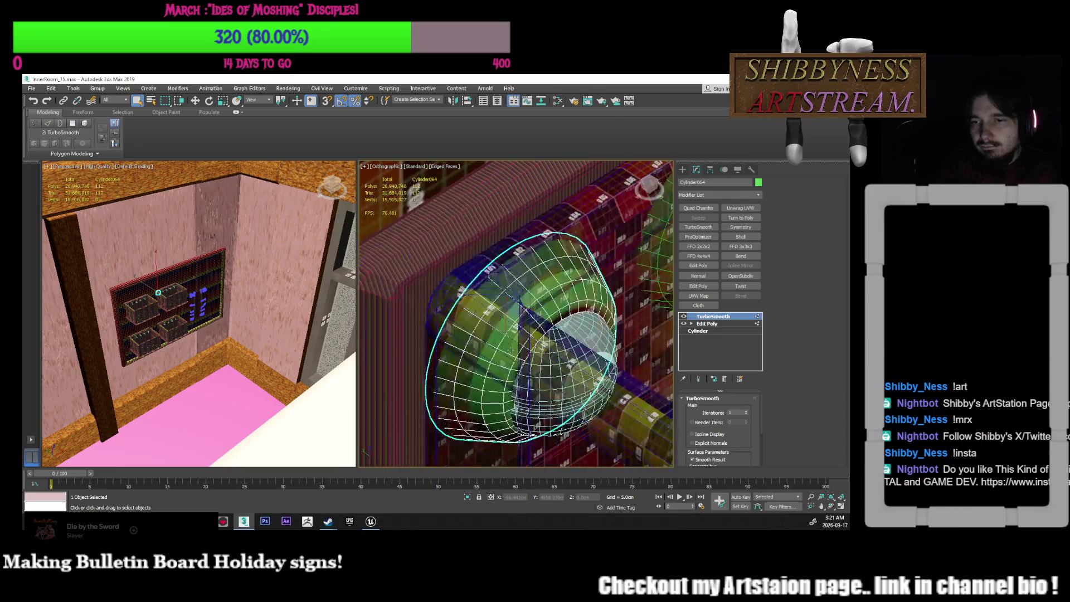
middle_click_drag(497, 325, 510, 340, "alt")
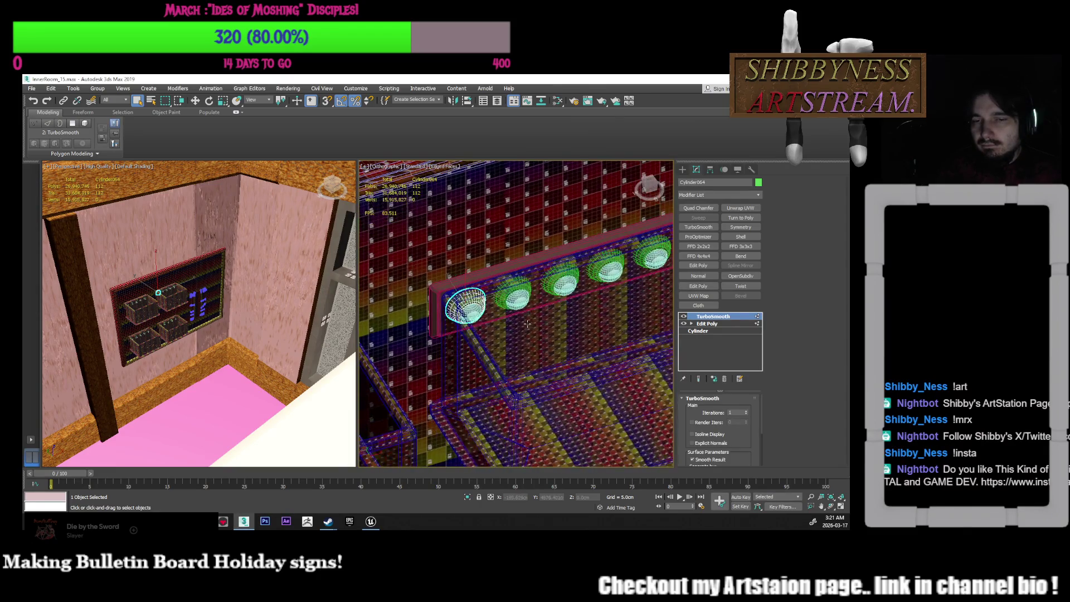
right_click(720, 338)
left_click(743, 244)
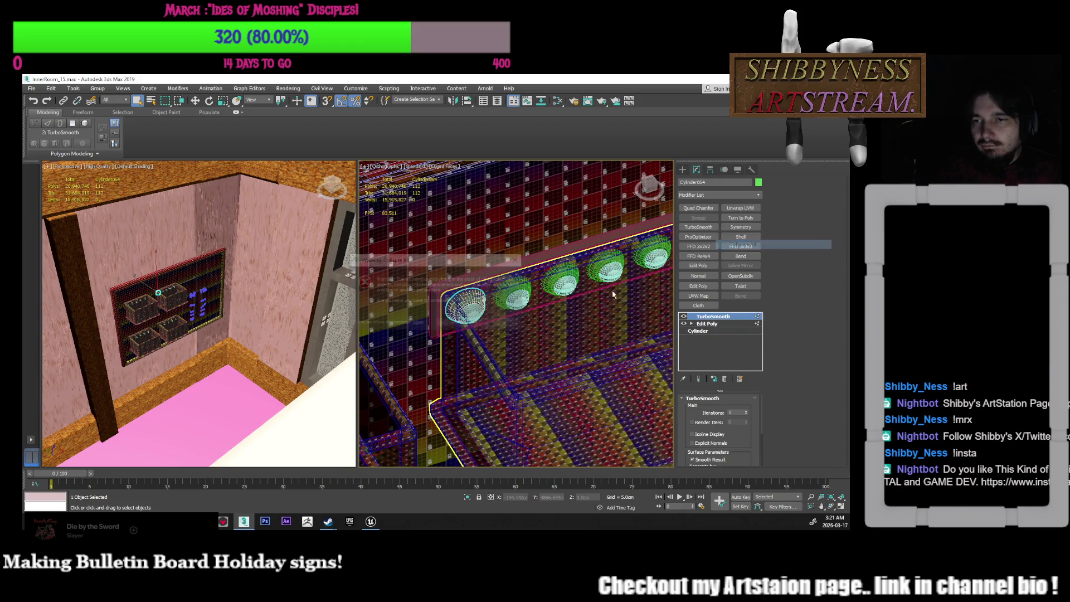
left_click(479, 325)
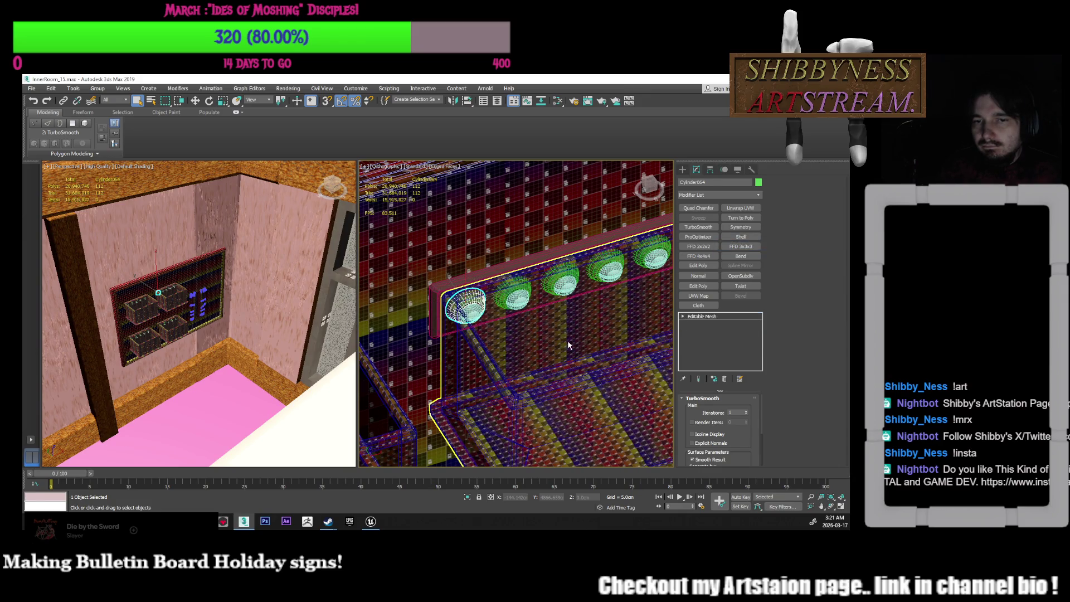
mouse_move(568, 345)
middle_mouse_down("alt")
mouse_move(544, 377)
mouse_move(557, 402)
mouse_move(495, 322)
middle_mouse_up("alt")
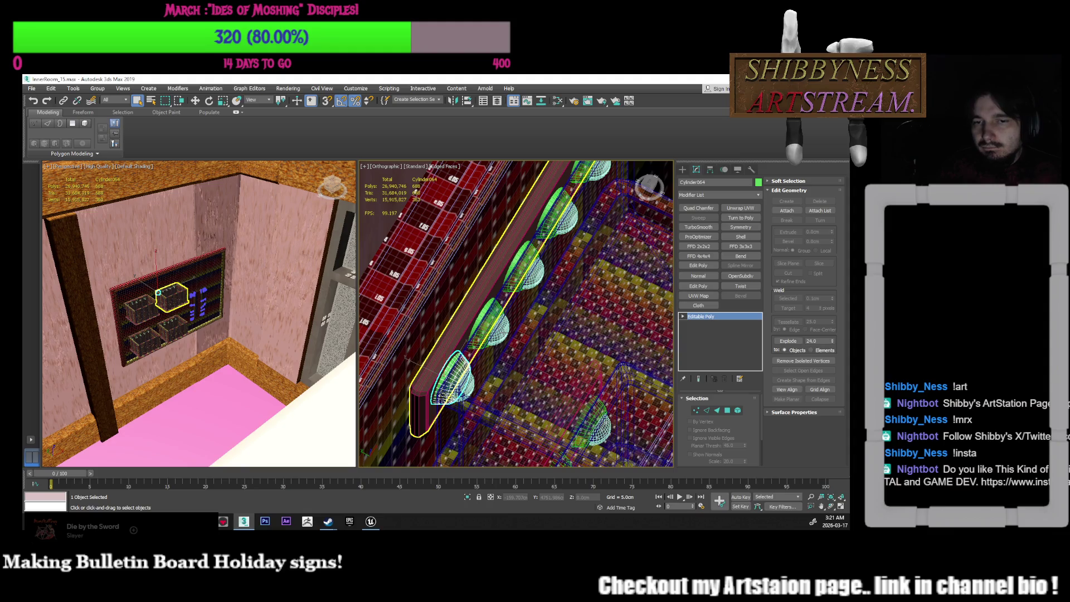
Select bulb Sphere012 and seven more bulb spheres along the strips
left_click(429, 357)
middle_click_drag(429, 357, 389, 181, "alt")
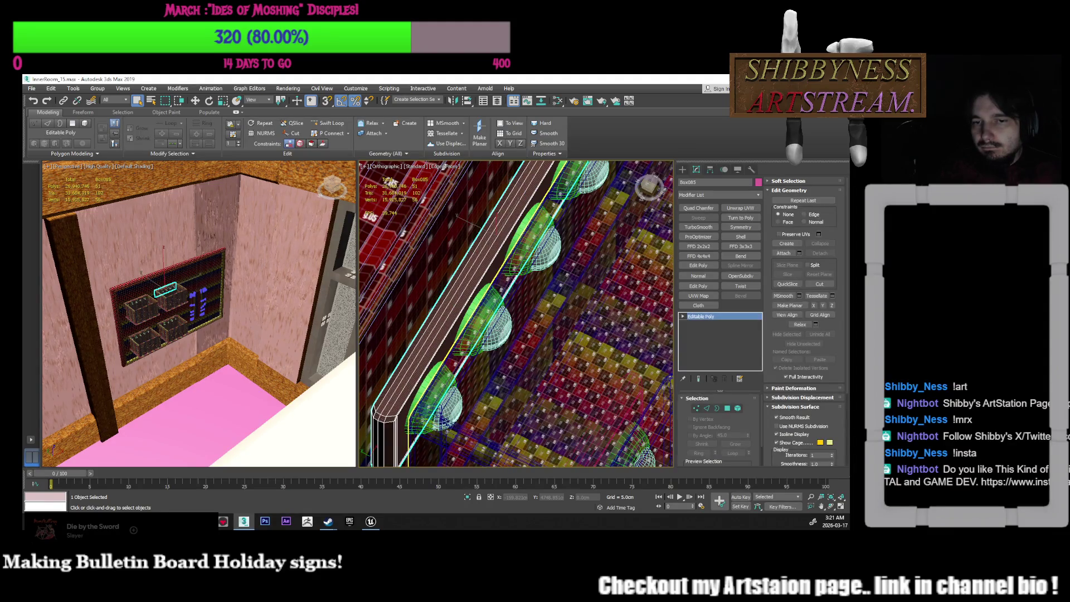
left_click(485, 324)
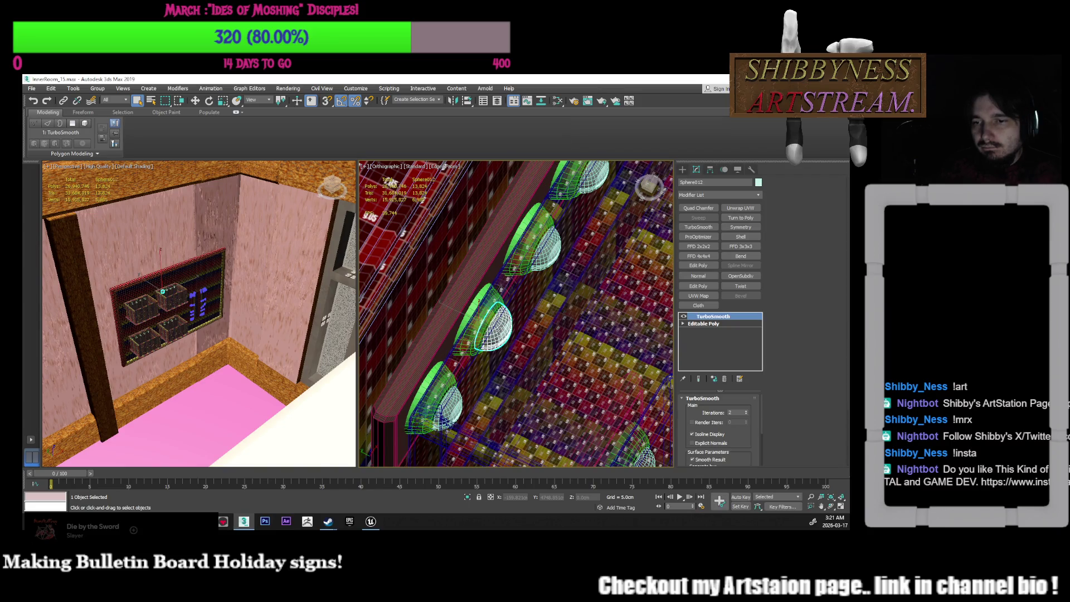
mouse_move(479, 301)
middle_mouse_down("alt")
mouse_move(521, 309)
mouse_move(522, 328)
middle_mouse_up("alt")
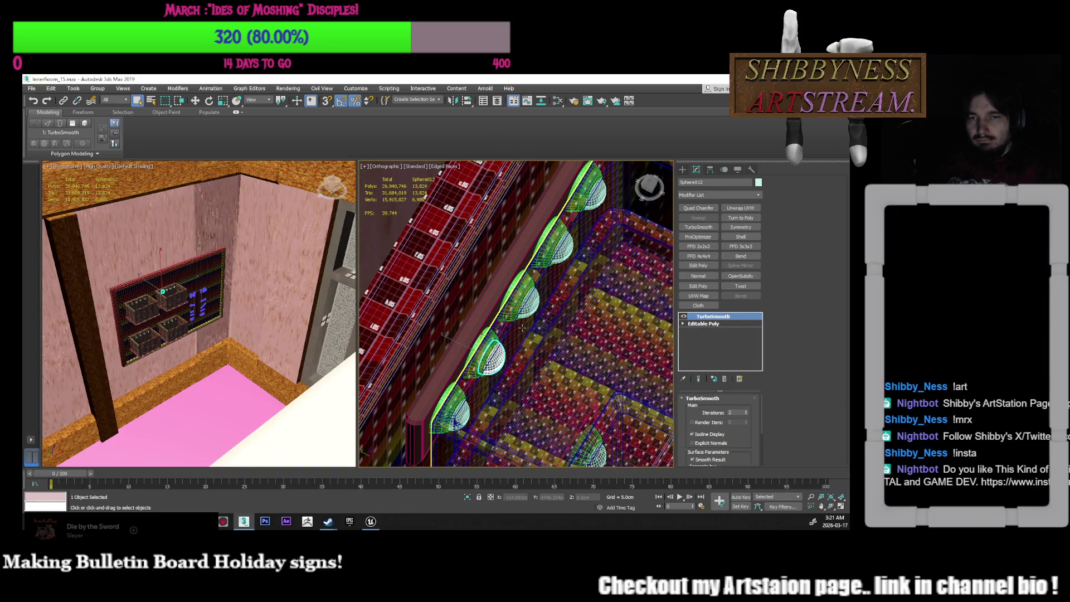
left_click(486, 348, "ctrl")
middle_click_drag(442, 334, 513, 300, "alt")
left_click(514, 300, "ctrl")
left_click(541, 323, "ctrl")
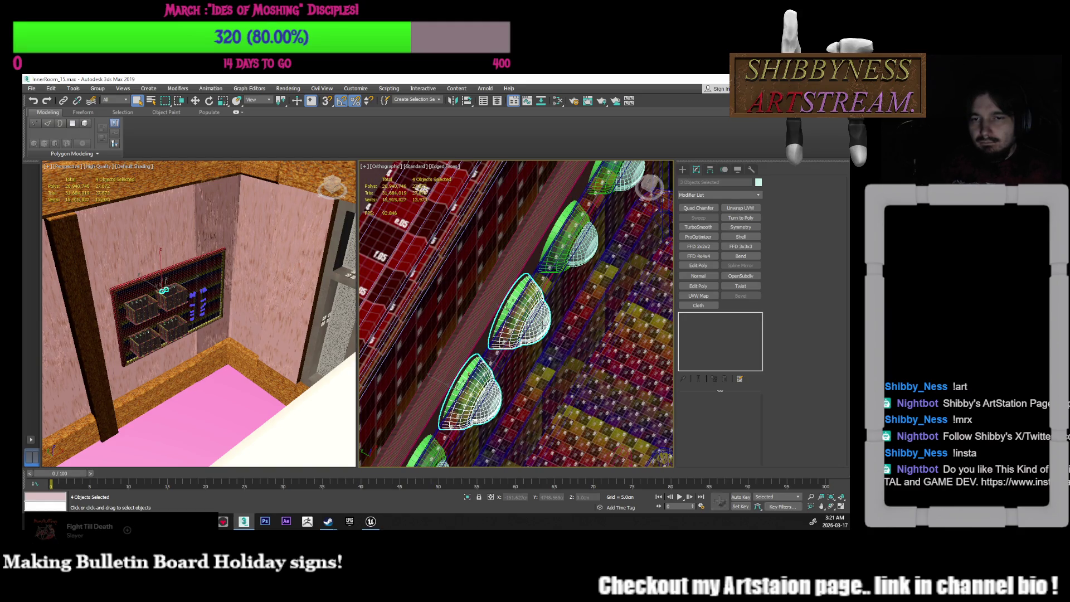
mouse_move(559, 301)
middle_mouse_down("alt")
mouse_move(531, 359)
mouse_move(569, 317)
mouse_move(530, 305)
mouse_move(539, 322)
middle_mouse_up("alt")
left_click(532, 329, "ctrl")
left_click(560, 317, "ctrl")
left_click(527, 296, "ctrl")
Convert the eight selected bulb spheres to Editable Poly
scroll(538, 322, "up", 2)
right_click(524, 338)
mouse_move(584, 428)
left_click(627, 434)
mouse_move(517, 371)
middle_mouse_down()
mouse_move(521, 399)
mouse_move(520, 349)
middle_mouse_up()
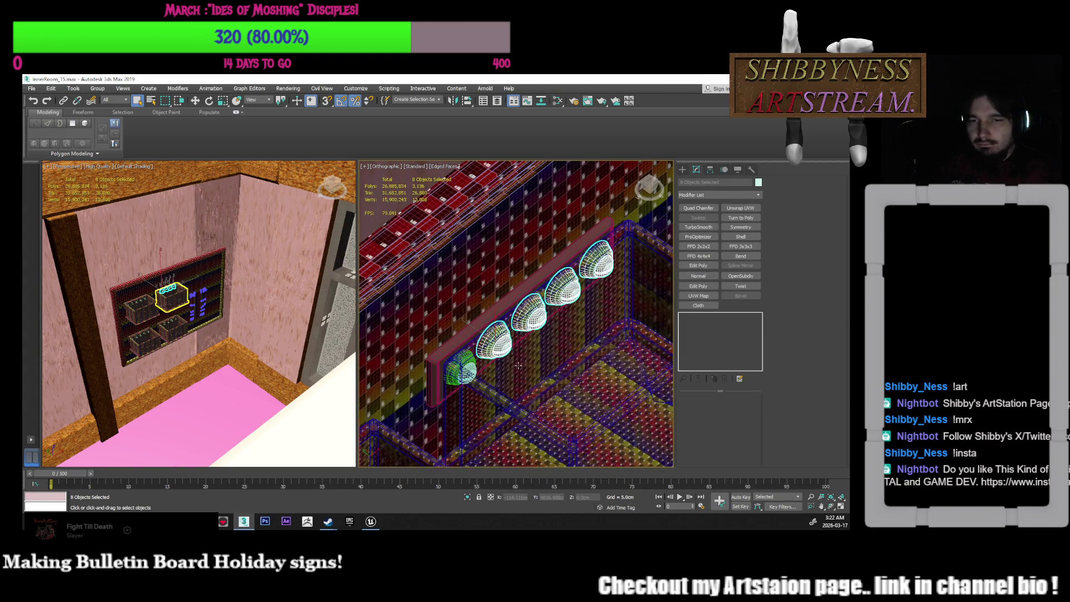
Select bulb Sphere011 and collapse its whole modifier stack
scroll(520, 348, "up", 1)
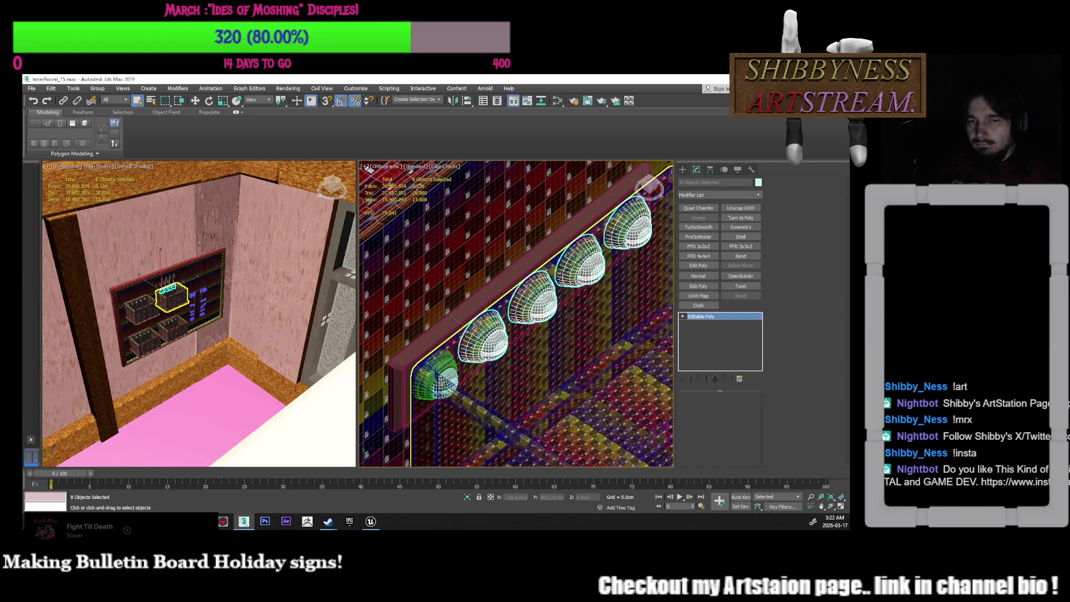
left_click(665, 322)
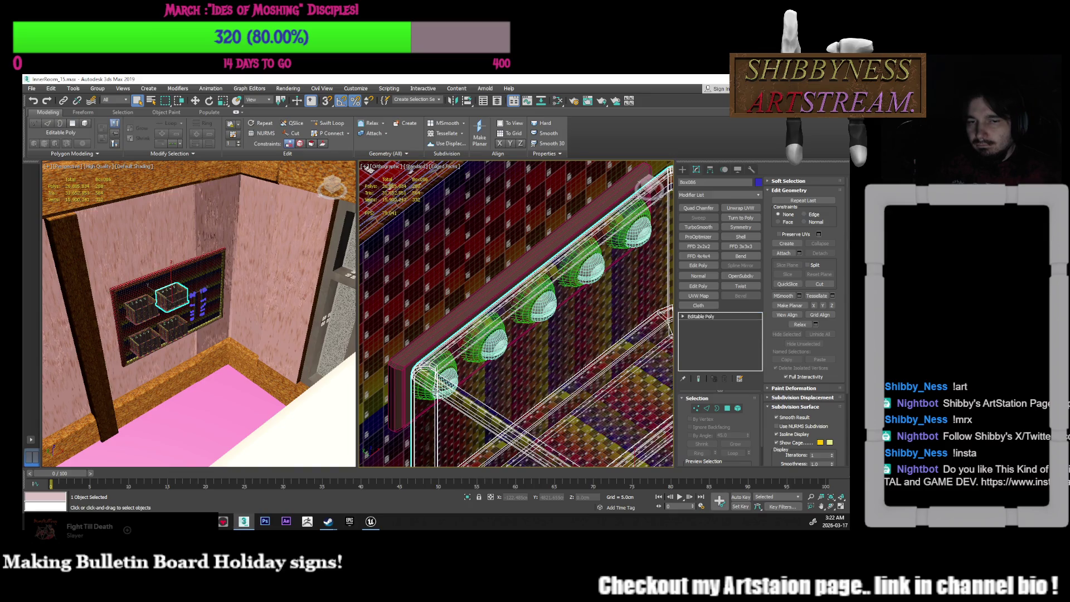
left_click(437, 379)
mouse_move(521, 361)
middle_mouse_down()
mouse_move(537, 344)
mouse_move(531, 314)
middle_mouse_up()
right_click(706, 323)
left_click(724, 406)
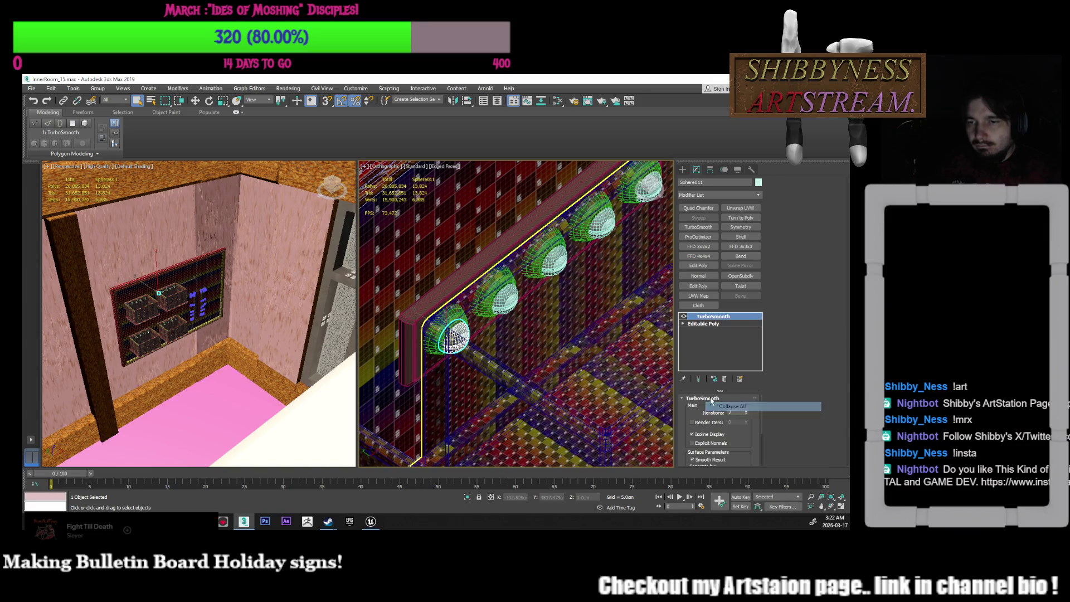
left_click(478, 323)
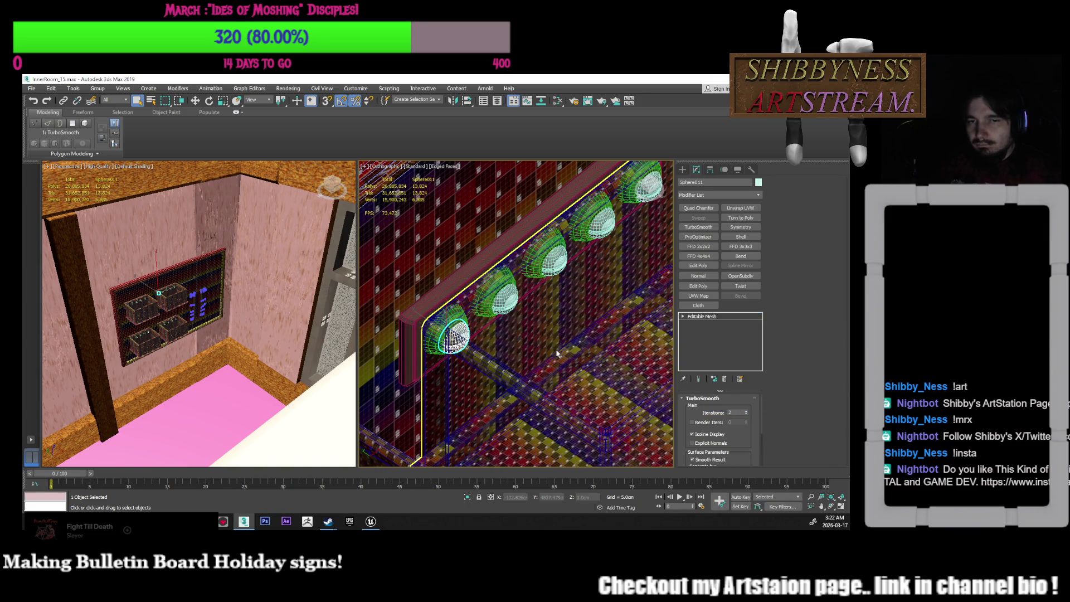
mouse_move(557, 354)
middle_mouse_down()
mouse_move(511, 361)
mouse_move(515, 348)
mouse_move(607, 328)
mouse_move(573, 286)
mouse_move(477, 346)
mouse_move(493, 365)
mouse_move(519, 359)
mouse_move(524, 368)
middle_mouse_up()
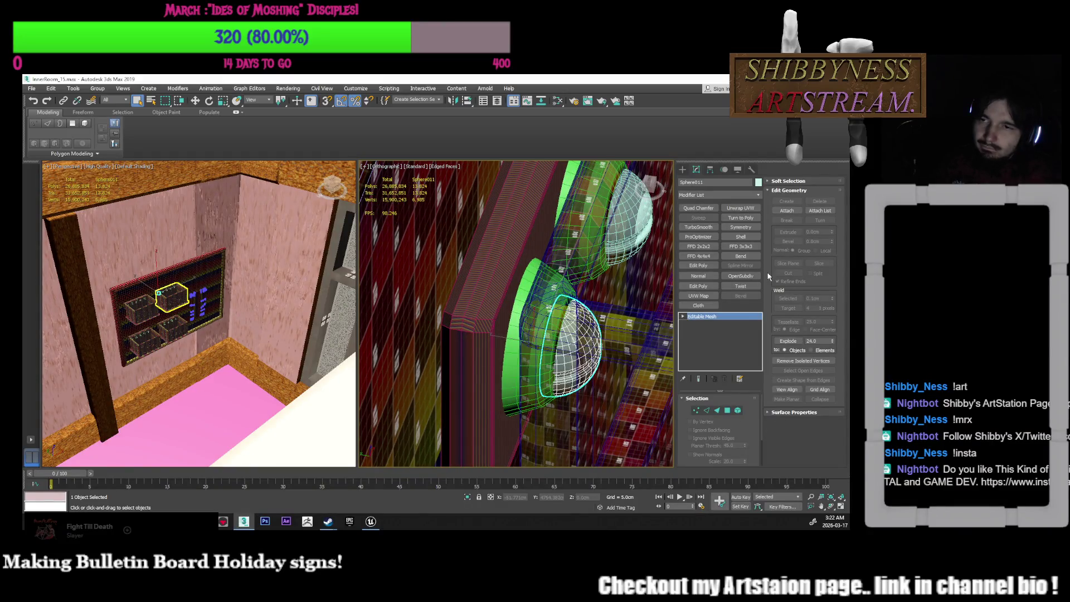
Convert Sphere011 to Editable Poly and make its Editable Poly level active
right_click(713, 349)
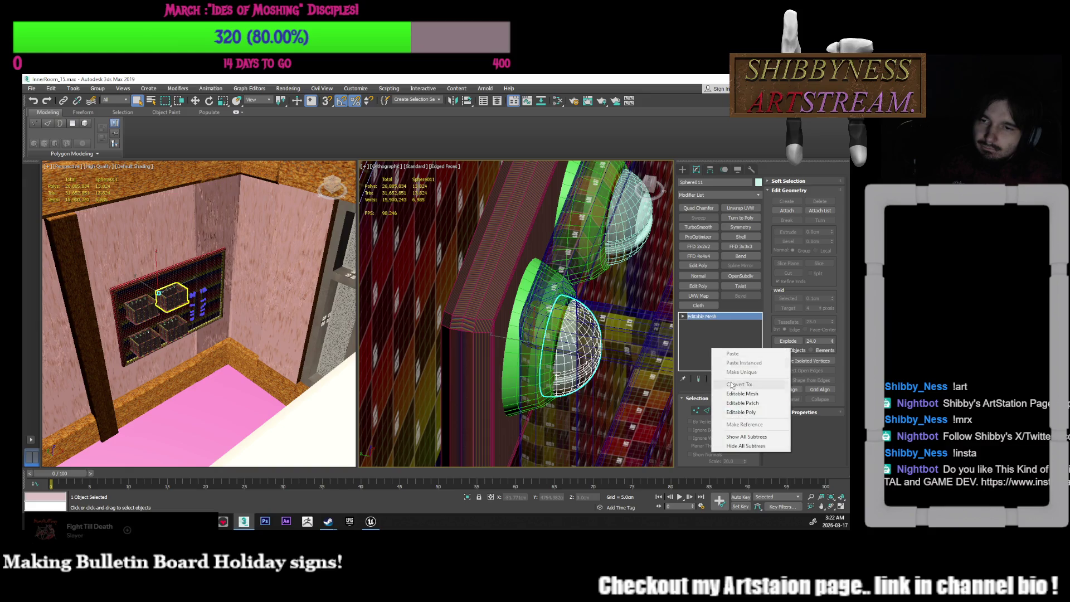
left_click(731, 410)
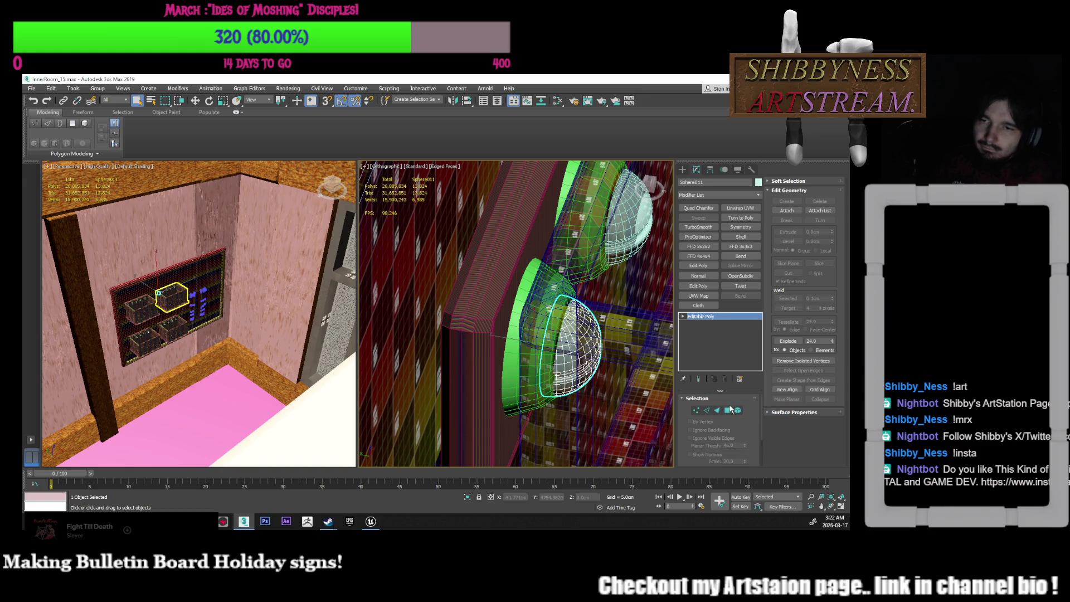
left_click(757, 317)
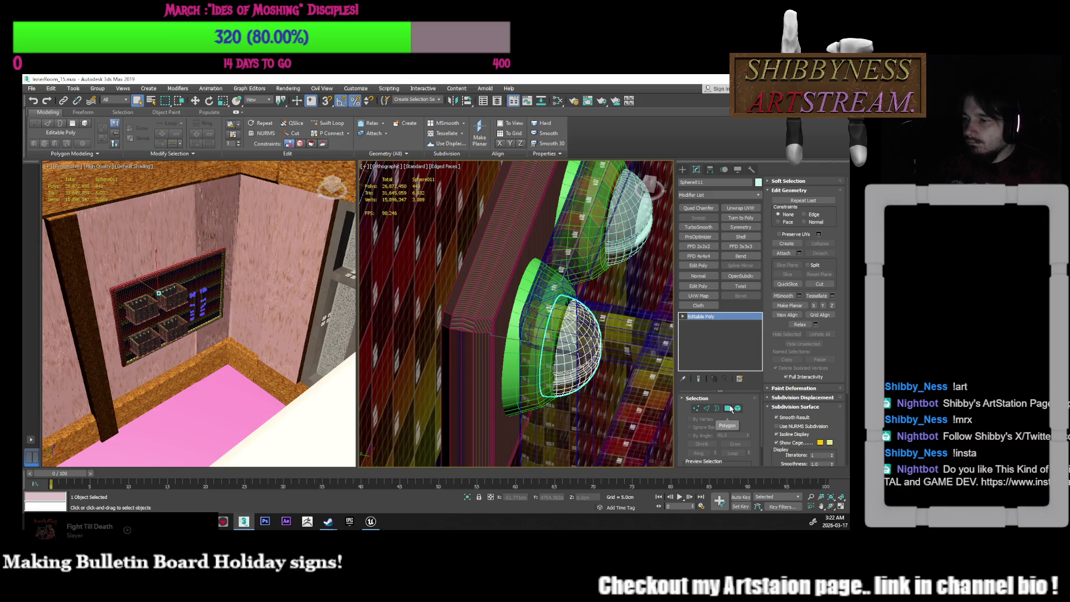
Attach the neighbouring sphere to bulb Sphere011
left_click(784, 254)
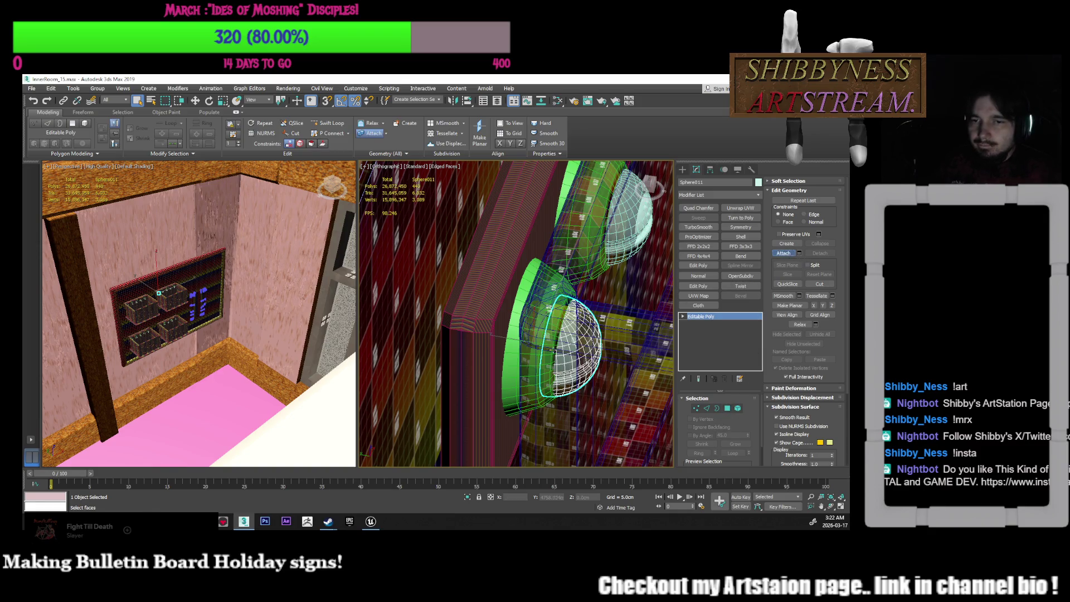
left_click(515, 357)
key("w")
mouse_move(515, 357)
middle_mouse_down("alt")
mouse_move(571, 347)
mouse_move(612, 289)
middle_mouse_up("alt")
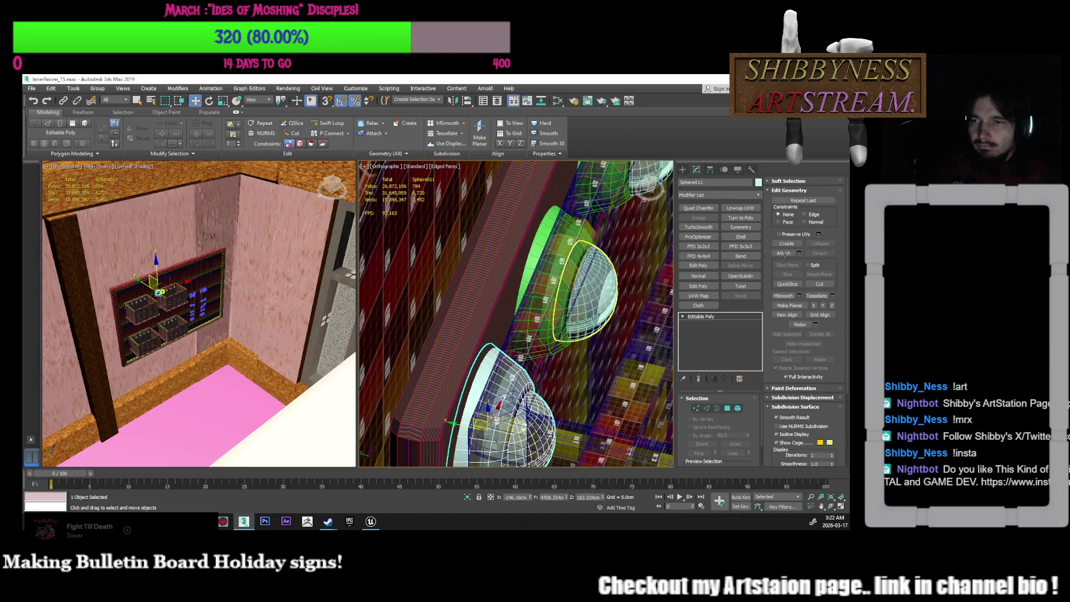
left_click(612, 288)
Attach more spheres and bulb parts to Sphere012 to form one bulb mesh
left_click(784, 253)
left_click(527, 271)
key("w")
middle_click_drag(527, 271, 572, 366, "alt")
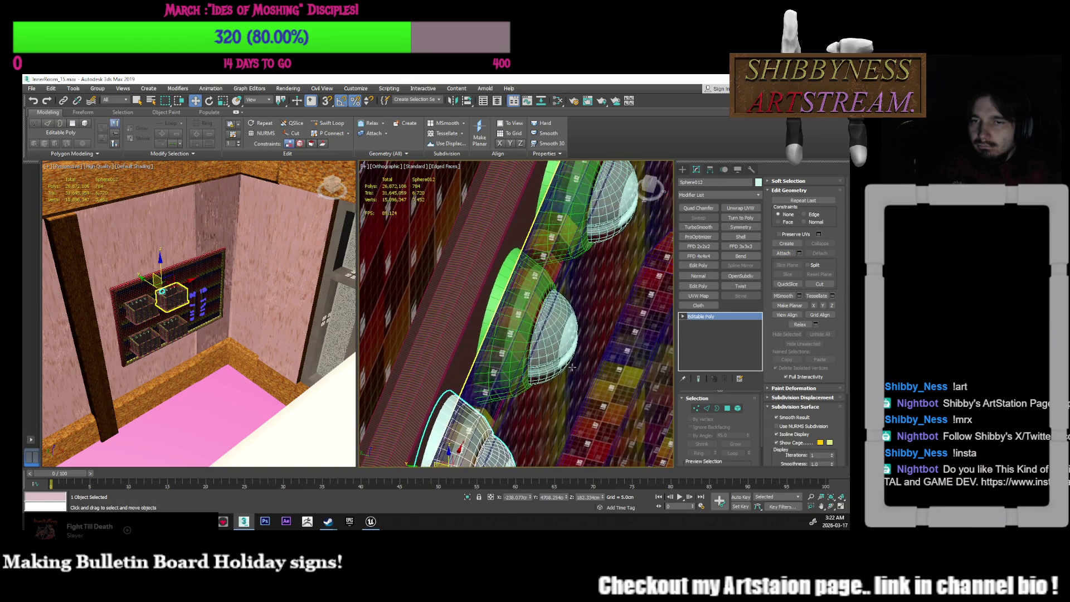
left_click(784, 253)
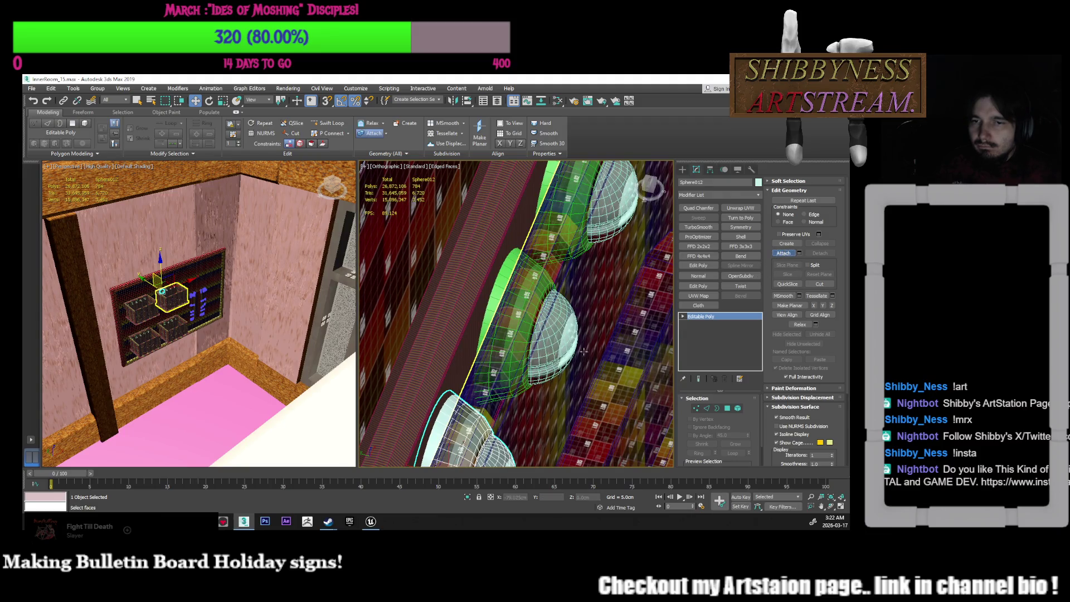
left_click(557, 334)
left_click(495, 295)
middle_click_drag(494, 295, 567, 284, "alt")
left_click(507, 259)
middle_click_drag(508, 260, 591, 285, "alt")
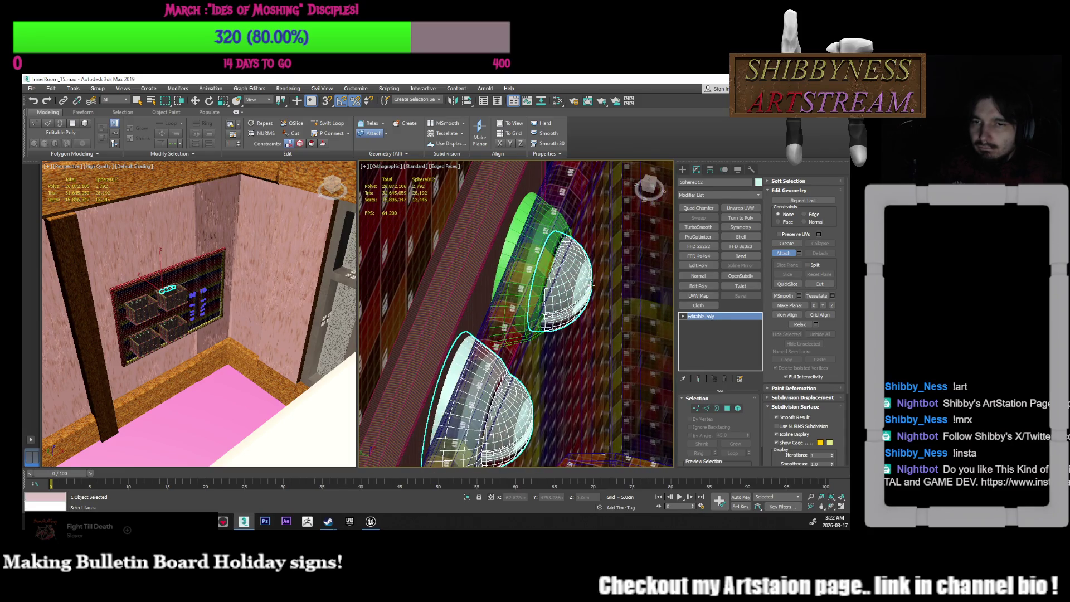
Attach the green dome parts to the bulb mesh and view the shelves' dome rows
left_click(510, 249)
middle_click_drag(510, 249, 531, 303, "alt")
scroll(527, 301, "up", 4)
left_click(558, 379)
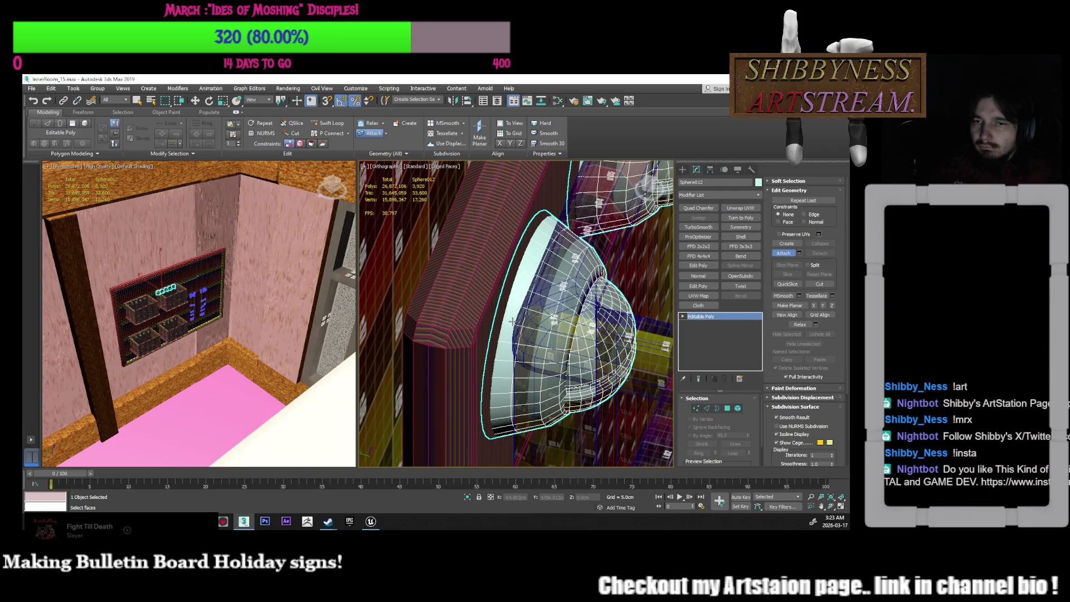
scroll(608, 321, "down", 3)
key("w")
scroll(605, 321, "down", 4)
mouse_move(605, 321)
middle_mouse_down("alt")
mouse_move(539, 282)
mouse_move(456, 266)
middle_mouse_up("alt")
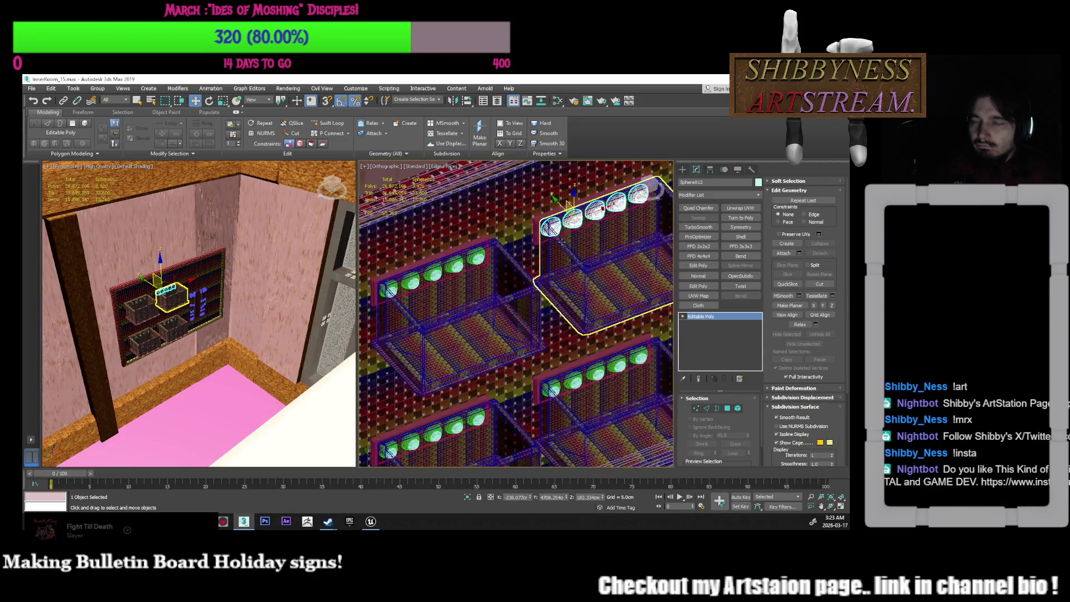
left_click(480, 259)
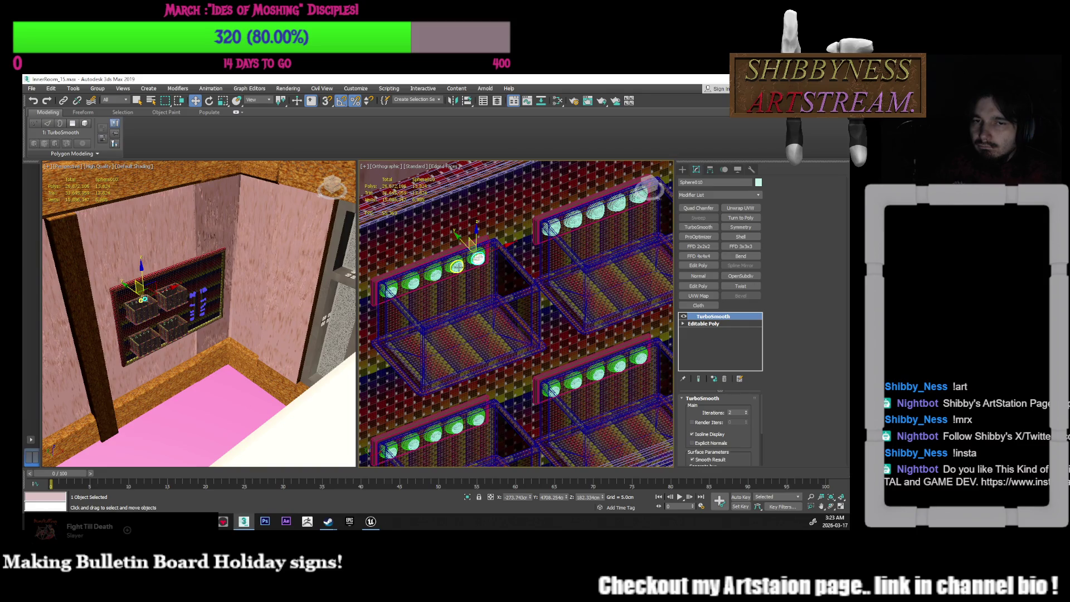
Select the outer dome shells along the first bulb row, excluding the shelf box
left_click(456, 267, "ctrl")
left_click(435, 273, "ctrl")
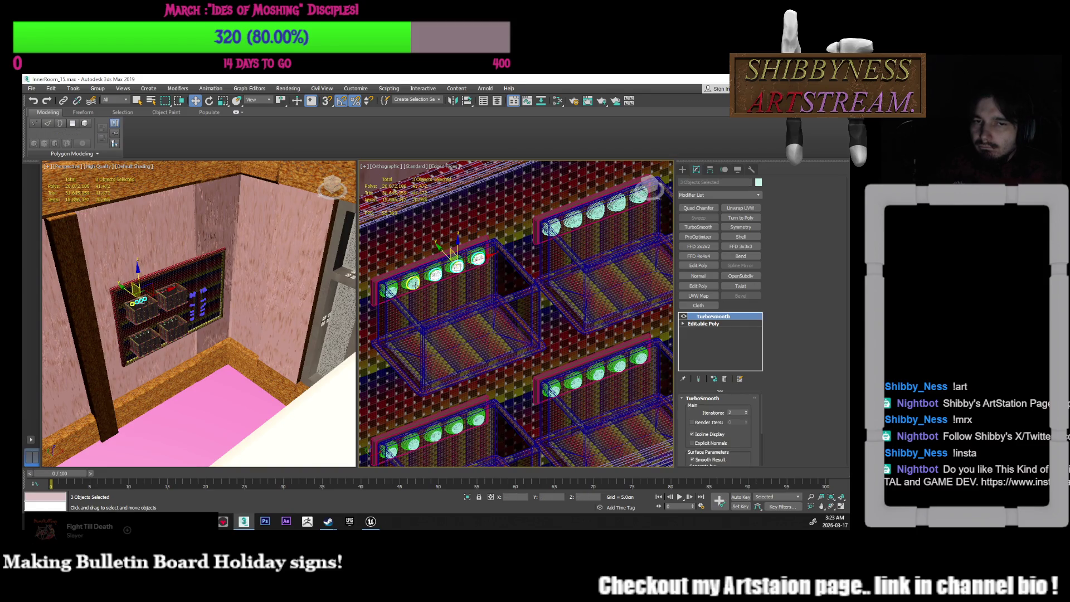
left_click(390, 291, "ctrl")
left_click(411, 293, "ctrl")
middle_click_drag(411, 292, 417, 296)
scroll(423, 296, "up", 6)
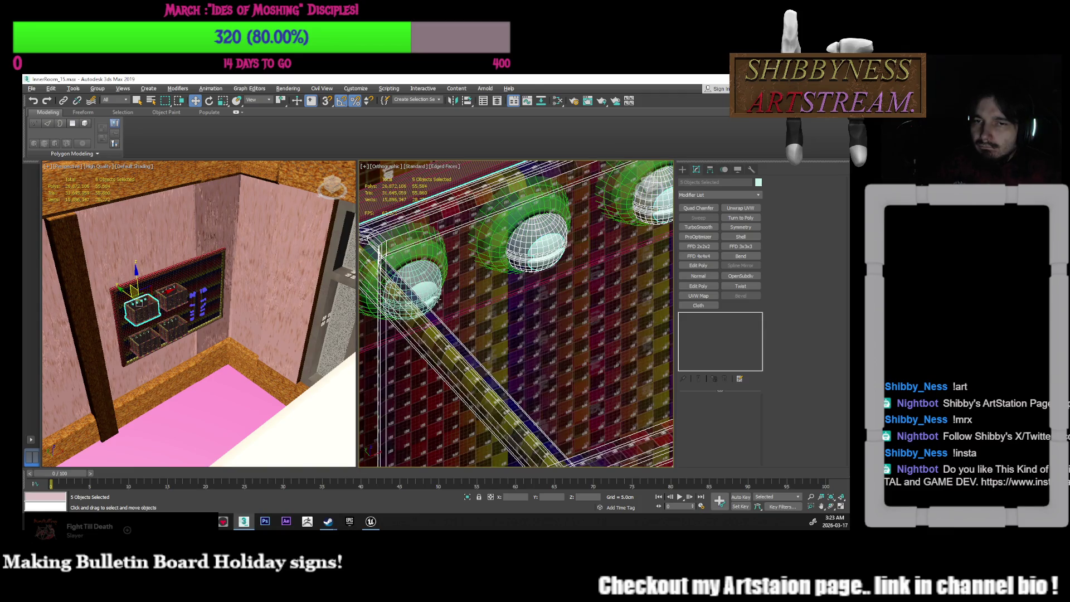
left_click(439, 300, "alt")
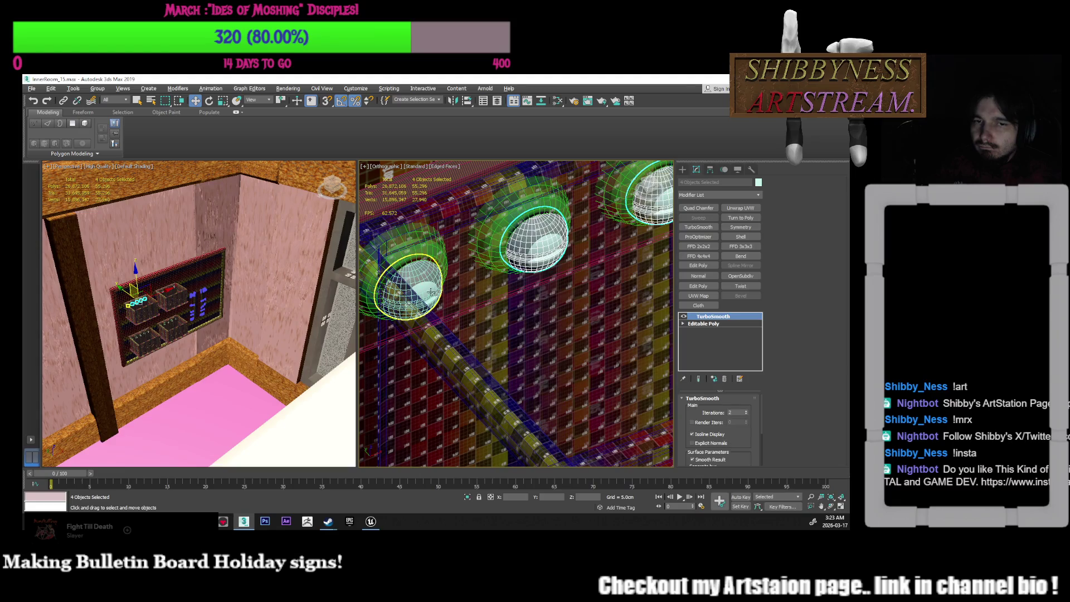
middle_click_drag(439, 300, 464, 315, "alt")
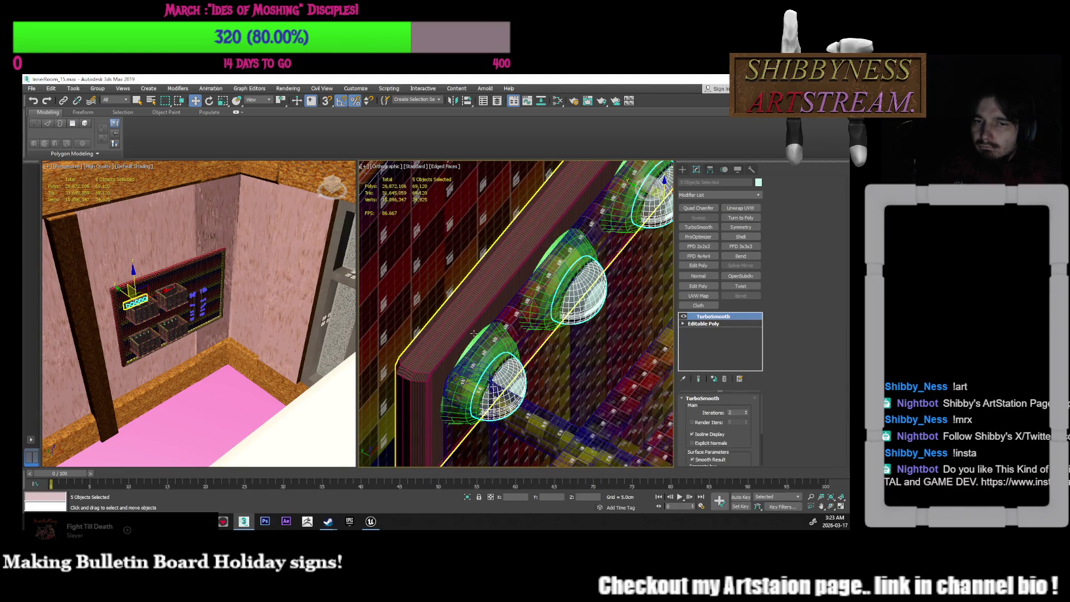
Add the outer dome shells on the other shelves' bulb rows to the selection
left_click(473, 332, "ctrl")
left_click(544, 256, "ctrl")
middle_click_drag(544, 257, 516, 334, "alt")
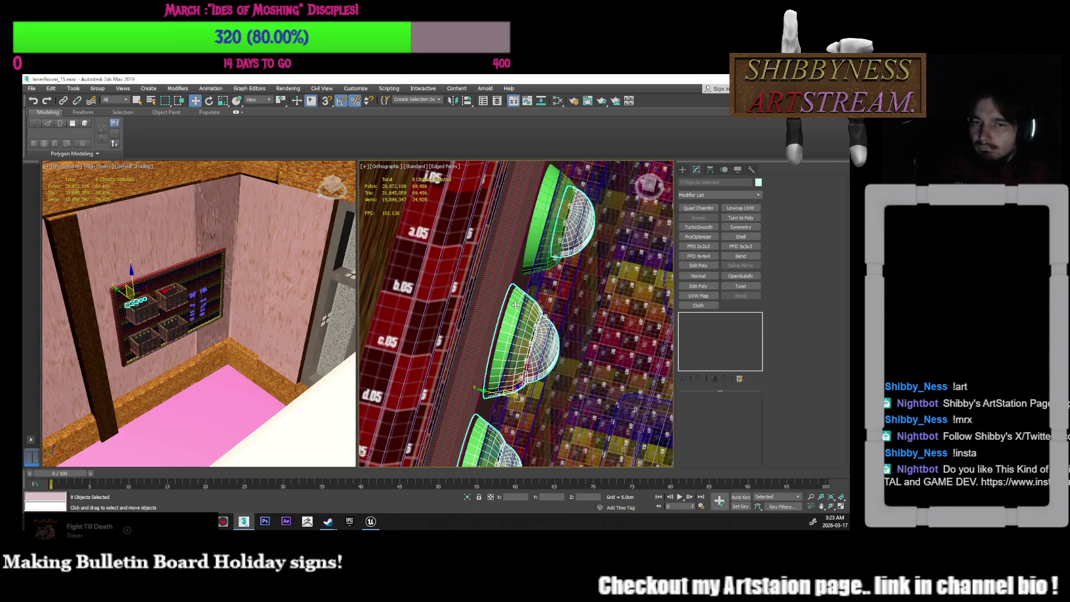
left_click(538, 299, "ctrl")
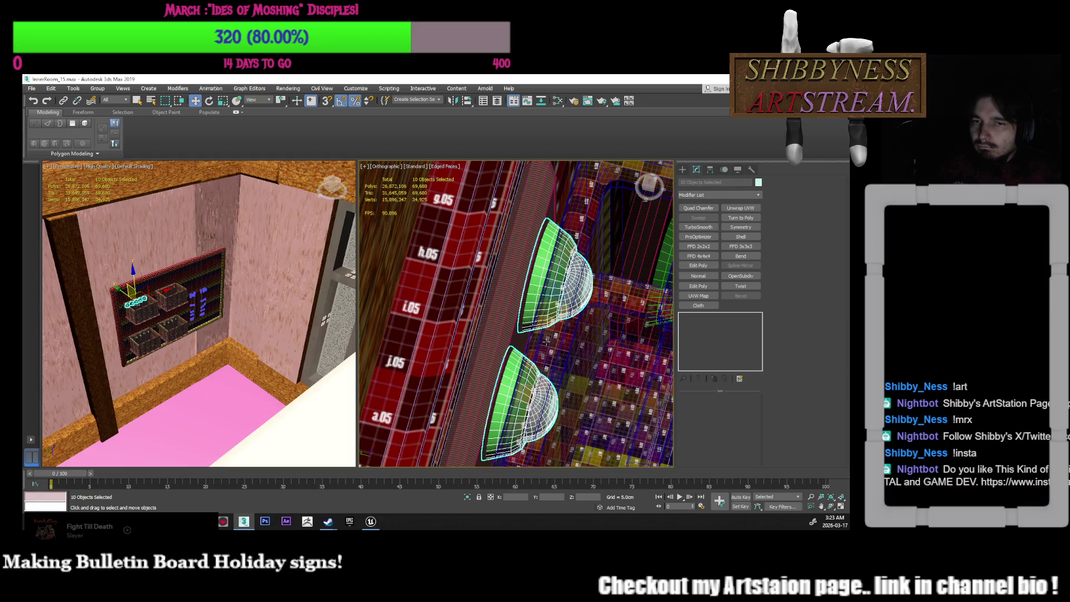
middle_click_drag(514, 271, 508, 323, "alt")
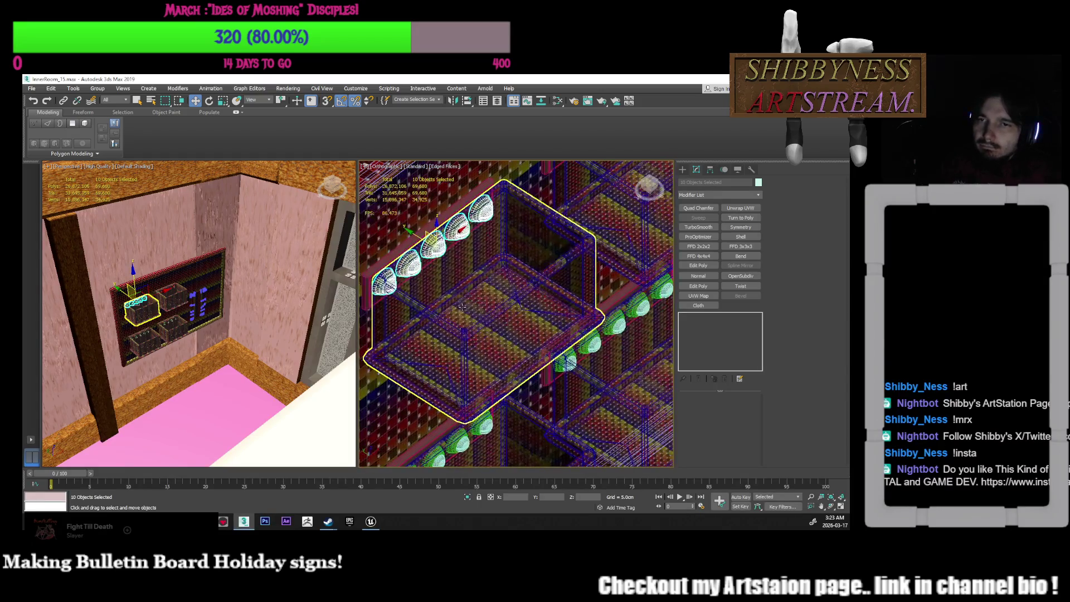
middle_click_drag(532, 278, 512, 327, "alt")
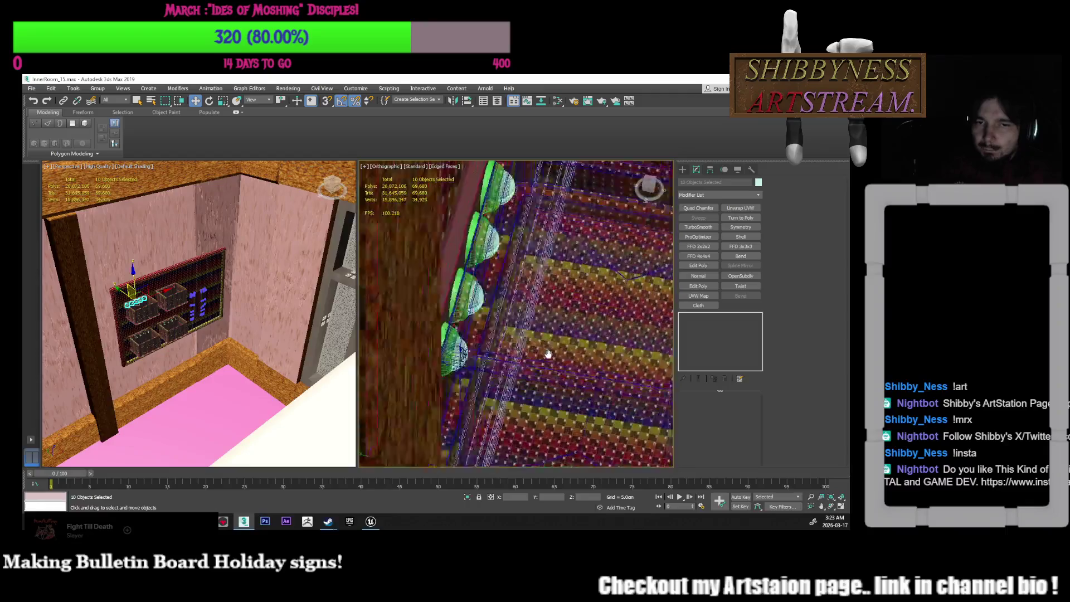
left_click(443, 345, "ctrl")
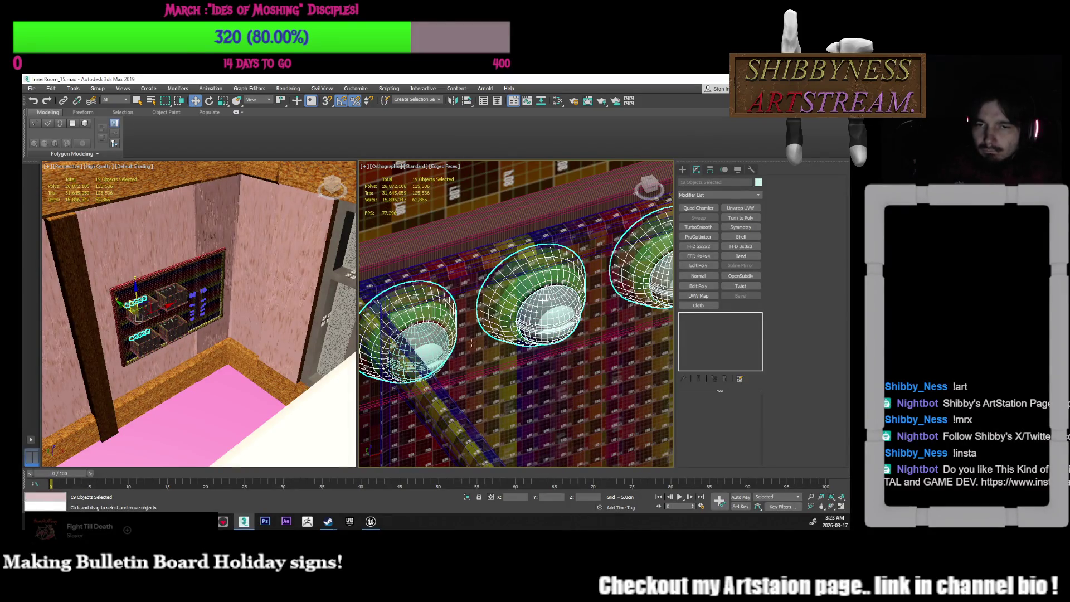
Delete the selected outer dome shells and select a dome on the bottom-right shelf
scroll(549, 347, "down", 5)
scroll(531, 346, "up", 3)
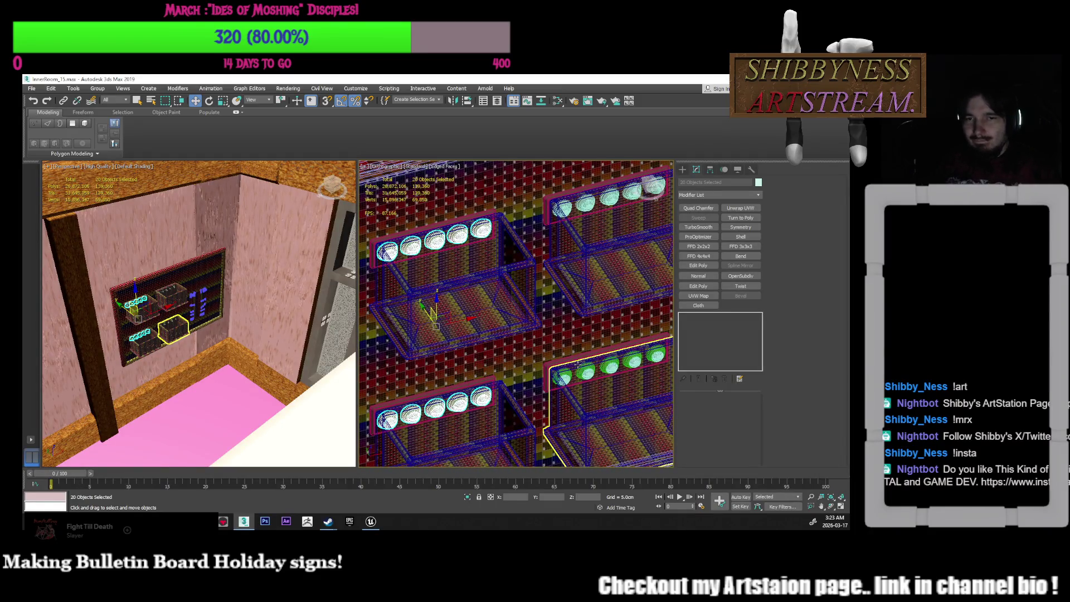
key("ctrl+d")
scroll(531, 366, "up", 3)
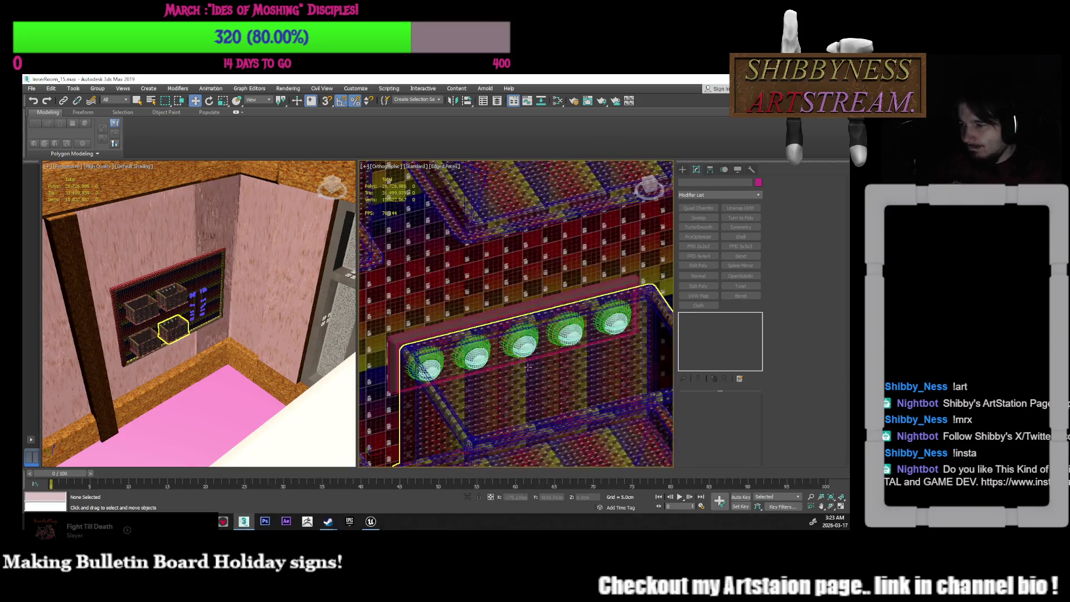
scroll(531, 367, "up", 2)
left_click(589, 329)
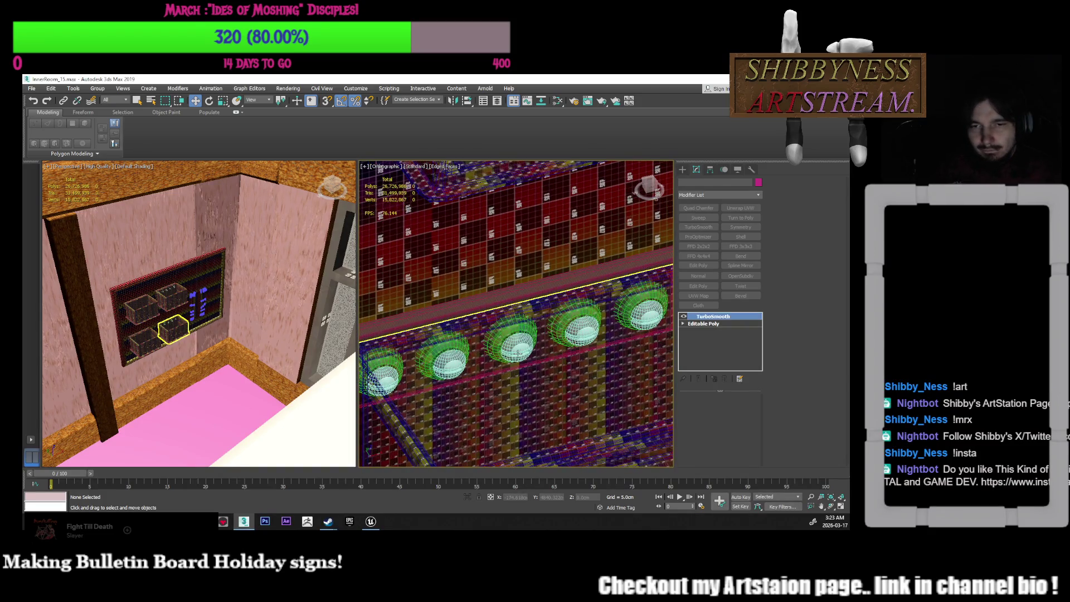
Select the eight remaining green dome shells on the bottom-right shelf and delete them
left_click(580, 329, "ctrl")
left_click(647, 313, "ctrl")
mouse_move(646, 314)
middle_mouse_down("alt")
mouse_move(557, 278)
mouse_move(419, 192)
mouse_move(676, 316)
mouse_move(549, 423)
middle_mouse_up("alt")
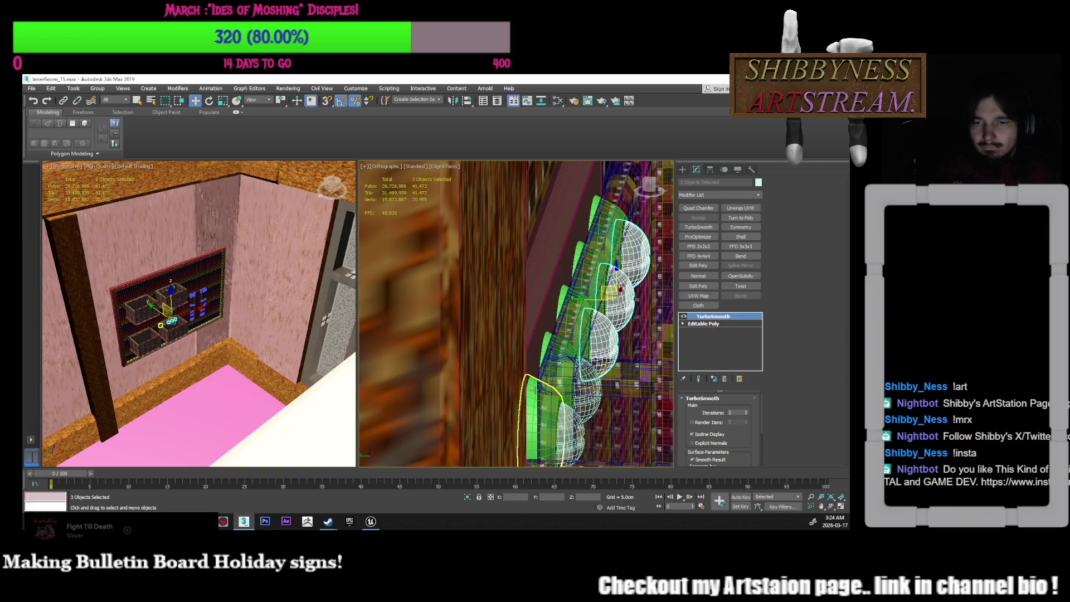
left_click(549, 423, "ctrl")
left_click(555, 314, "ctrl")
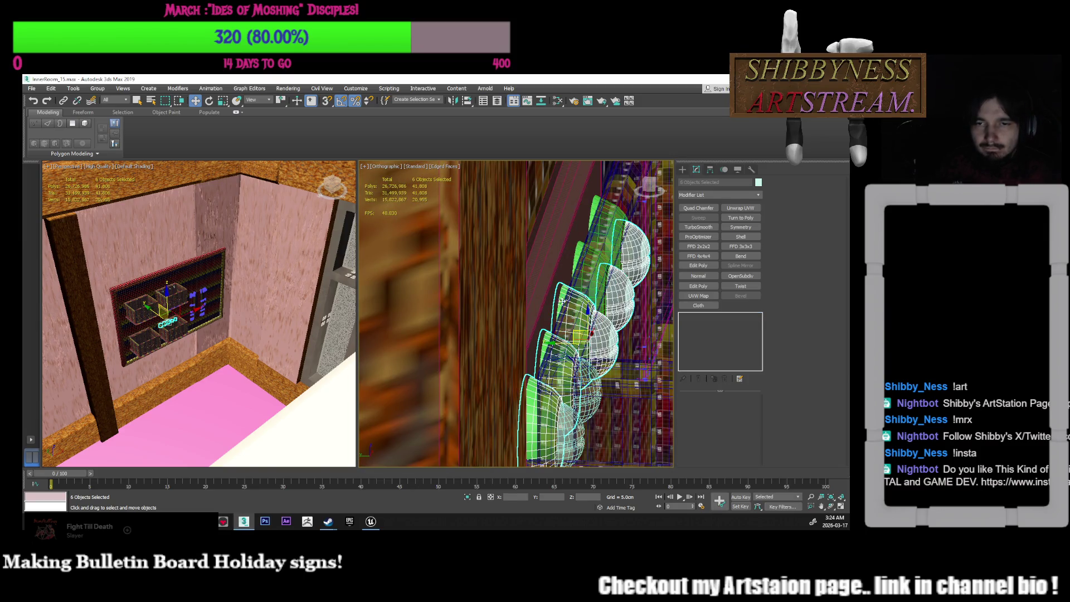
left_click(590, 226, "ctrl")
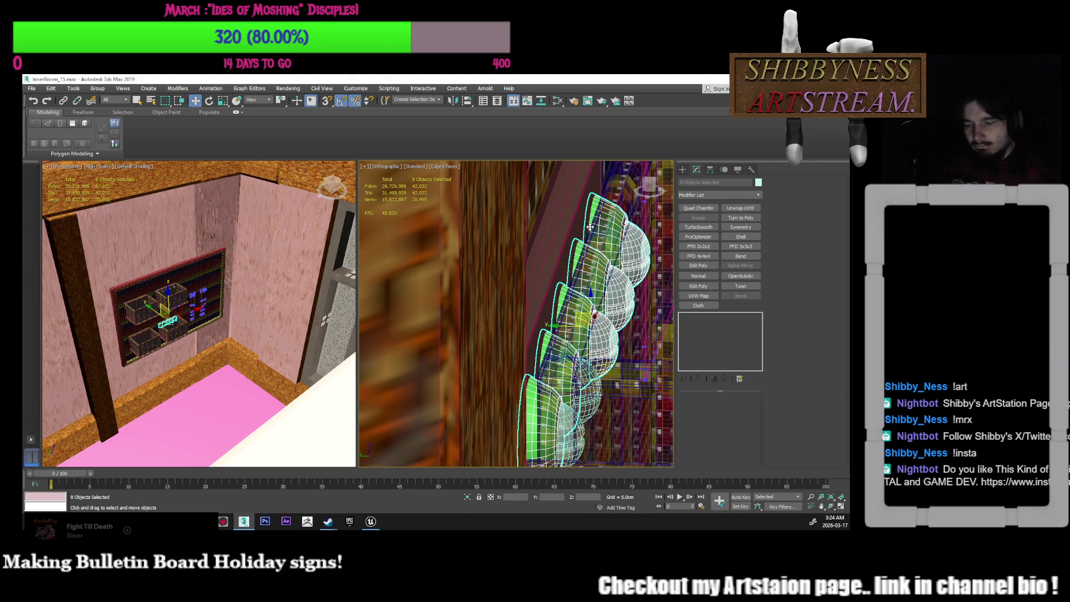
key("Delete")
Delete the two leftover spheres sitting on the shelf frame
middle_click_drag(578, 340, 578, 286)
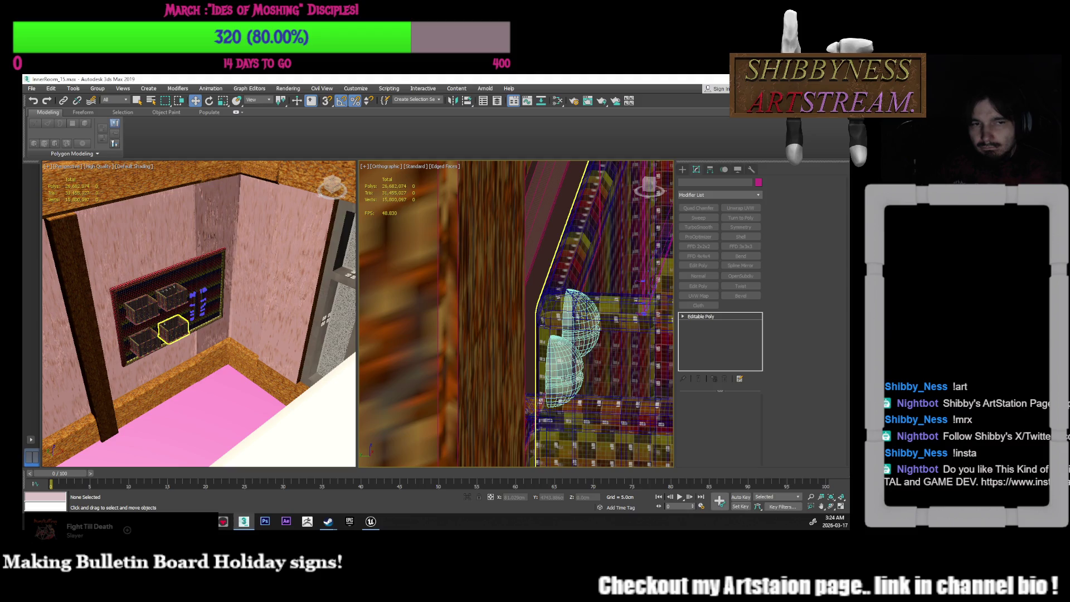
left_click(557, 345)
middle_click_drag(557, 345, 534, 386, "alt")
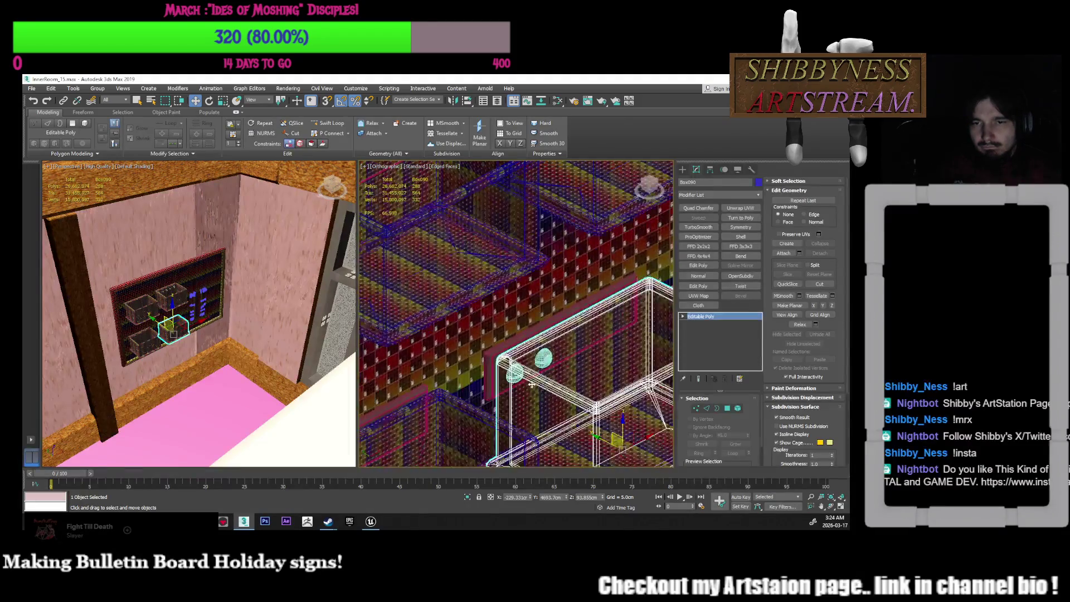
scroll(533, 386, "up", 3)
middle_click_drag(524, 340, 513, 306, "alt")
left_click(513, 315)
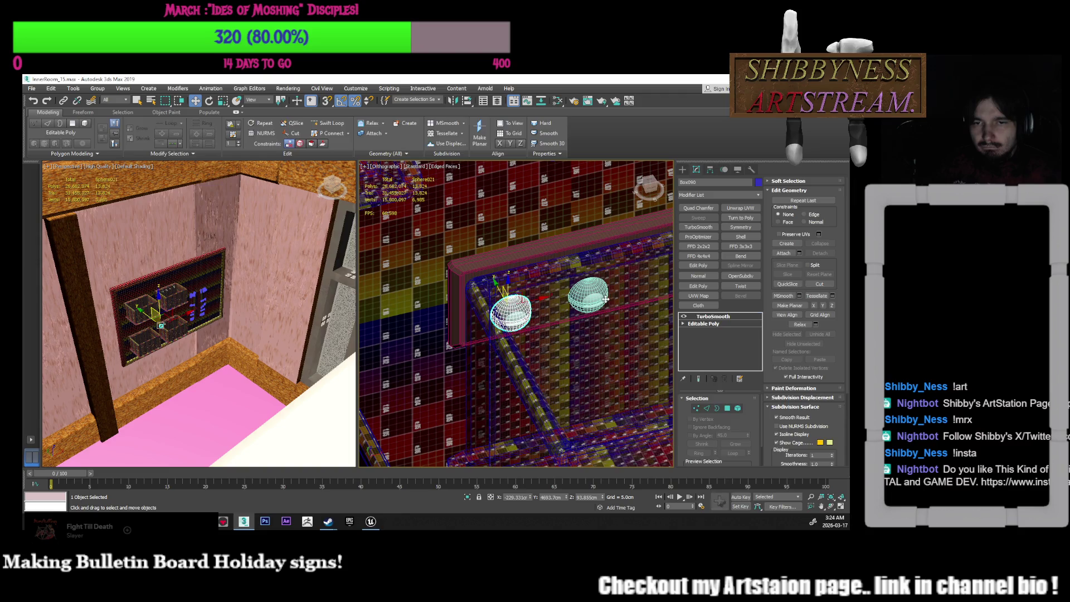
left_click(596, 301, "ctrl")
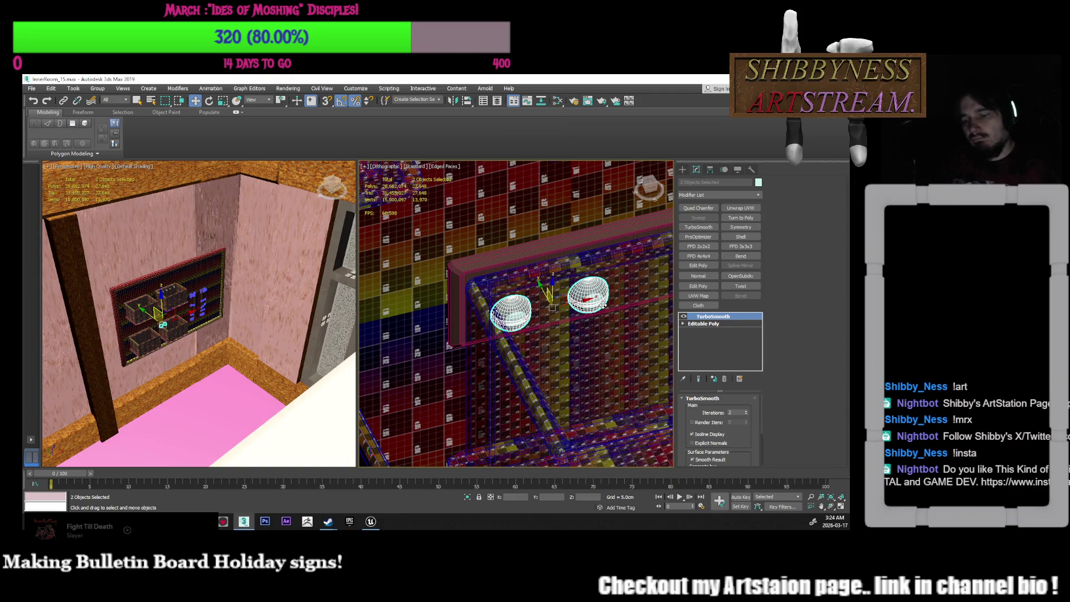
key("Delete")
Check the cleared shelf by selecting the shelf box, a bulb bowl and the bulletin board
mouse_move(560, 326)
middle_mouse_down()
mouse_move(528, 367)
mouse_move(524, 346)
middle_mouse_up()
scroll(528, 367, "down", 5)
scroll(518, 340, "up", 6)
scroll(517, 340, "up", 5)
left_click(533, 367)
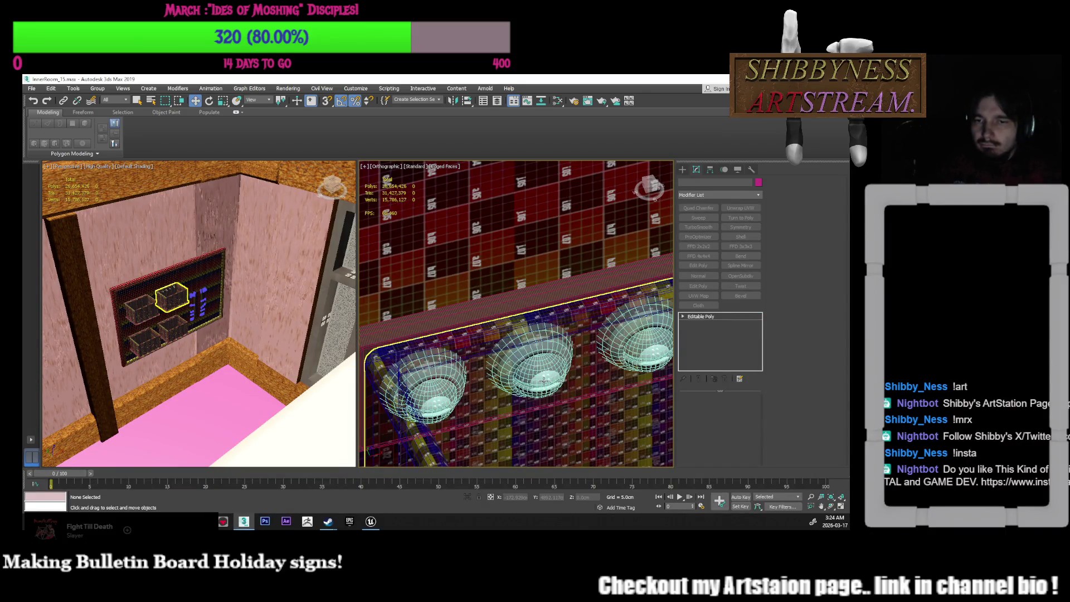
left_click(544, 381)
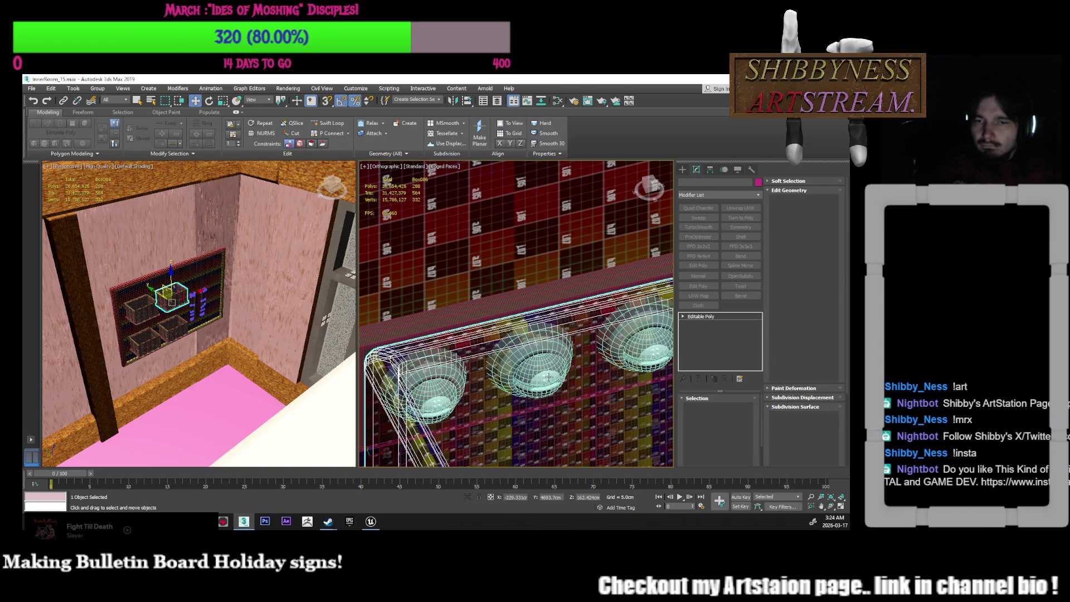
left_click(549, 377)
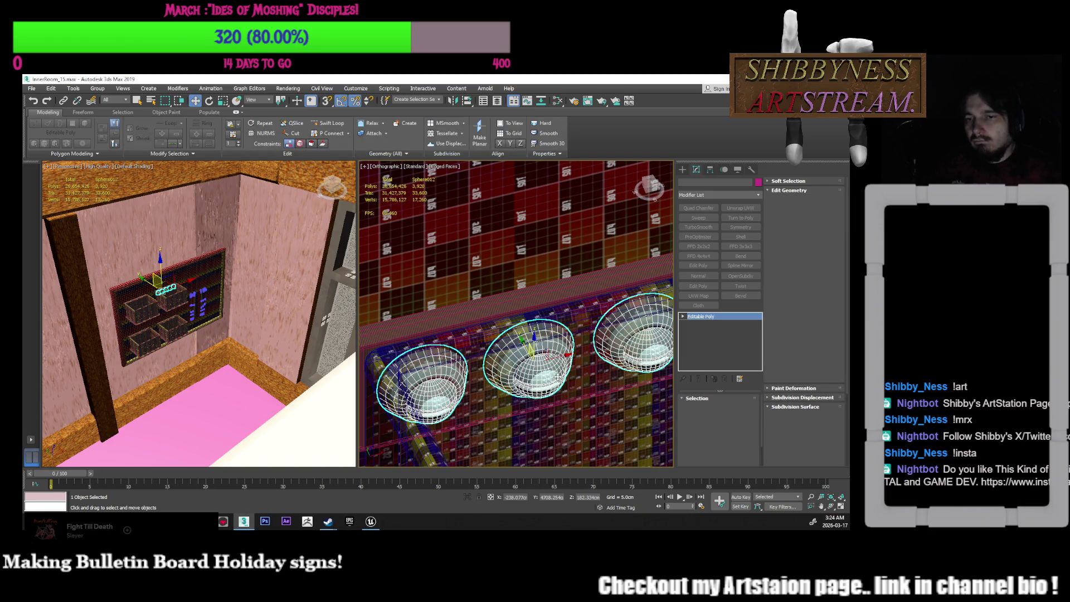
scroll(558, 377, "down", 5)
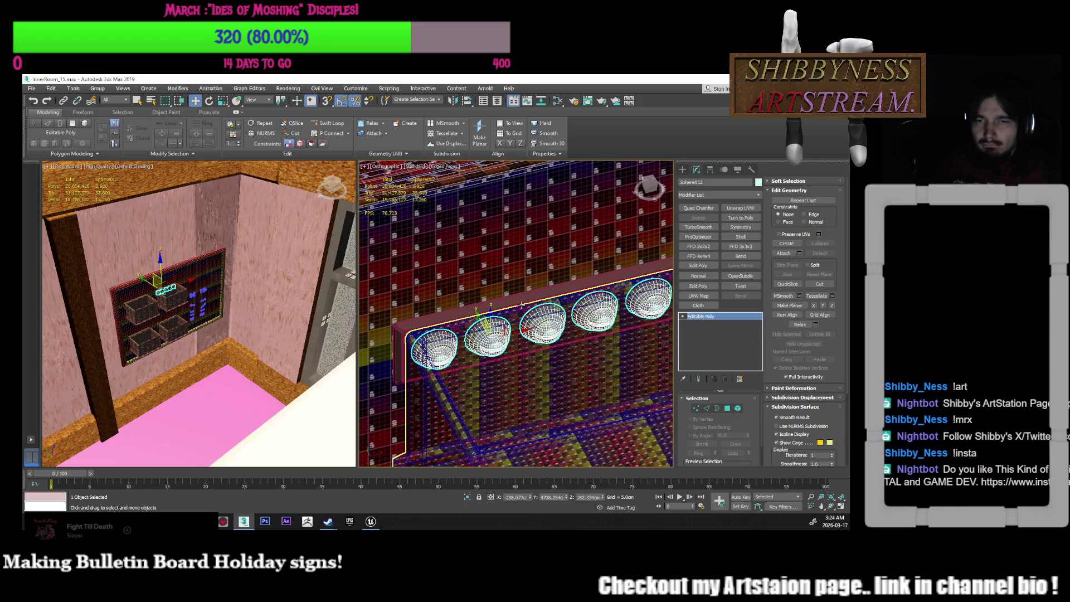
left_click(521, 304)
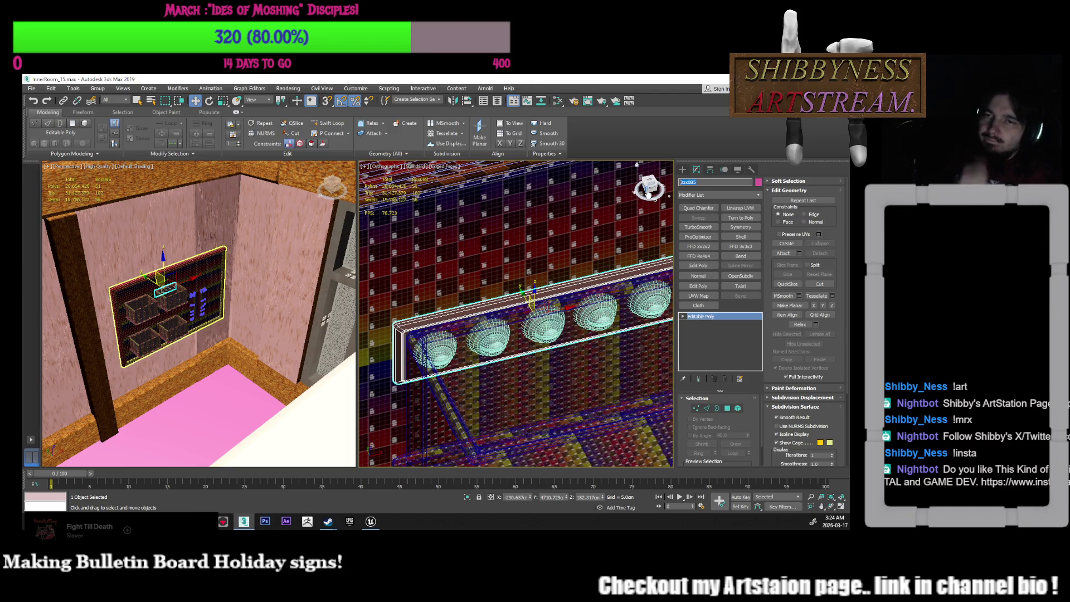
left_click(550, 251)
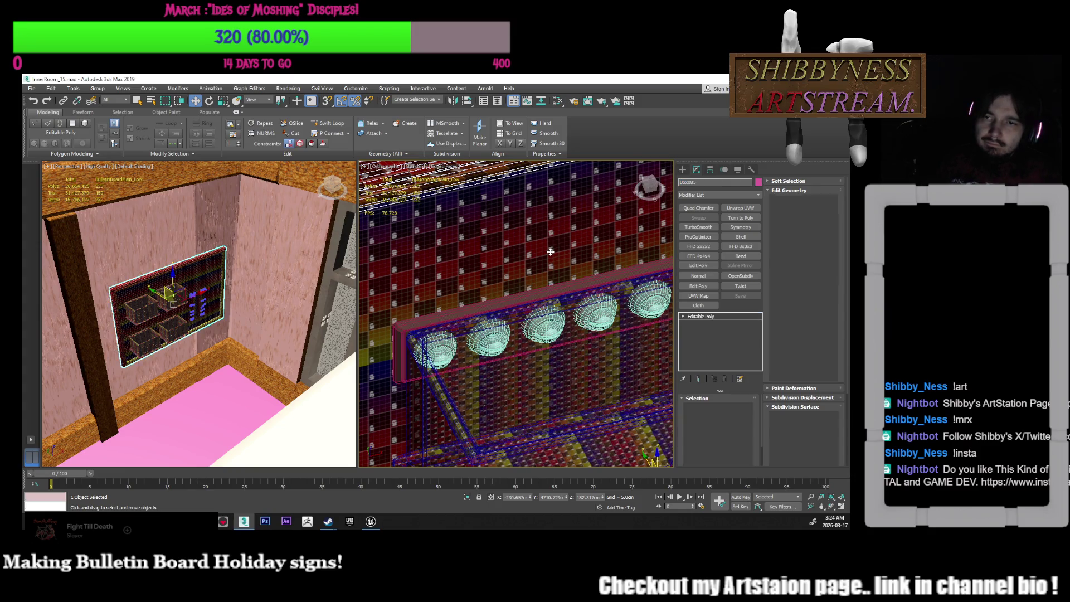
Attach the board frame to the main bulletin board
mouse_move(510, 294)
middle_mouse_down()
mouse_move(539, 292)
mouse_move(555, 305)
middle_mouse_up()
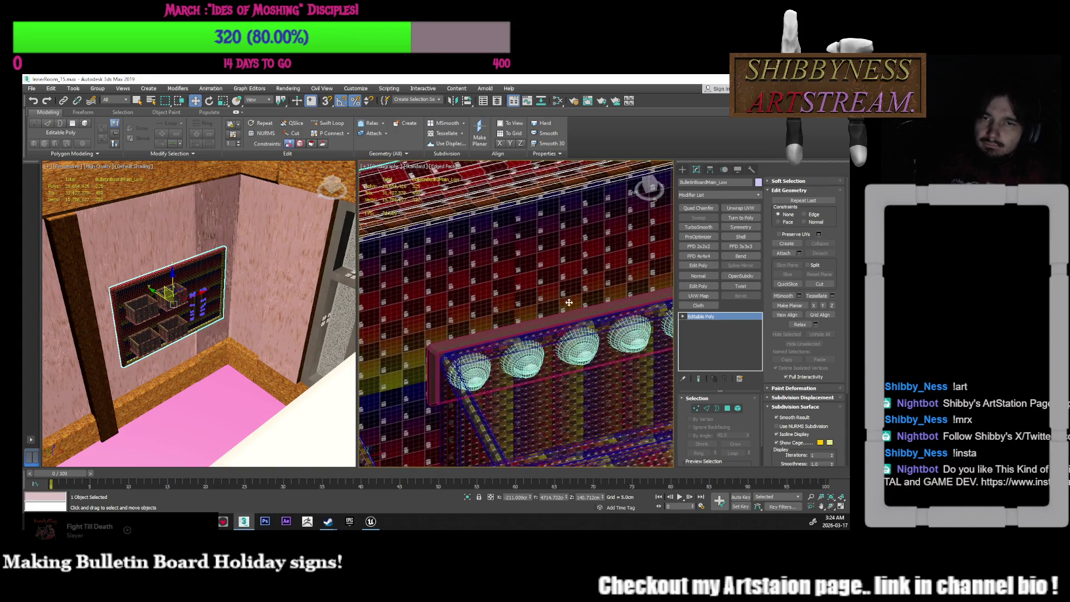
left_click(783, 253)
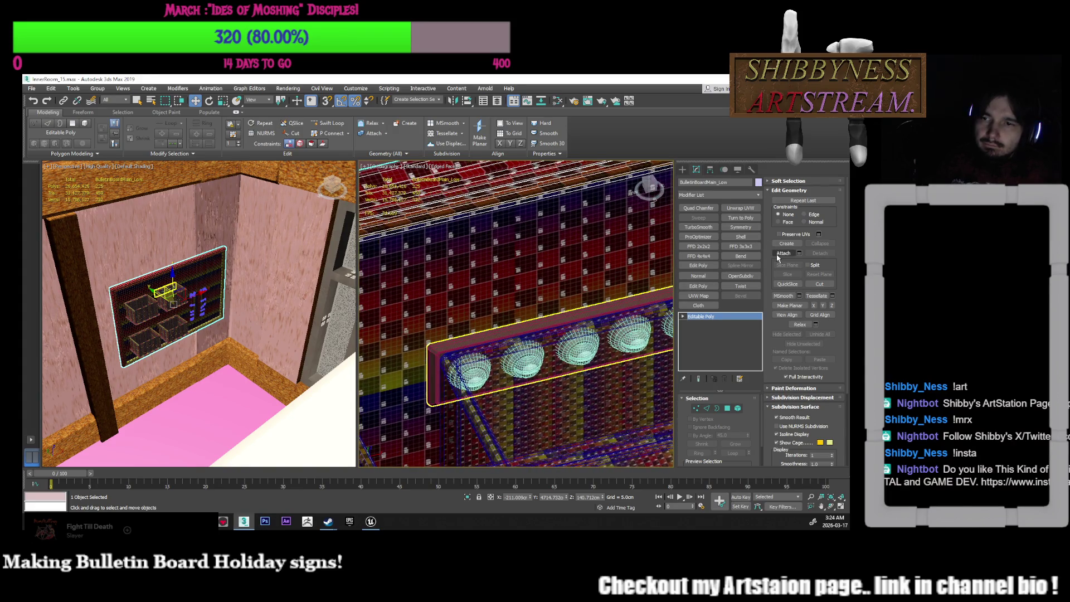
left_click(579, 315)
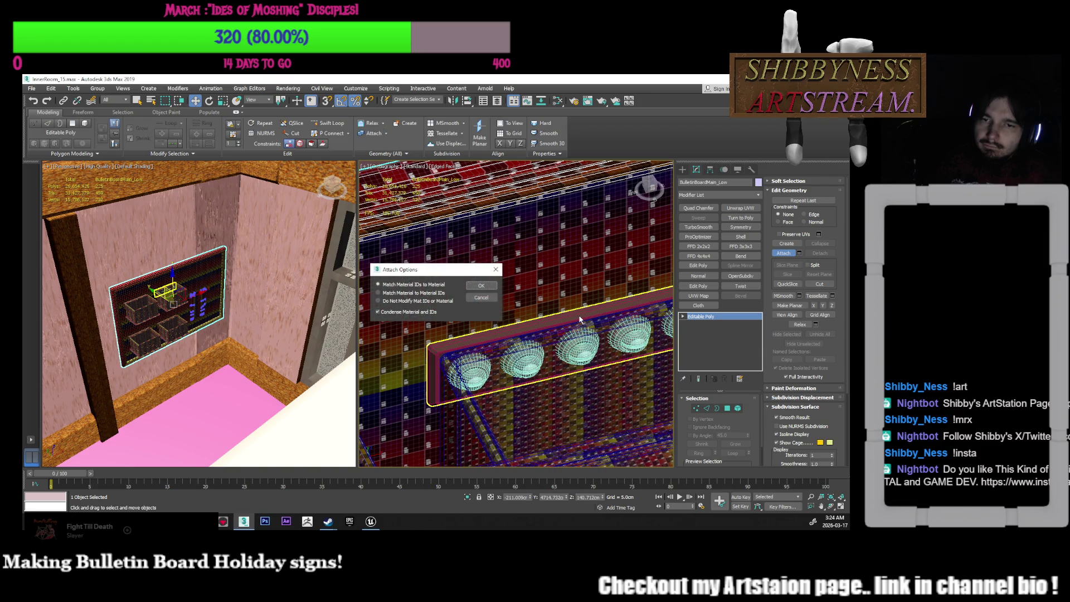
left_click(482, 286)
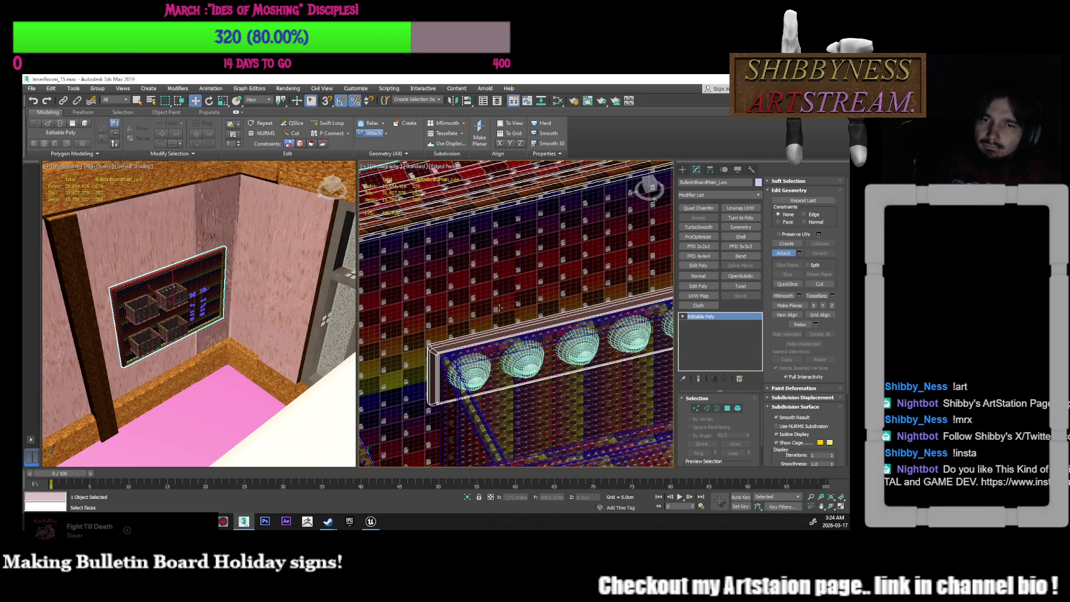
left_click(783, 253)
Inspect the shelf box, Sphere012 and BulletinBoardMain_Low, then open the Layer Explorer with Sphere012 selected
mouse_move(532, 312)
middle_mouse_down("alt")
mouse_move(547, 333)
mouse_move(580, 319)
middle_mouse_up("alt")
scroll(577, 368, "up", 3)
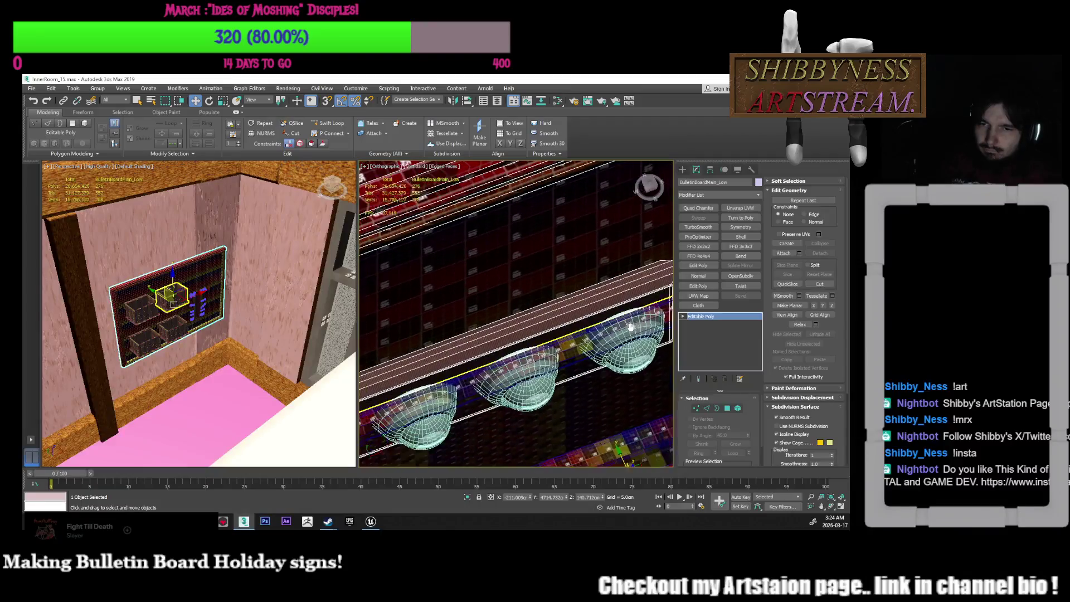
scroll(613, 360, "down", 5)
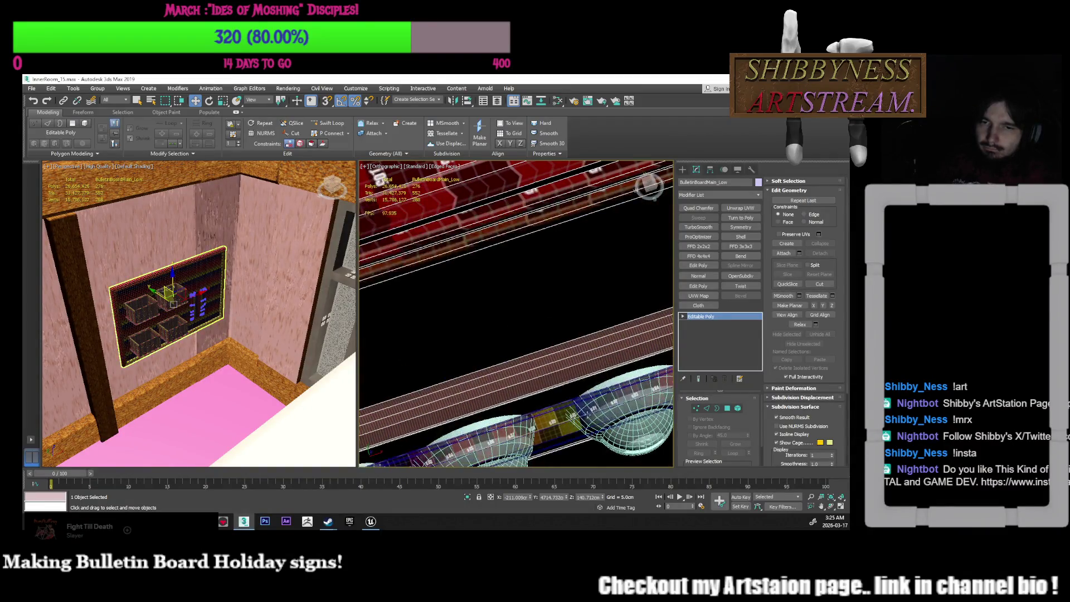
middle_click_drag(626, 365, 618, 345, "alt")
scroll(618, 346, "up", 4)
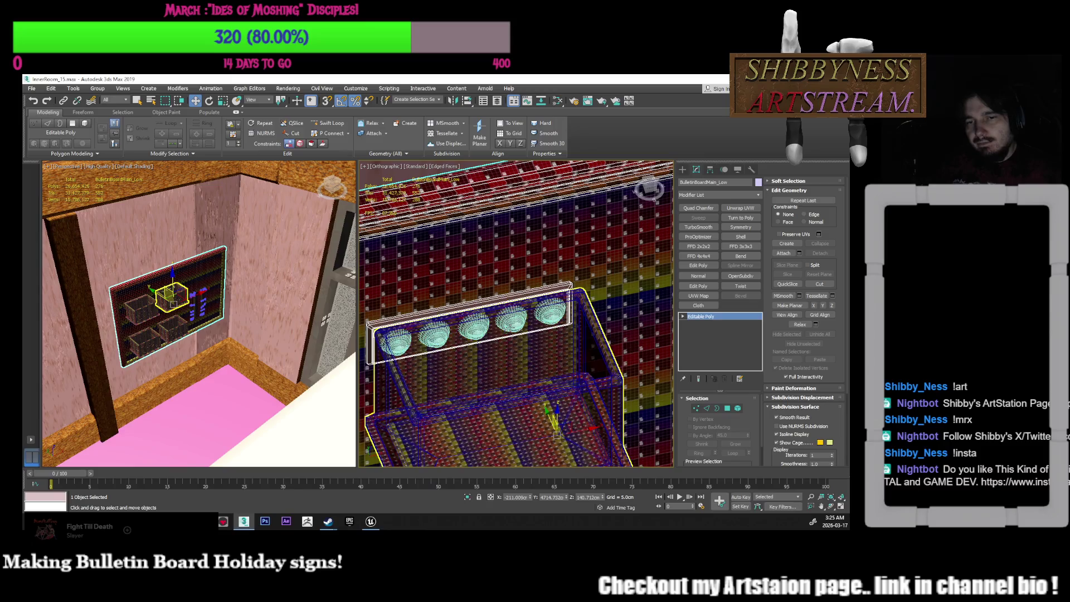
left_click(513, 321)
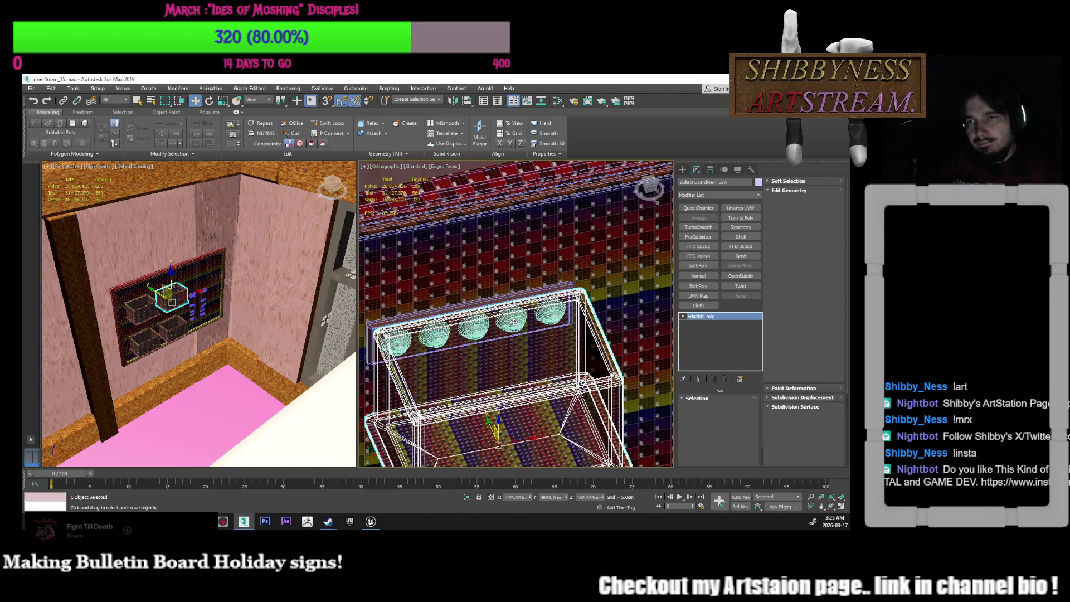
left_click(514, 322)
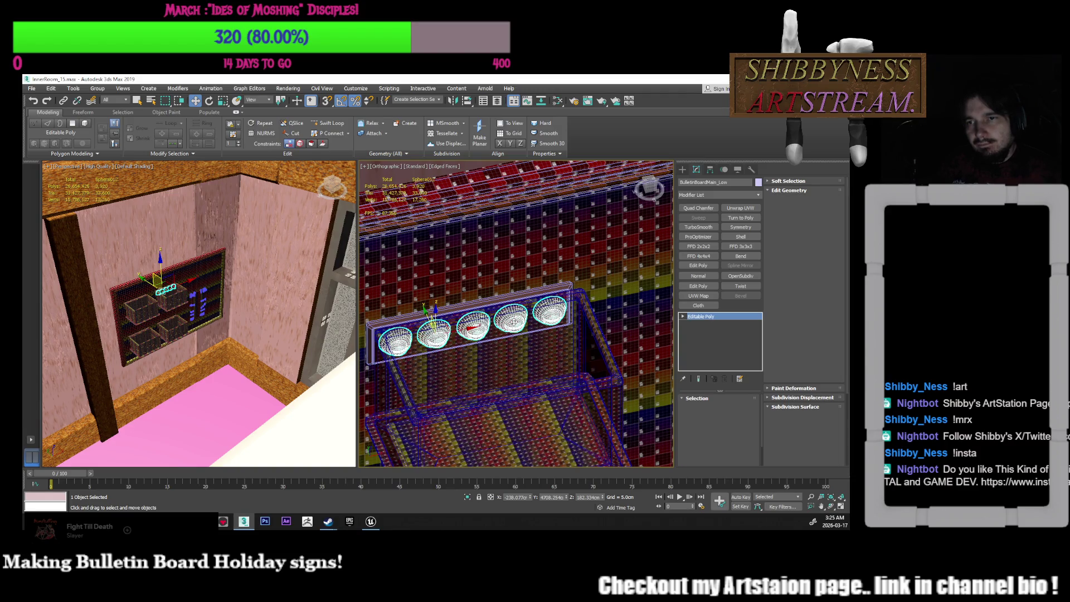
left_click(513, 321)
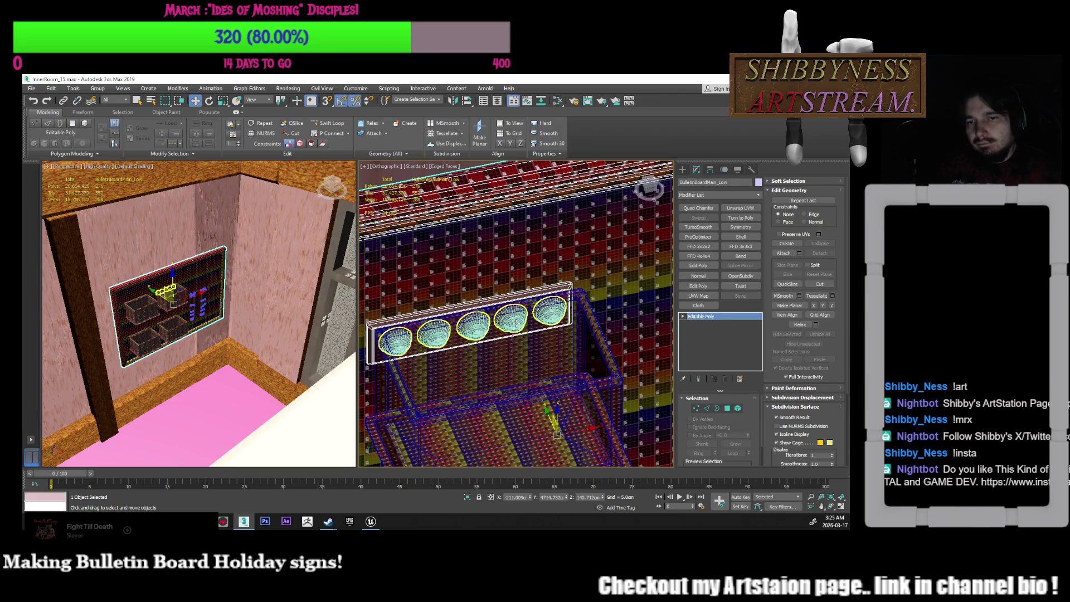
left_click(516, 323)
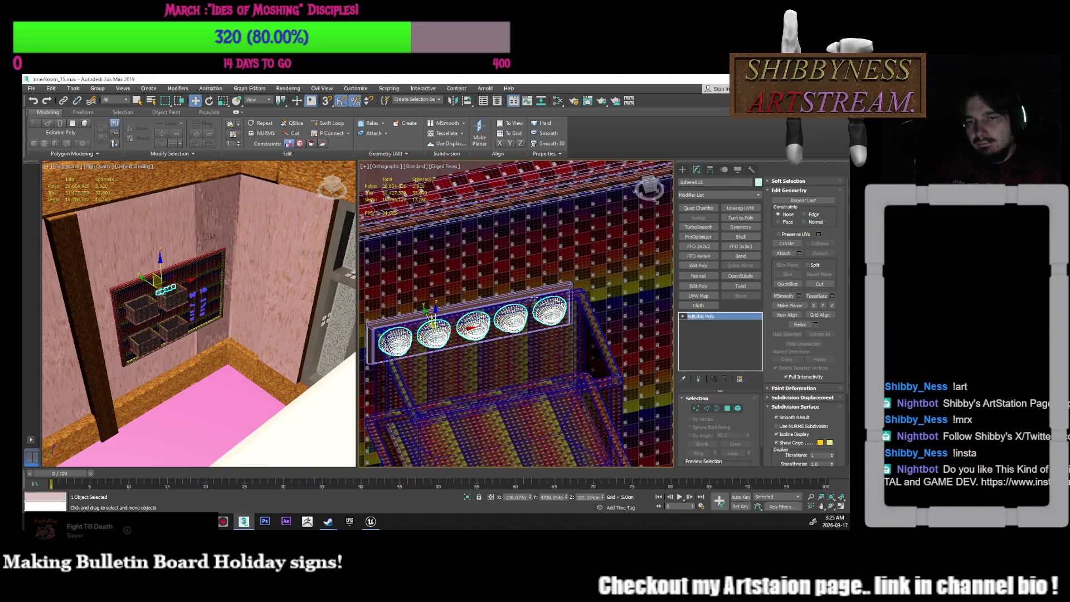
scroll(577, 368, "down", 2)
left_click(497, 101)
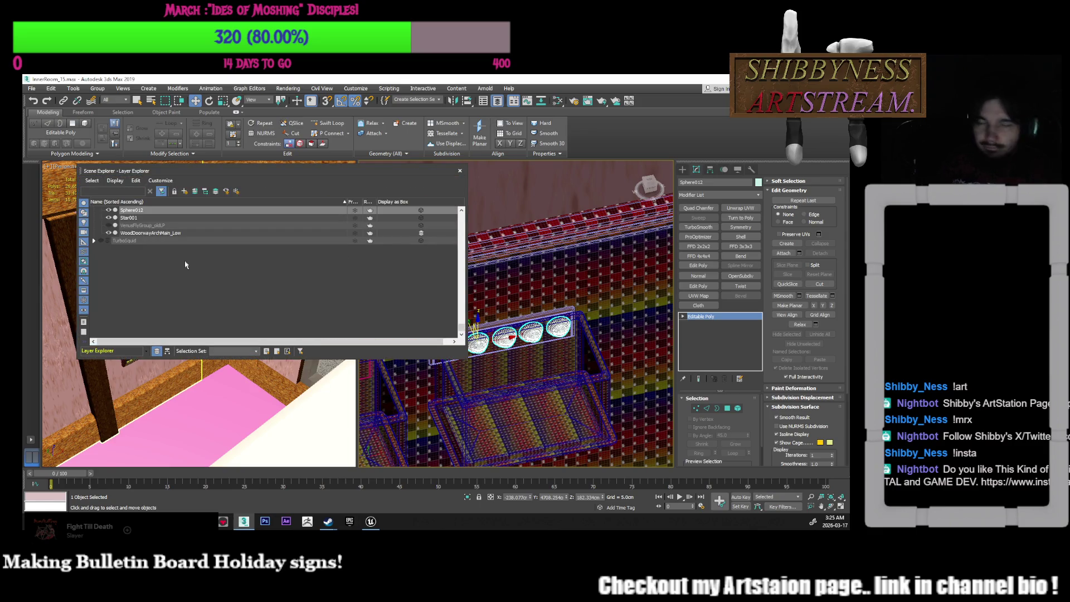
Unhide the NewHigh layer, locate Sphere012 in the list, and close the Layer Explorer
scroll(123, 253, "up", 3)
scroll(123, 254, "up", 10)
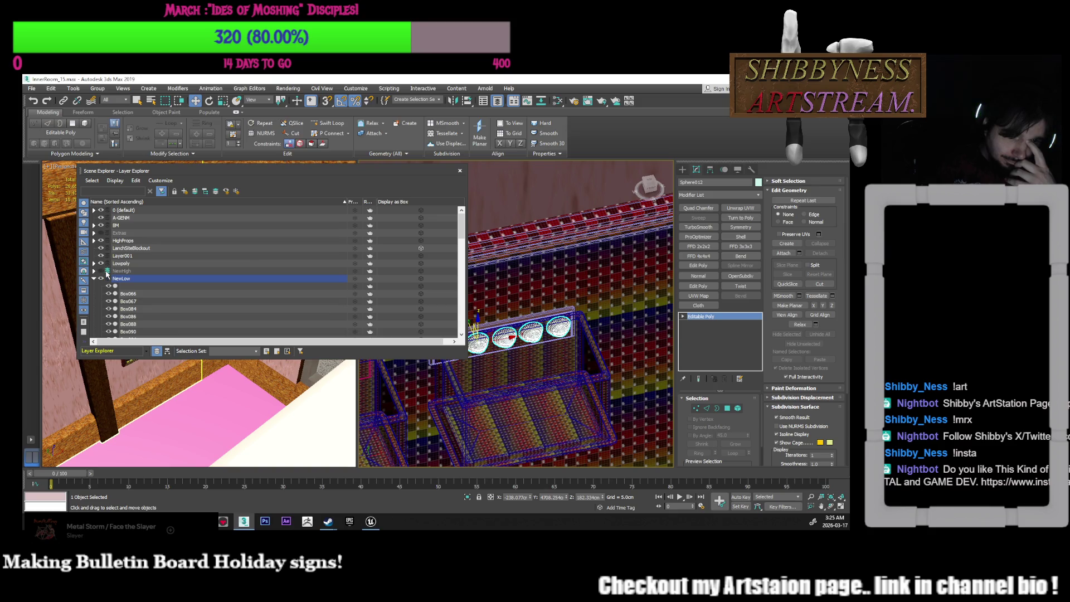
left_click(101, 271)
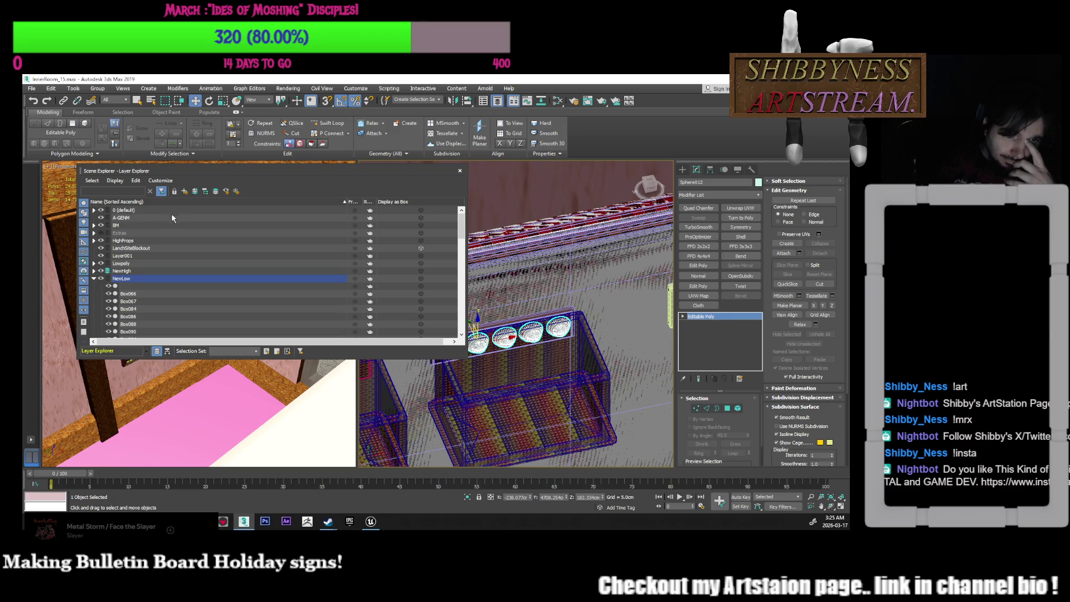
left_click(194, 192)
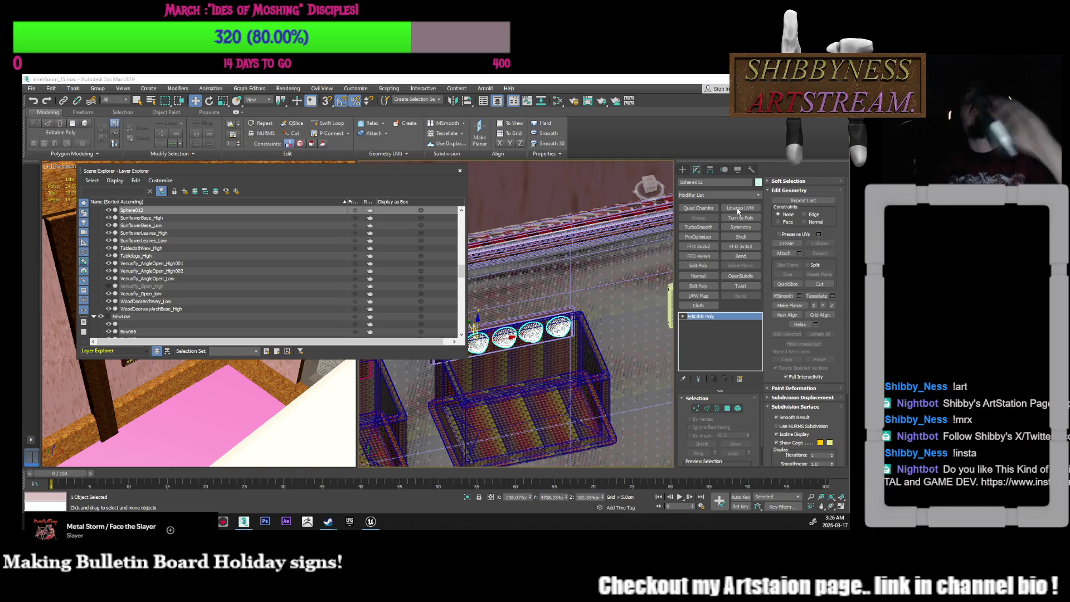
left_click(460, 171)
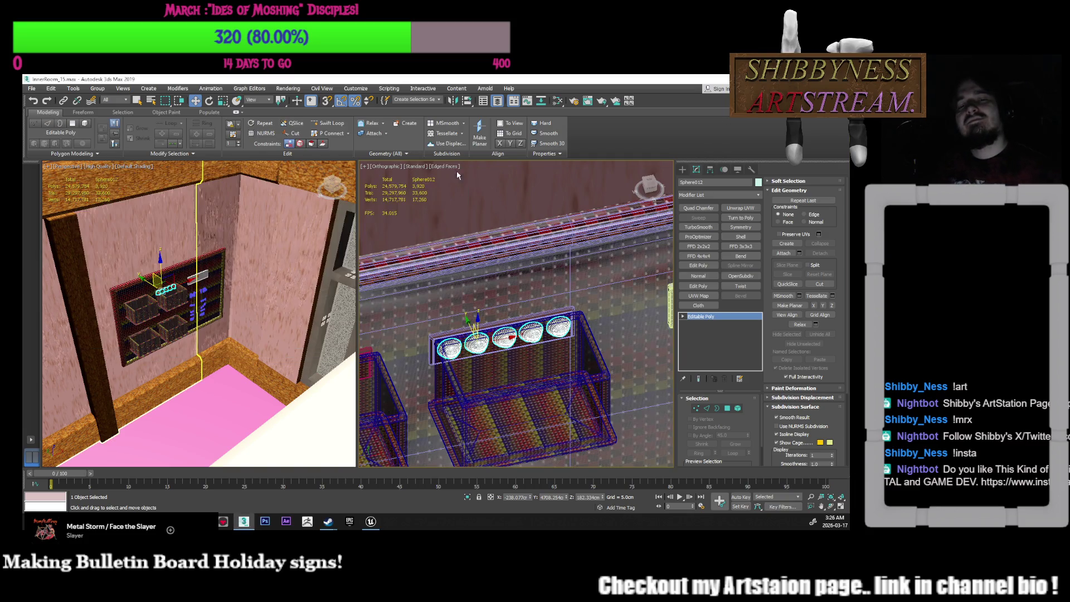
Clone the Sphere012 bulb strip down onto the lower-left shelf as copy Sphere013
scroll(589, 390, "down", 3)
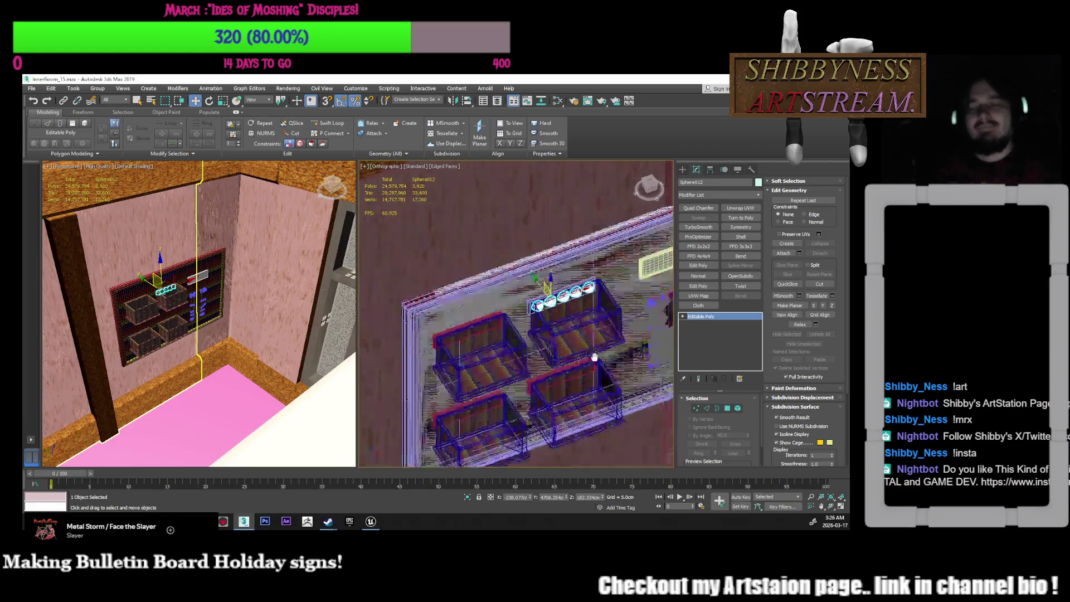
scroll(529, 288, "up", 3)
mouse_move(528, 289)
middle_mouse_down("alt")
mouse_move(532, 330)
mouse_move(518, 312)
middle_mouse_up("alt")
scroll(529, 312, "down", 3)
left_click(557, 363)
left_click(435, 363)
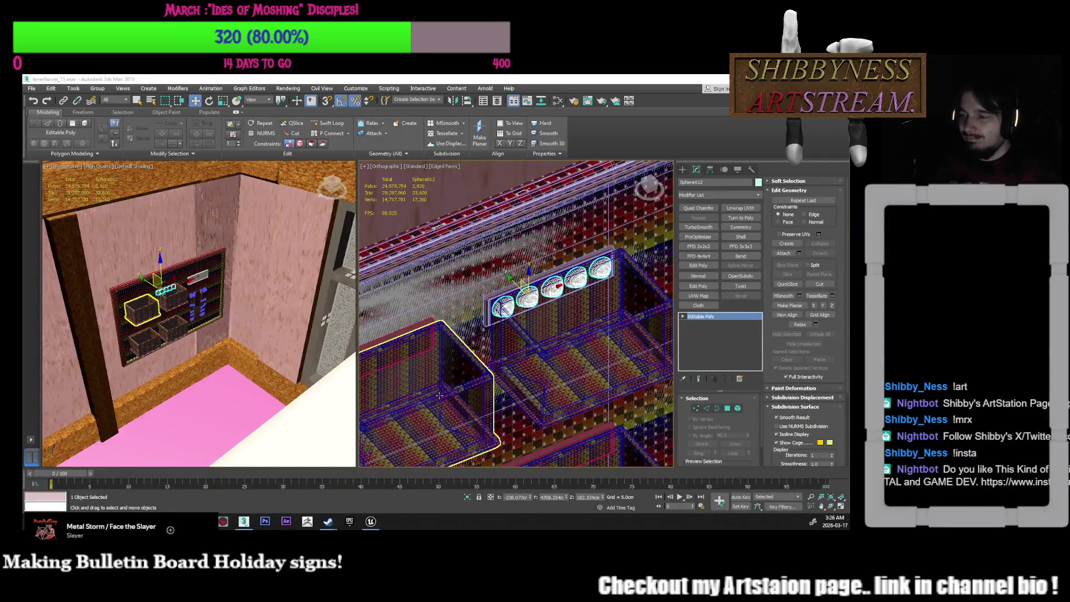
left_click(529, 346)
mouse_move(529, 346)
middle_mouse_down("alt")
mouse_move(594, 321)
mouse_move(571, 320)
mouse_move(568, 265)
middle_mouse_up("alt")
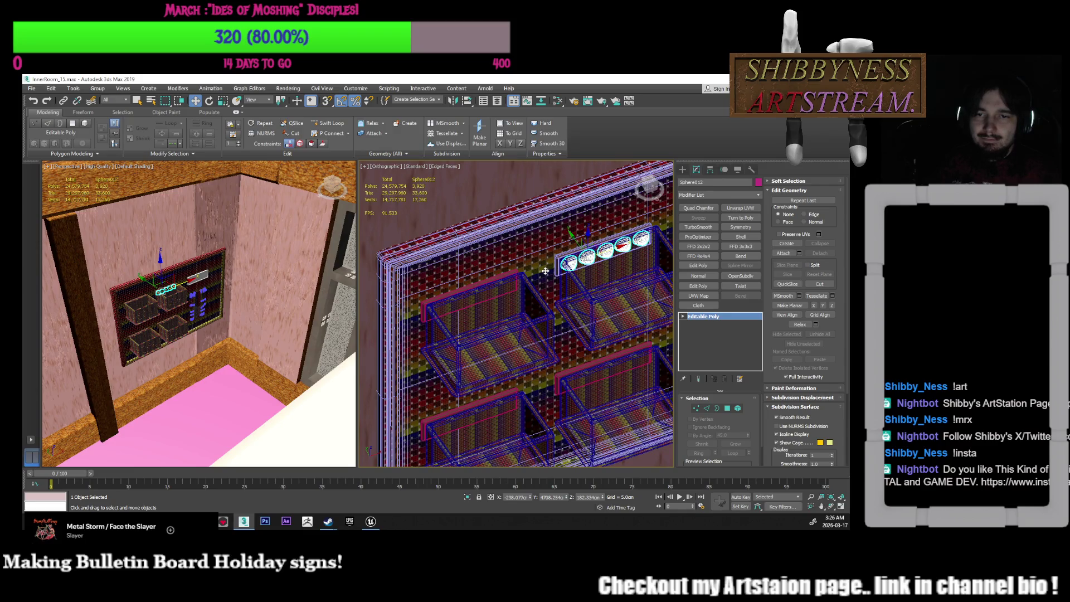
left_click_drag(545, 272, 478, 300, "shift")
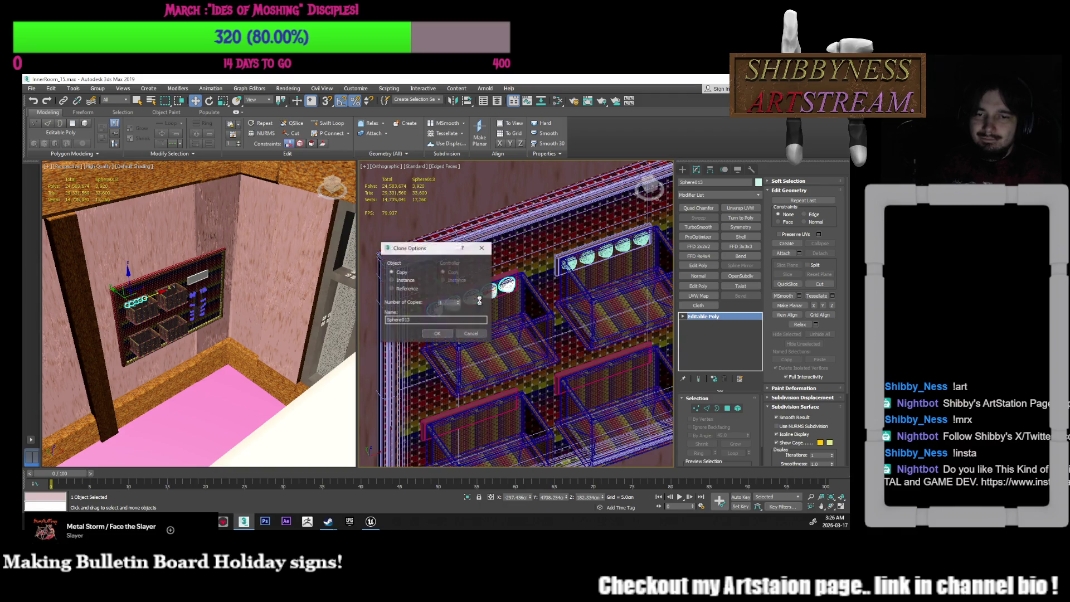
Confirm the Sphere013 copy and clone both upper strips down onto the two lower shelves
left_click(438, 334)
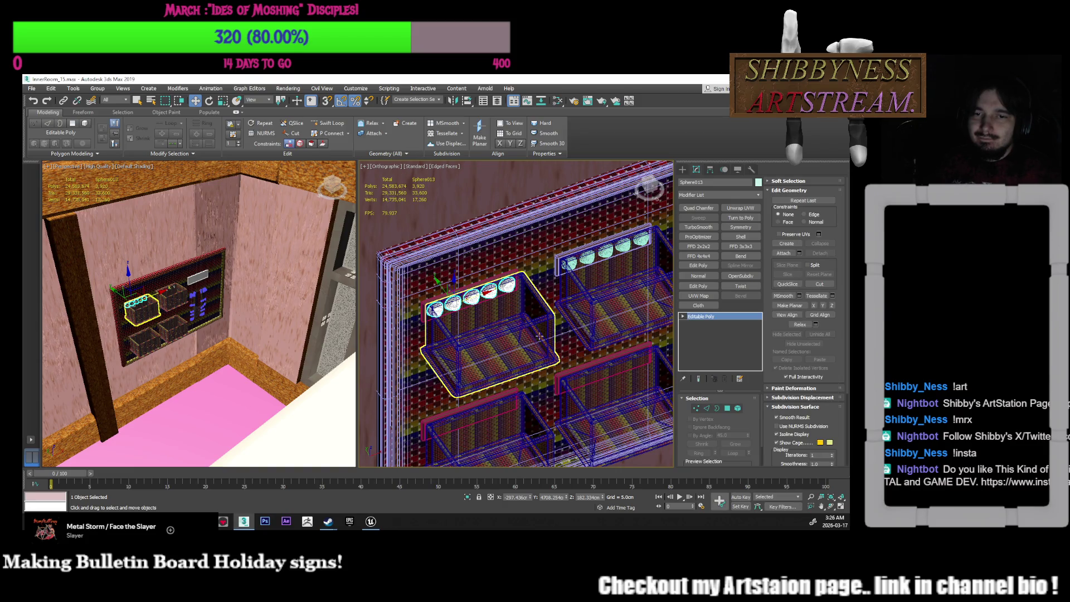
middle_click_drag(534, 337, 512, 362)
scroll(568, 276, "up", 8)
left_click(568, 276)
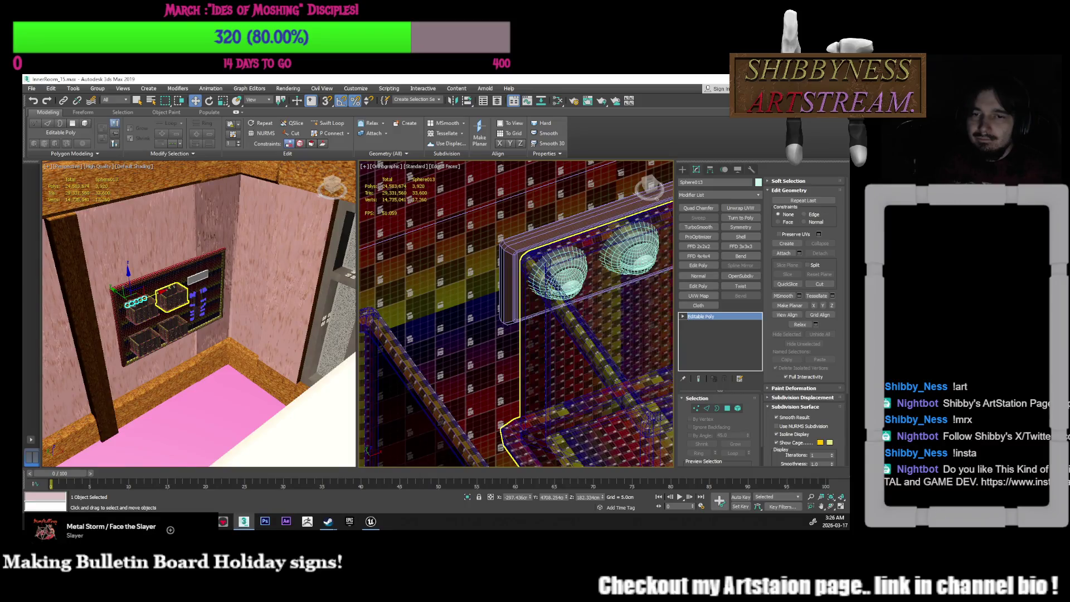
left_click(553, 260, "ctrl")
scroll(554, 260, "down", 8)
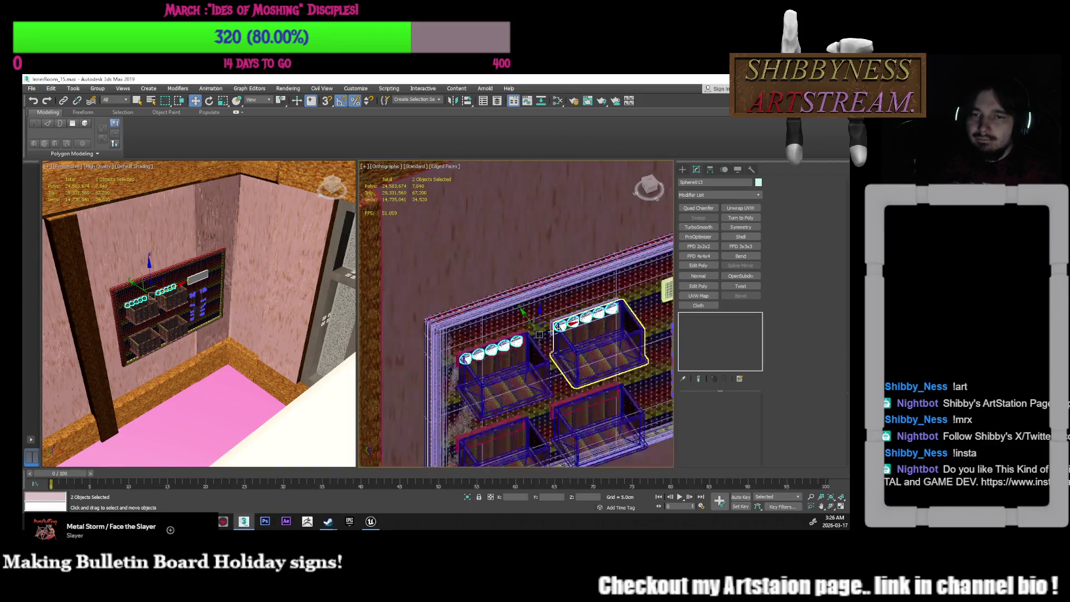
left_click_drag(540, 228, 540, 306, "shift")
left_click(436, 333)
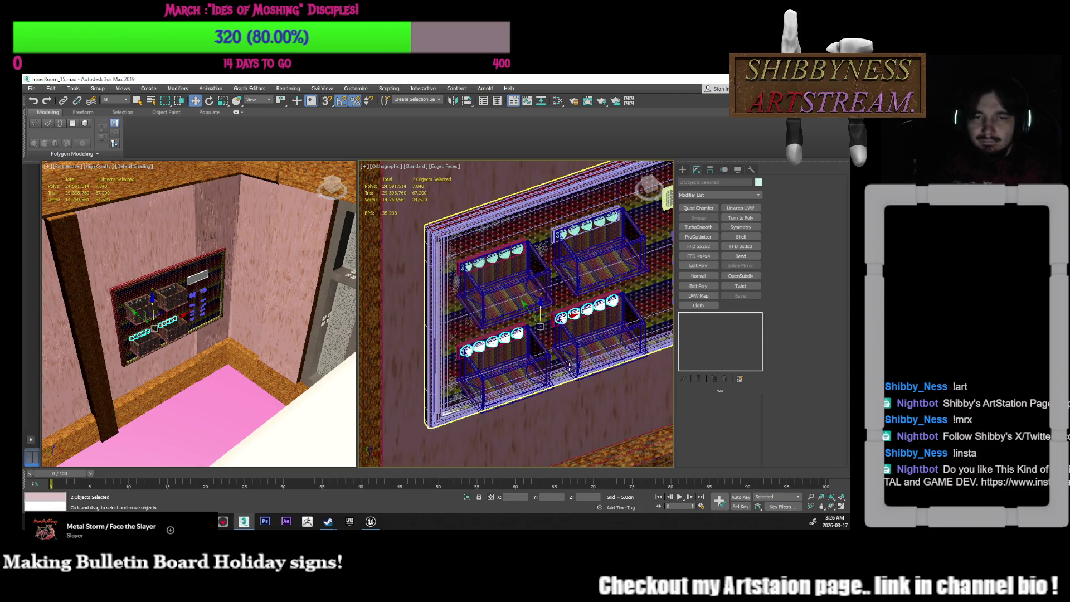
Nudge the copied strips slightly upward, select all four strips, and open the Layer Explorer
scroll(516, 348, "up", 5)
scroll(535, 301, "up", 3)
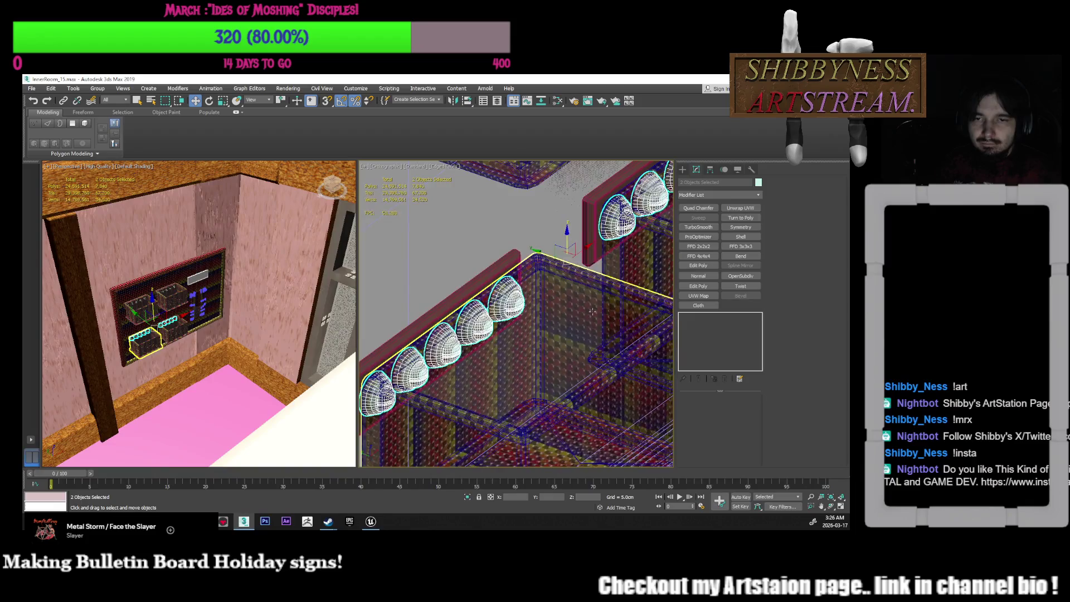
scroll(558, 286, "up", 3)
left_click_drag(549, 267, 550, 265)
scroll(549, 265, "down", 10)
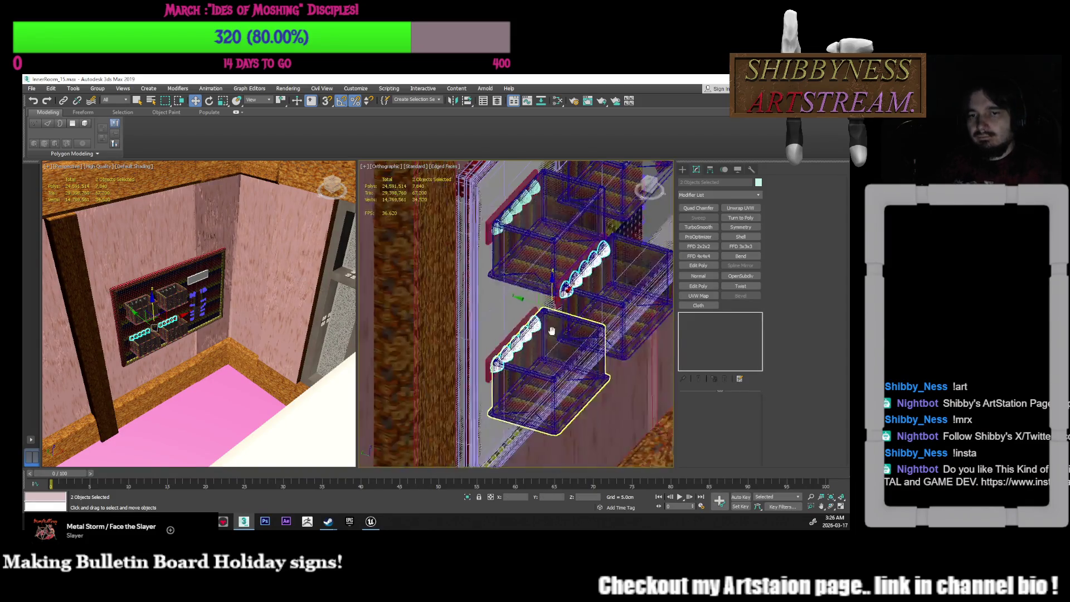
middle_click_drag(496, 405, 507, 385, "alt")
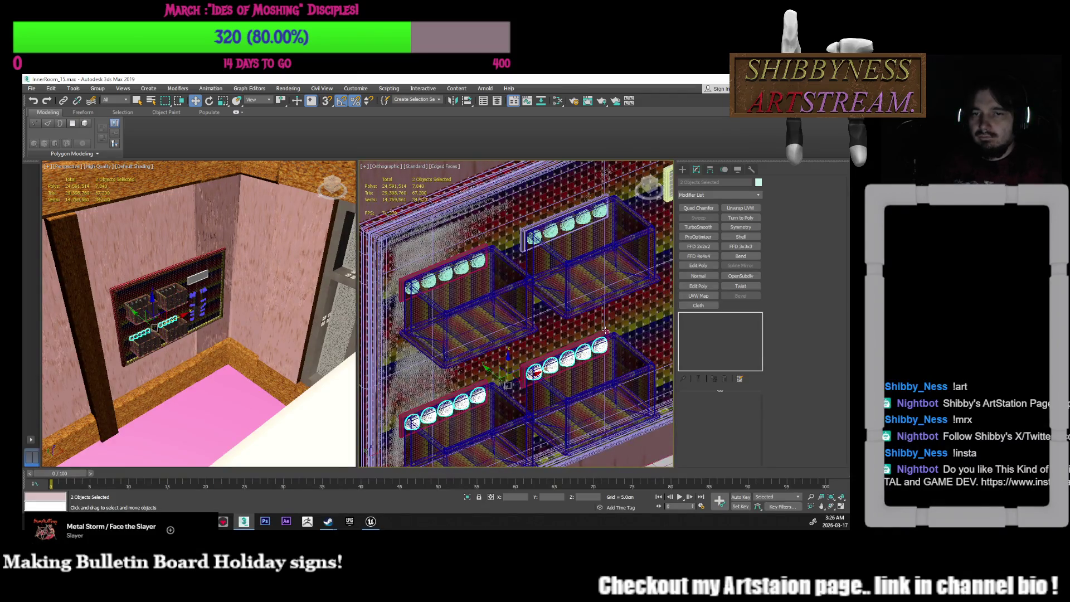
left_click(568, 228, "ctrl")
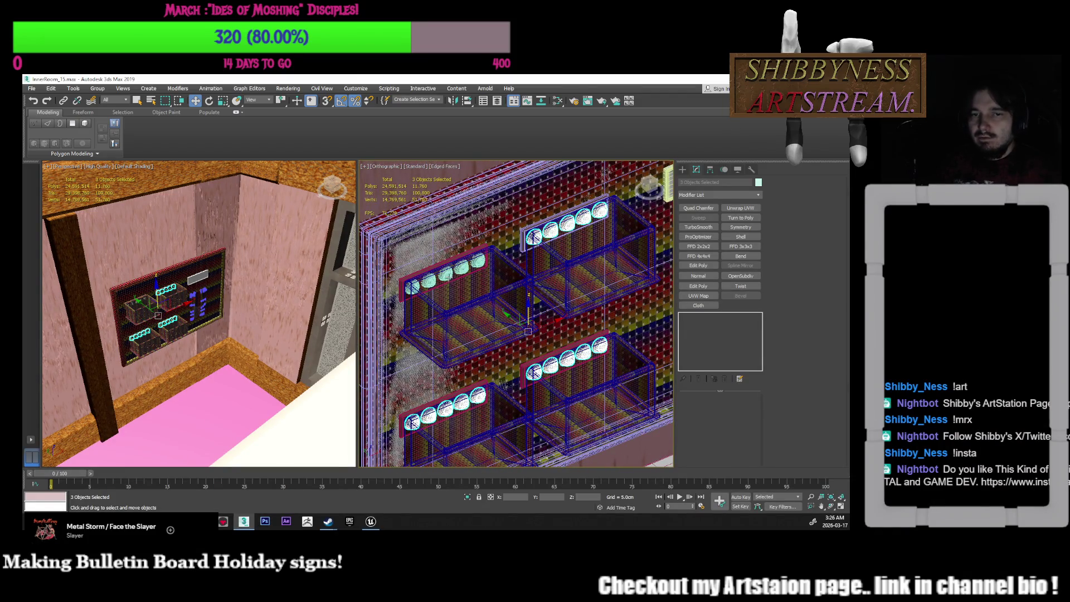
left_click(450, 275, "ctrl")
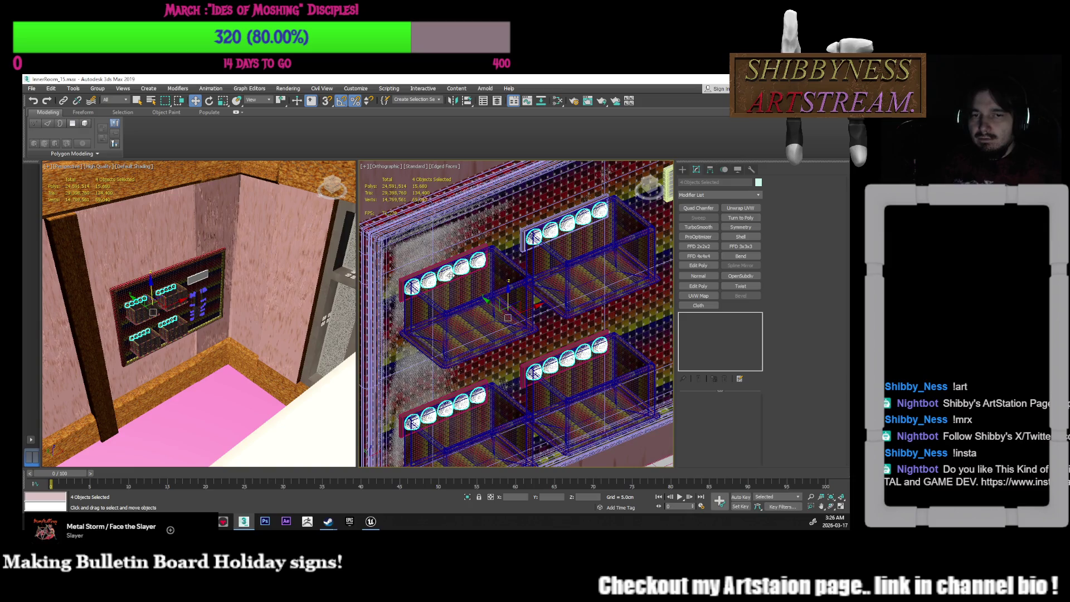
left_click(497, 100)
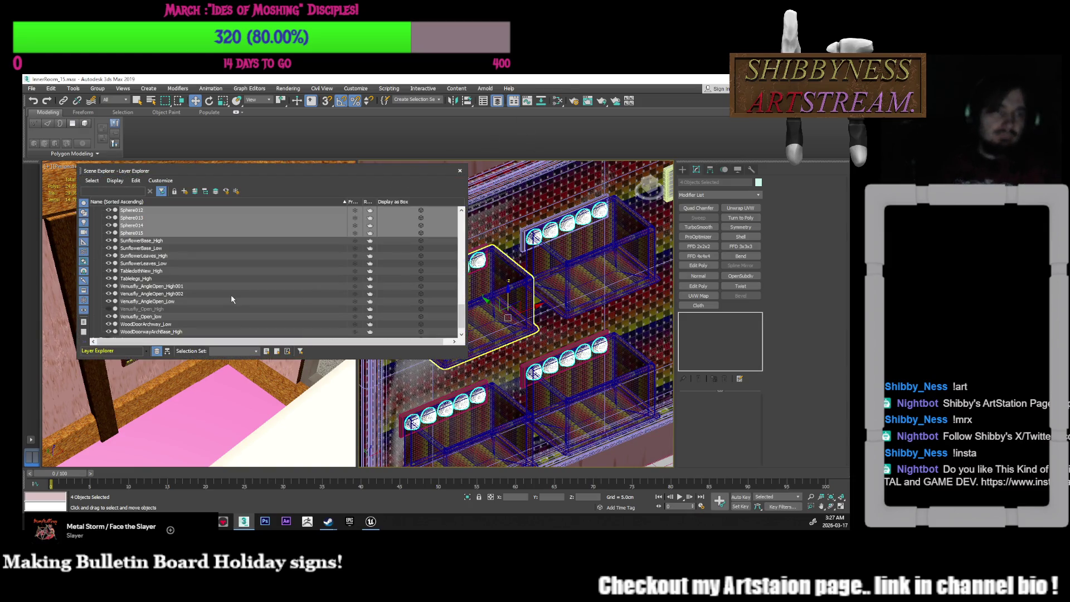
Collapse the NewHigh layer, close the Layer Explorer, and apply TurboSmooth to the four bulb strips
scroll(230, 294, "down", 3)
scroll(223, 291, "up", 10)
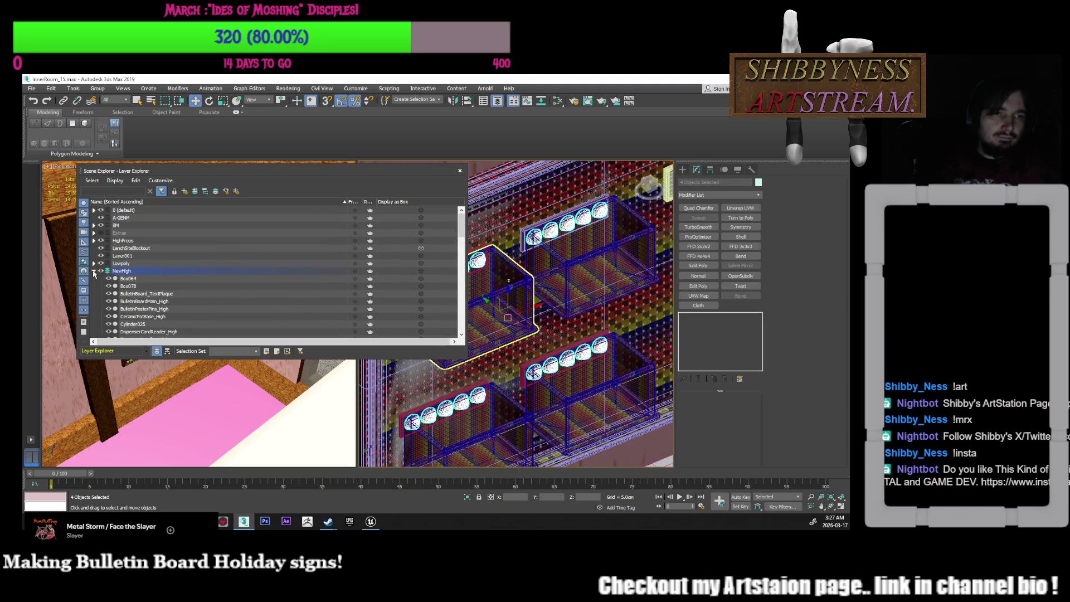
left_click(94, 272)
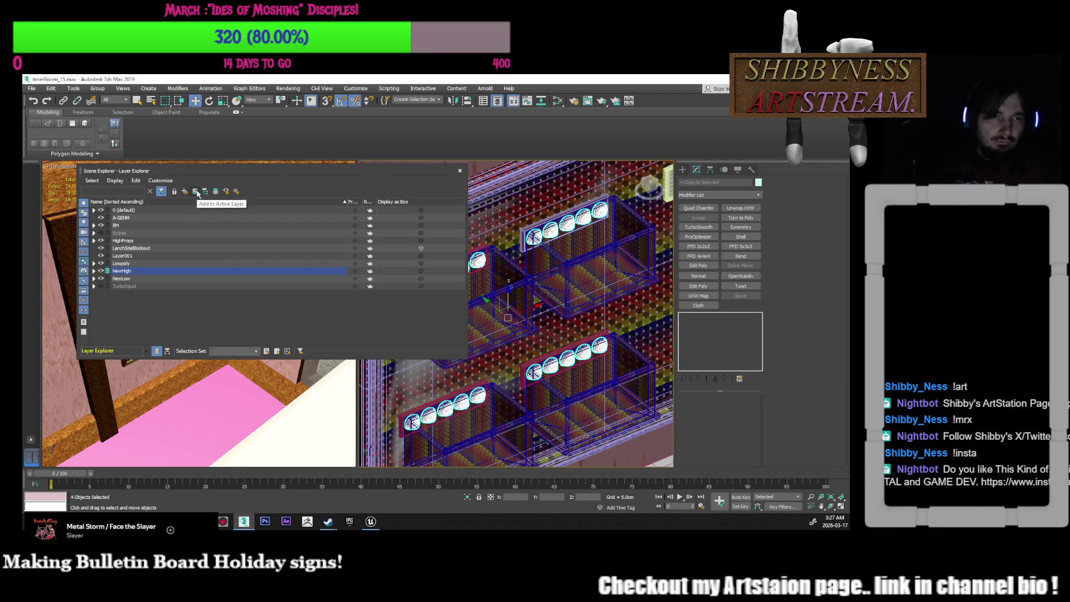
left_click(460, 172)
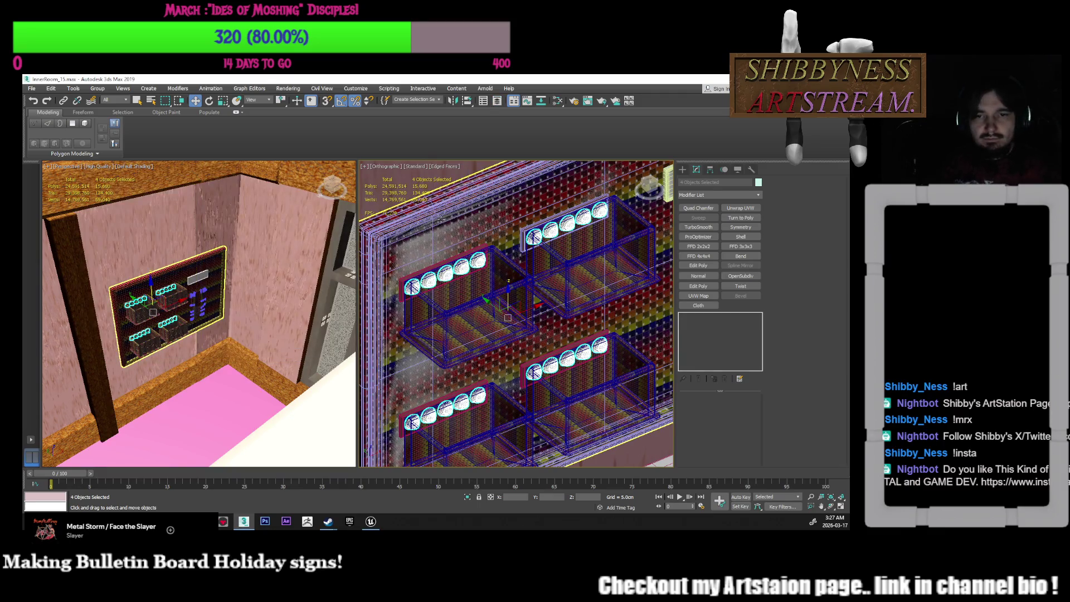
scroll(512, 281, "down", 4)
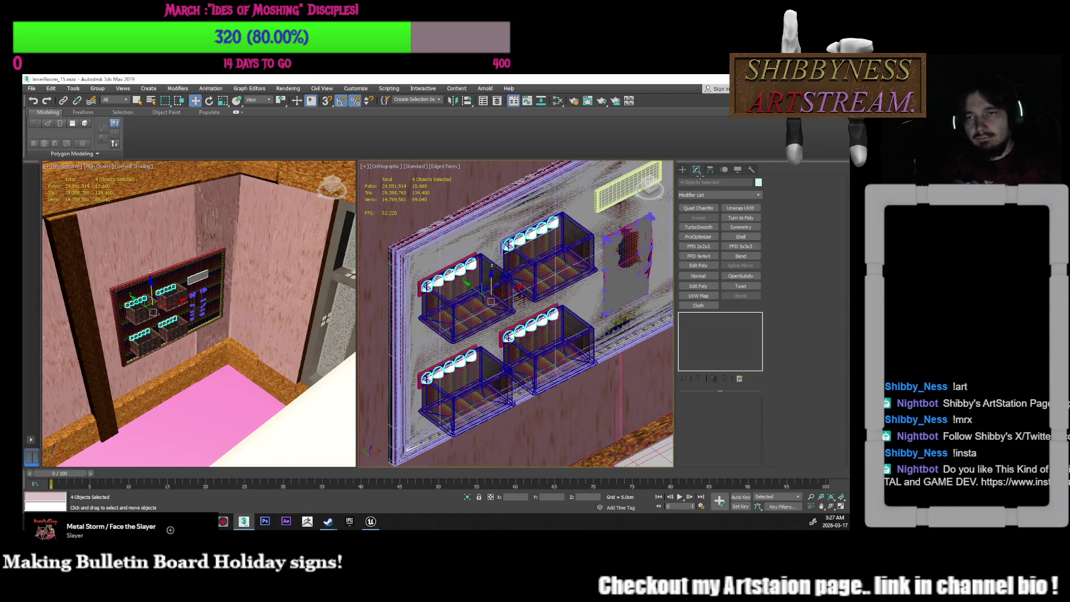
left_click(704, 227)
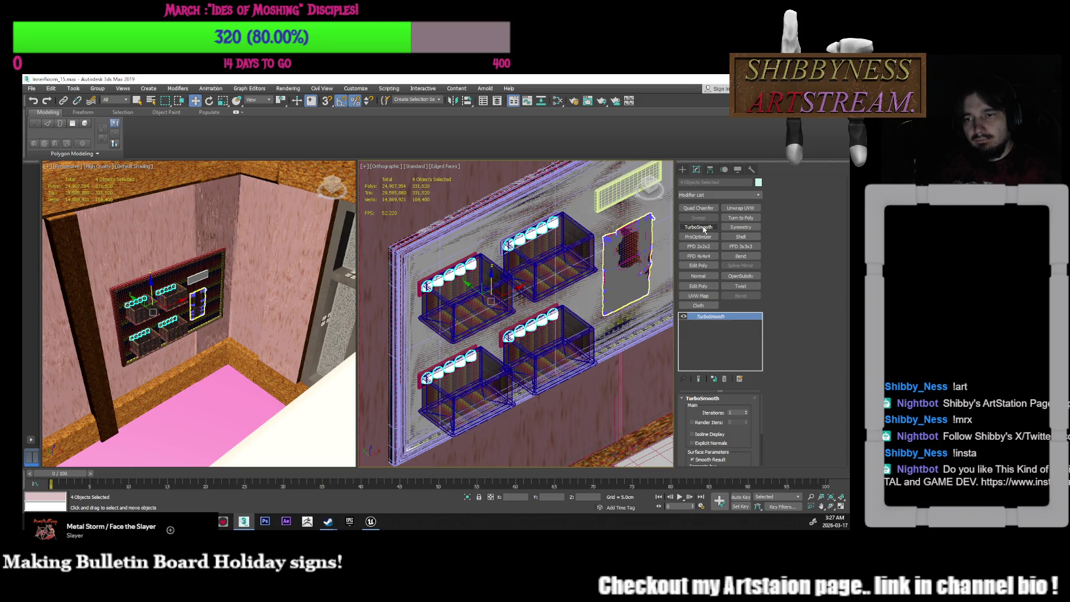
Choose Make Unique in the modifier stack for the four shared bulb strips
scroll(605, 290, "up", 10)
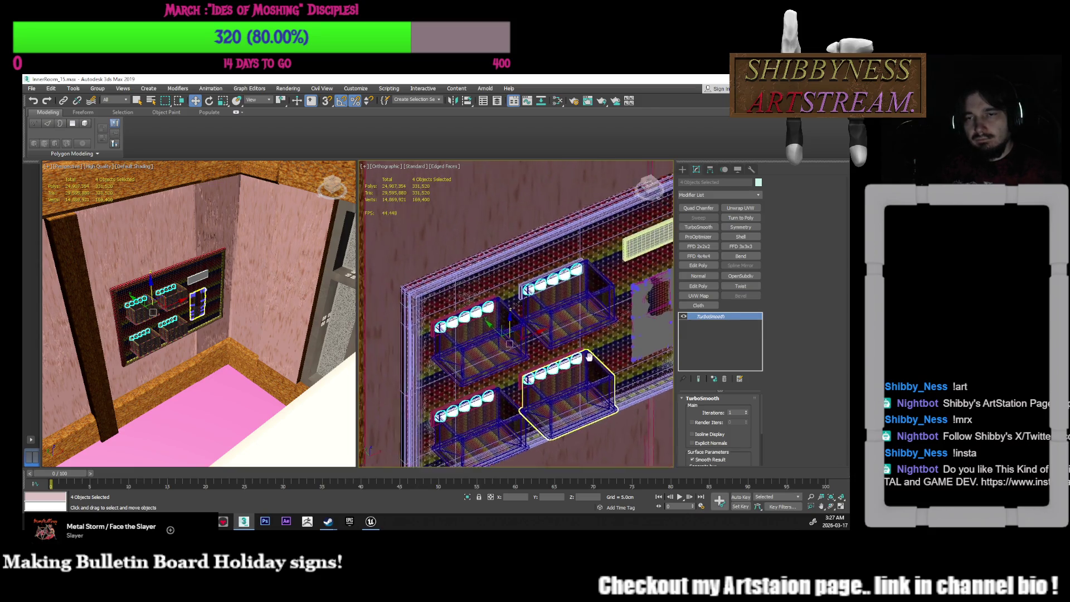
scroll(491, 274, "up", 4)
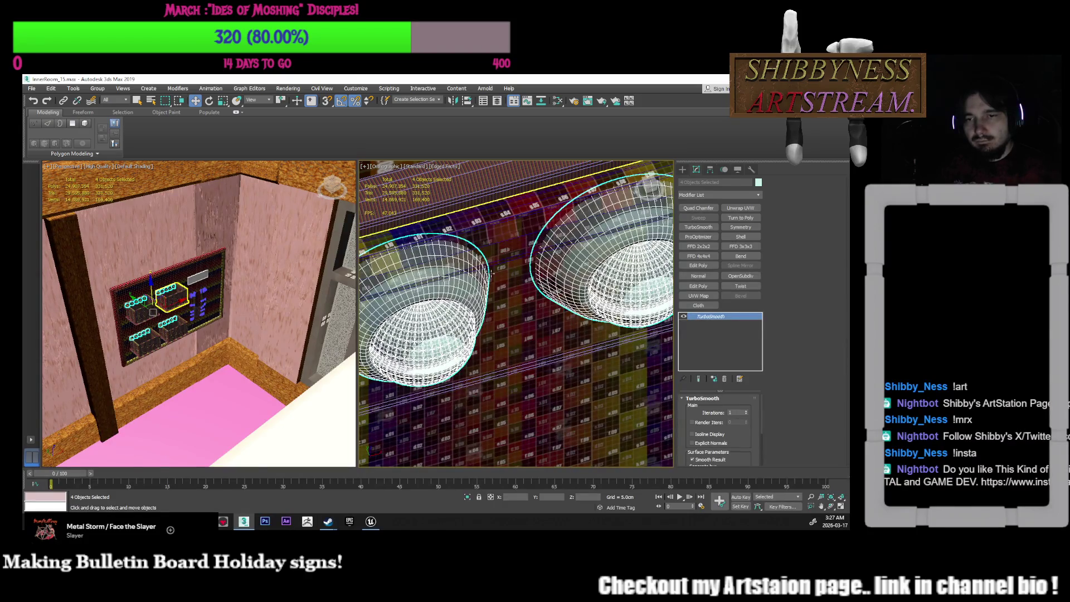
scroll(489, 307, "up", 8)
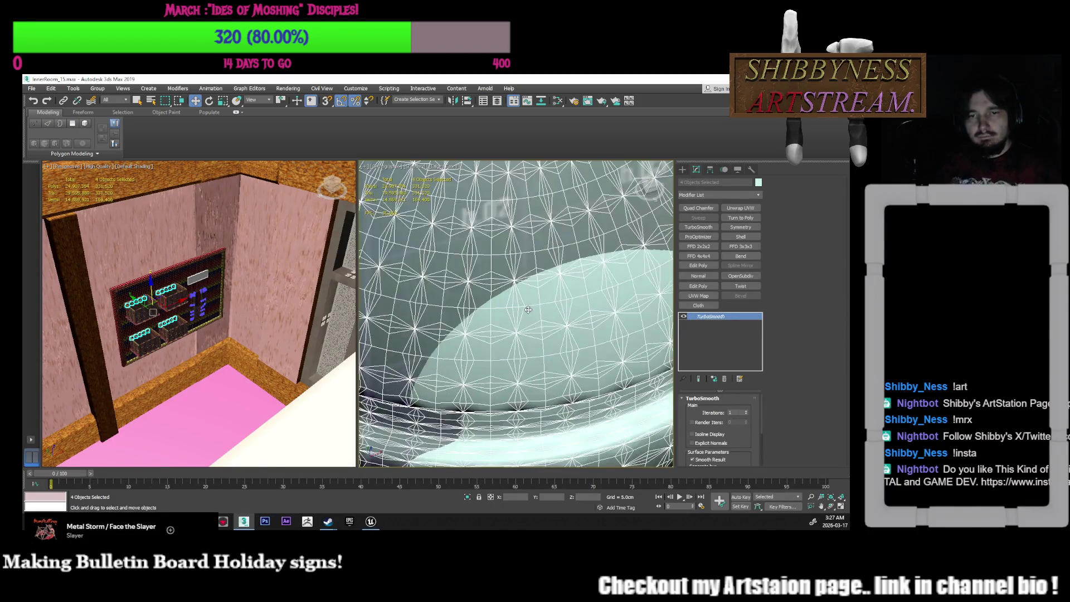
scroll(528, 309, "down", 15)
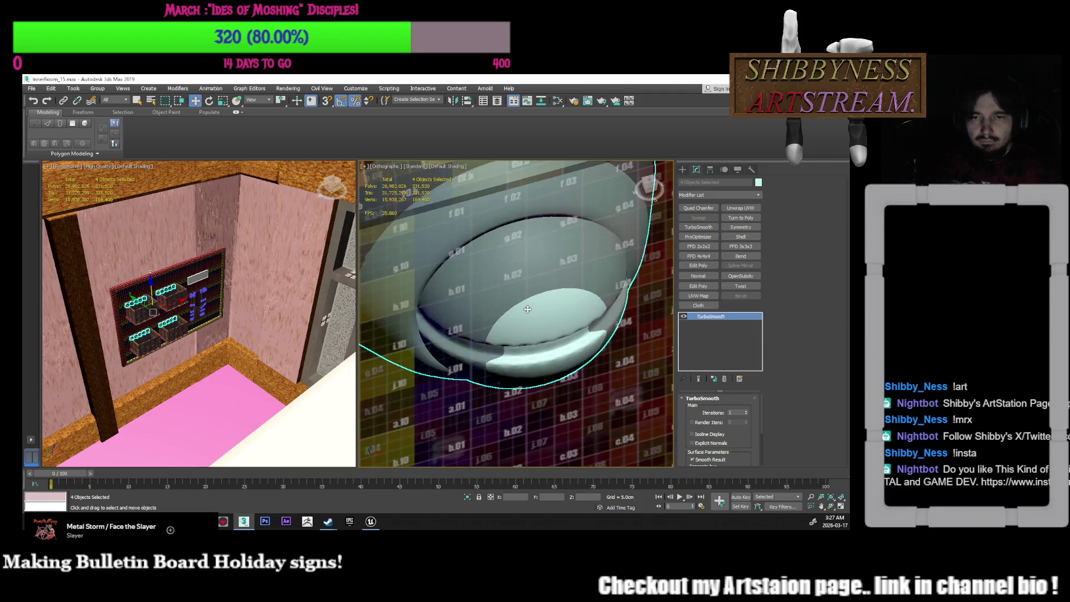
scroll(532, 316, "down", 10)
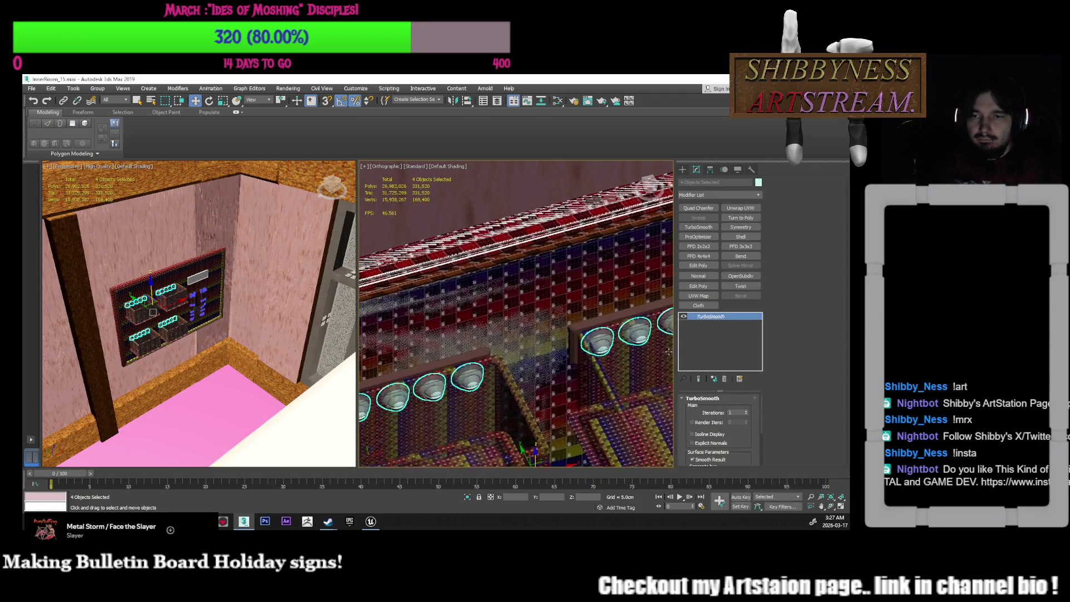
left_click(714, 379)
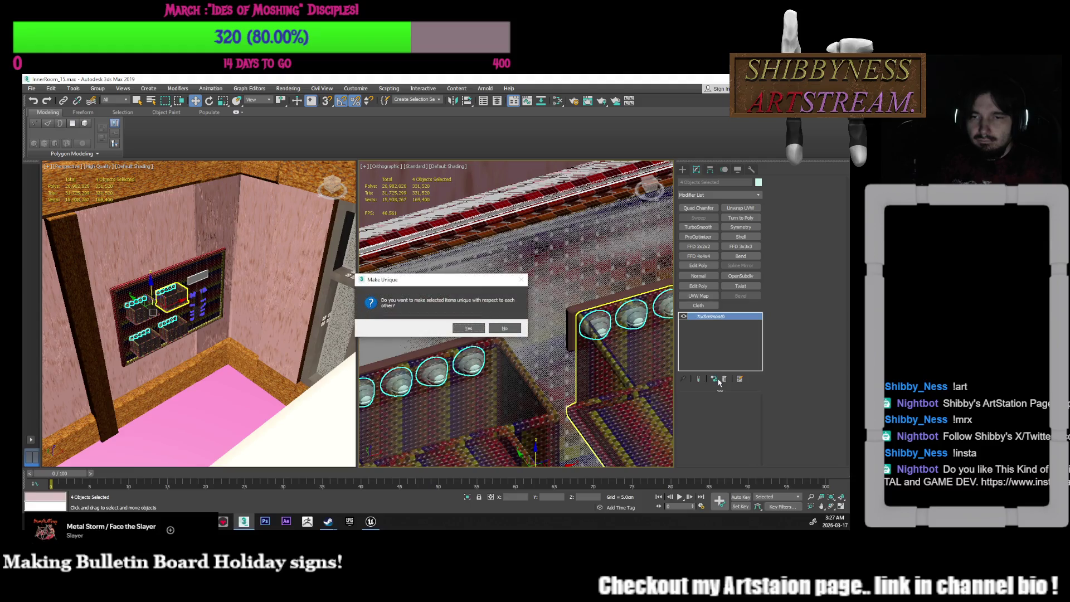
Confirm Make Unique, then toggle one strip's TurboSmooth off and on to compare
left_click(468, 328)
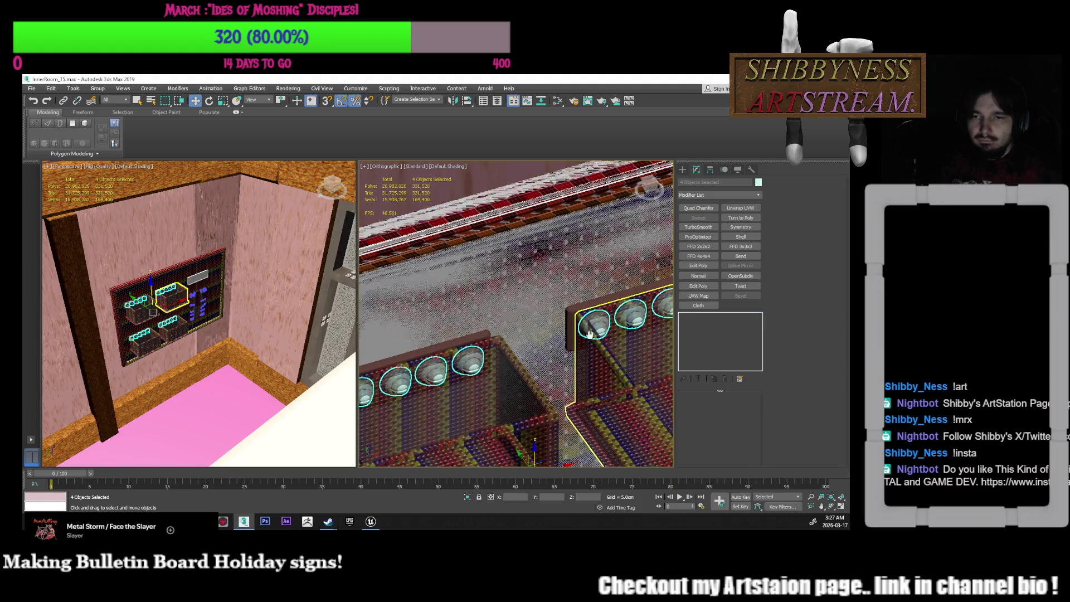
middle_click_drag(593, 338, 481, 309)
left_click(566, 287)
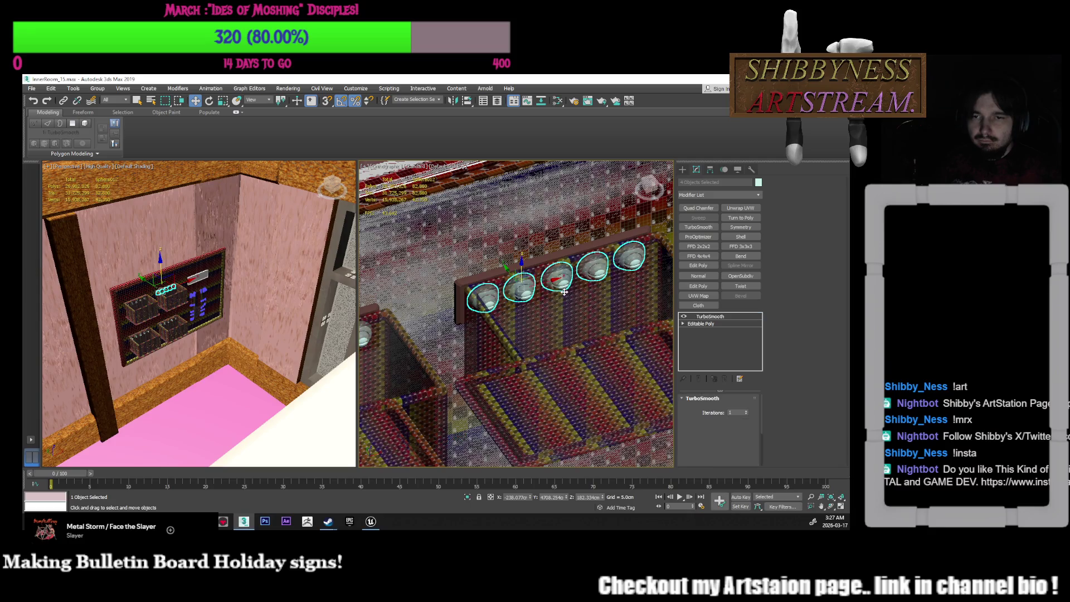
scroll(568, 283, "up", 5)
scroll(567, 283, "up", 3)
scroll(594, 302, "up", 3)
left_click(684, 316)
left_click(684, 316)
left_click(684, 316)
left_click(684, 316)
Reselect all four bulb-sphere strips
scroll(582, 316, "down", 9)
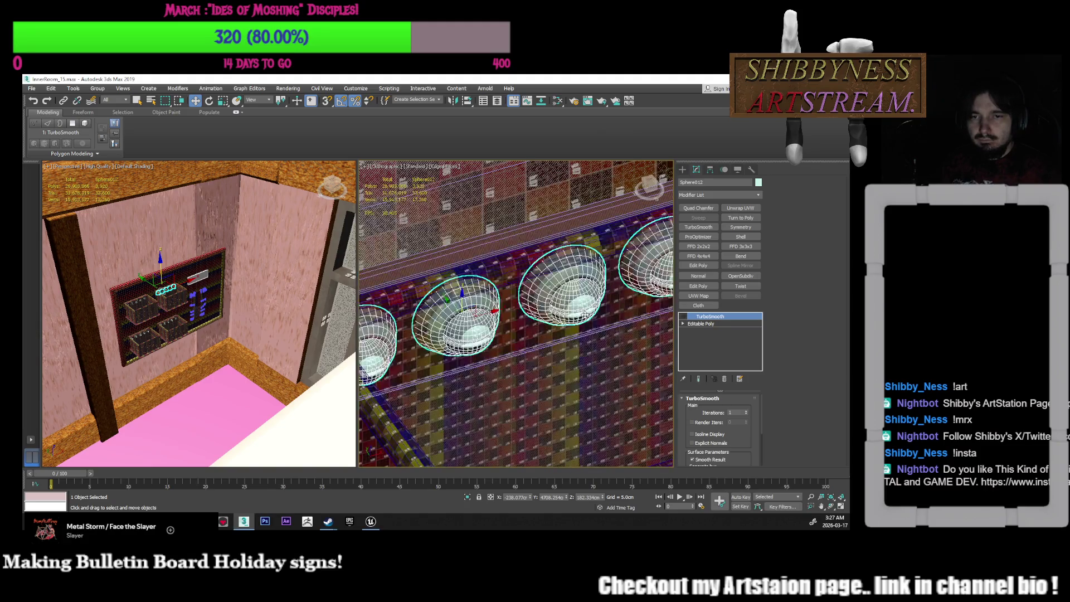
middle_click_drag(582, 316, 582, 274)
key("ctrl+q")
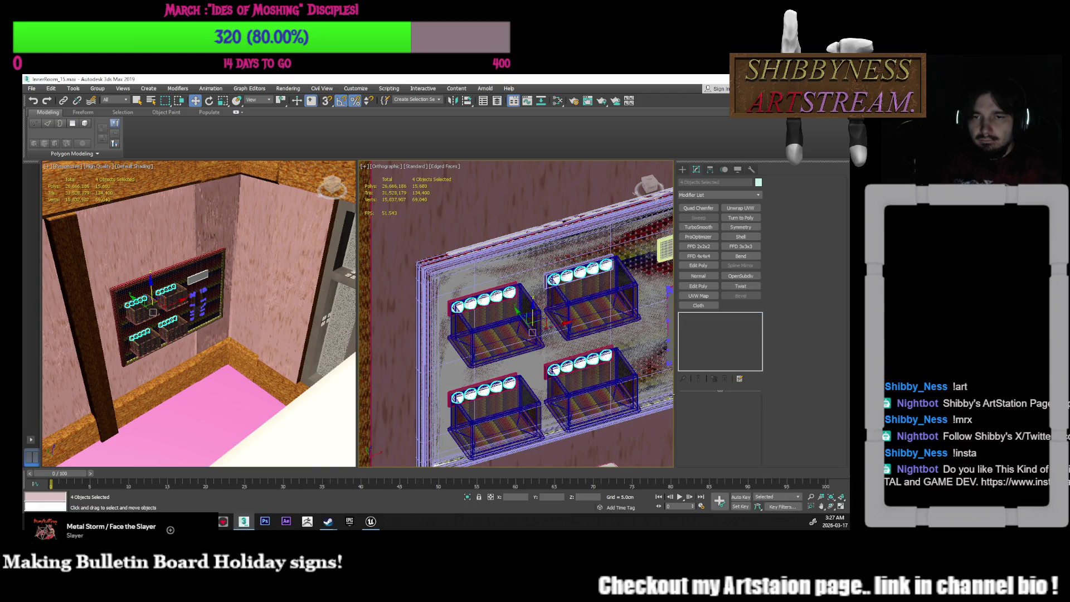
Select Sphere014 on the lower-right shelf, view the board head-on, and enter Polygon level
left_click(594, 362)
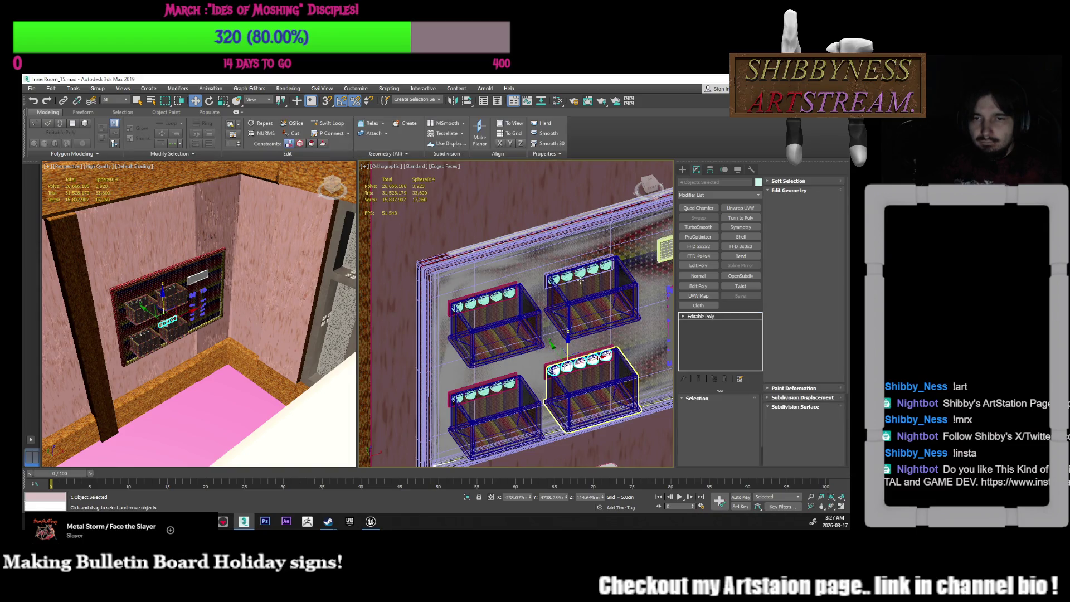
left_click(567, 277)
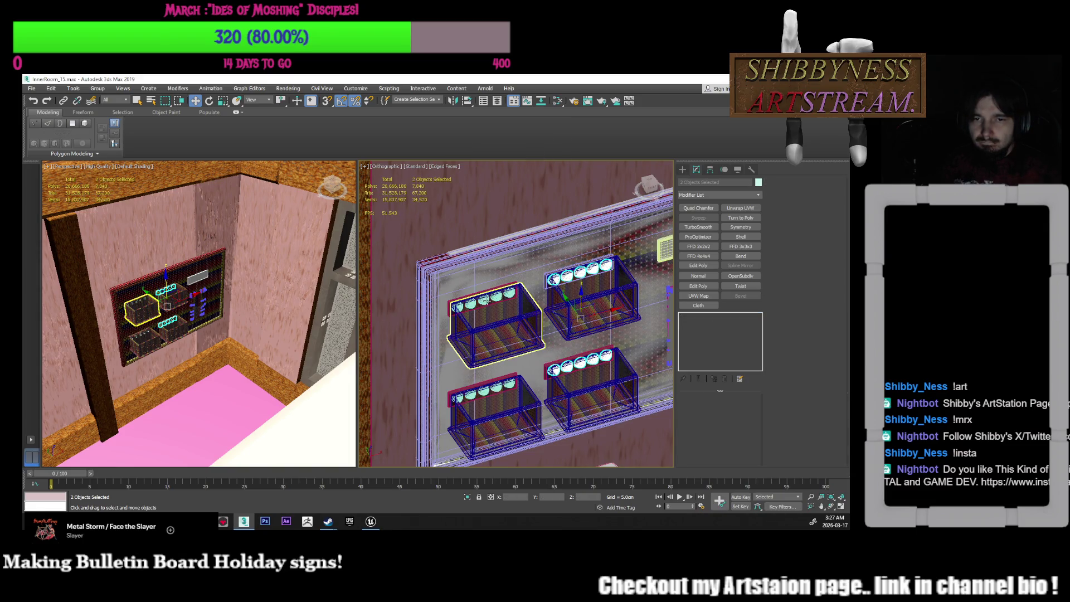
left_click(591, 387, "ctrl")
middle_click_drag(591, 388, 547, 379)
mouse_move(502, 312)
middle_mouse_down("alt")
mouse_move(490, 306)
mouse_move(549, 361)
middle_mouse_up("alt")
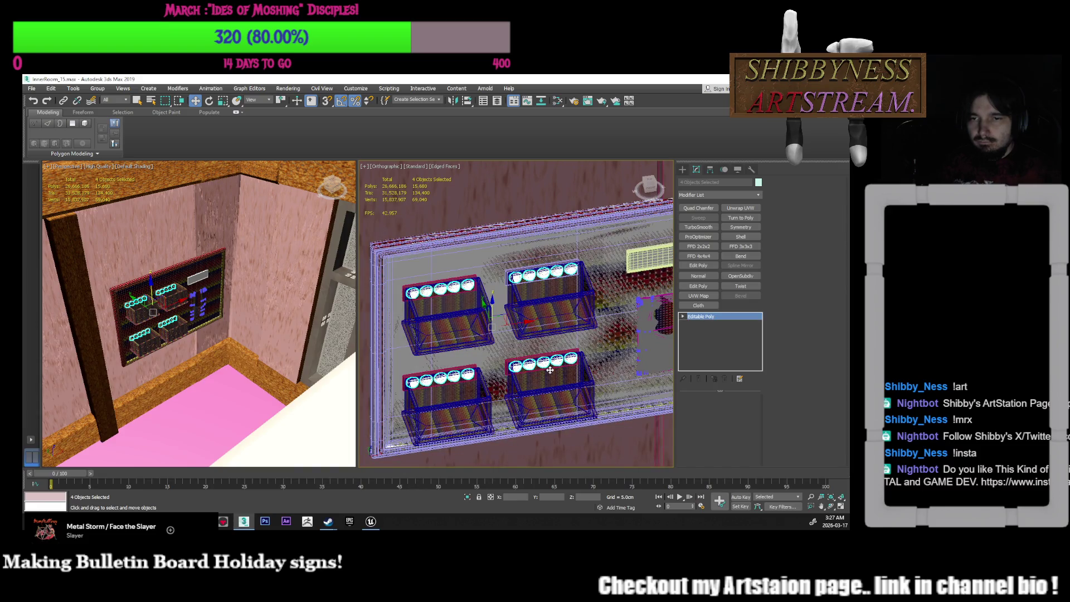
left_click(550, 370)
scroll(560, 360, "up", 3)
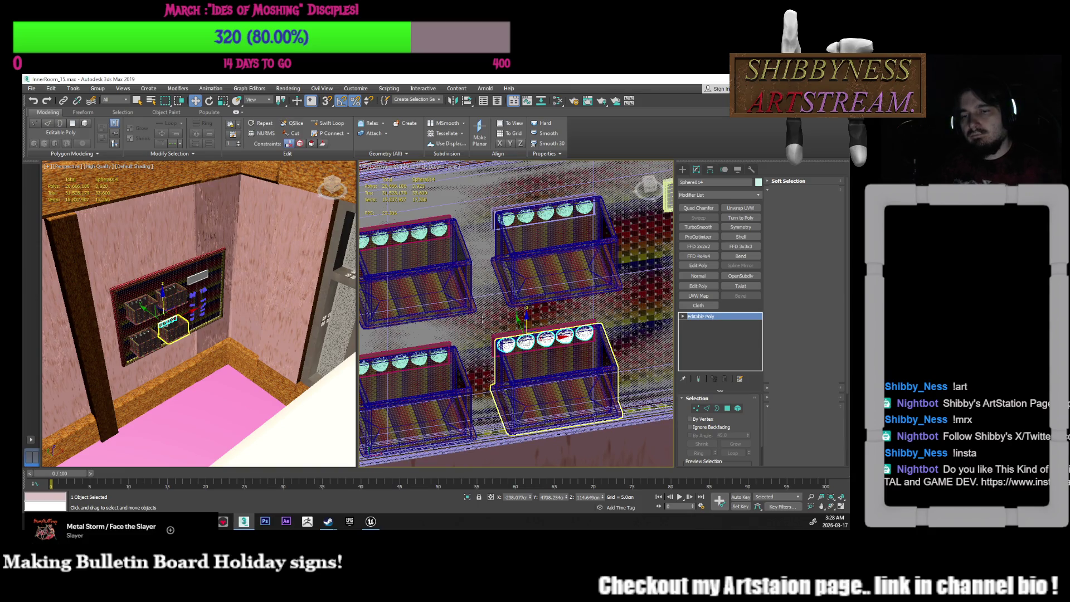
key("4")
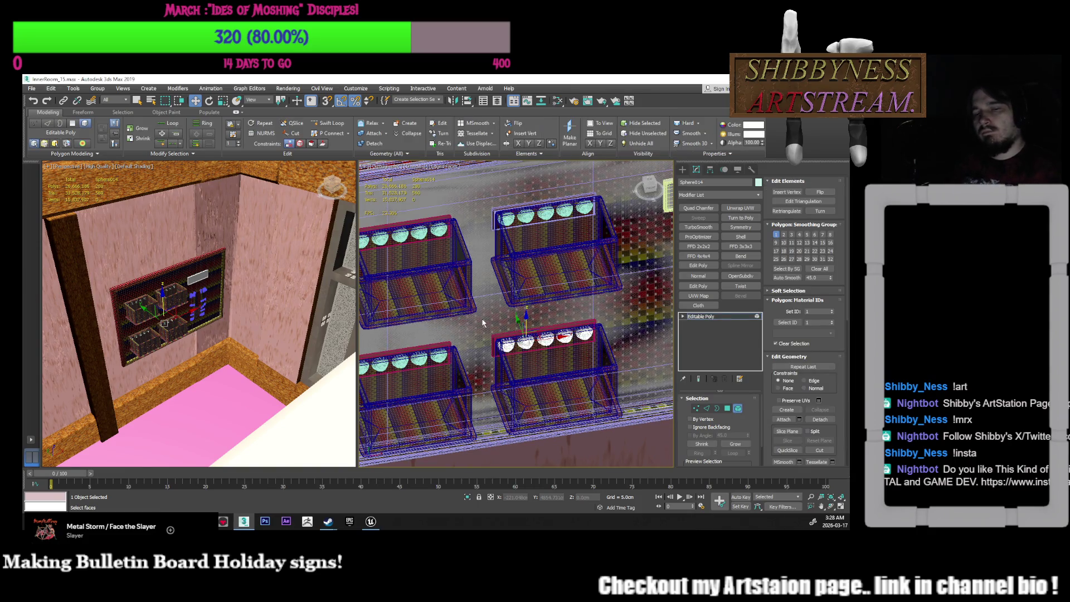
Clear and Auto Smooth the smoothing groups of the lower-right strip's bulb cap faces
left_click_drag(483, 305, 632, 392)
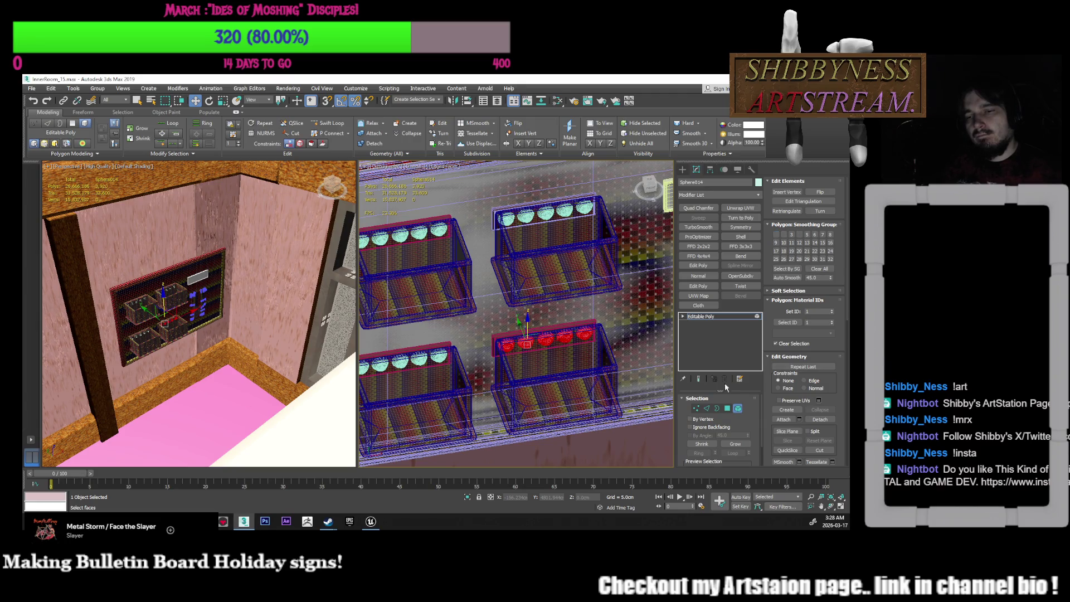
left_click(819, 268)
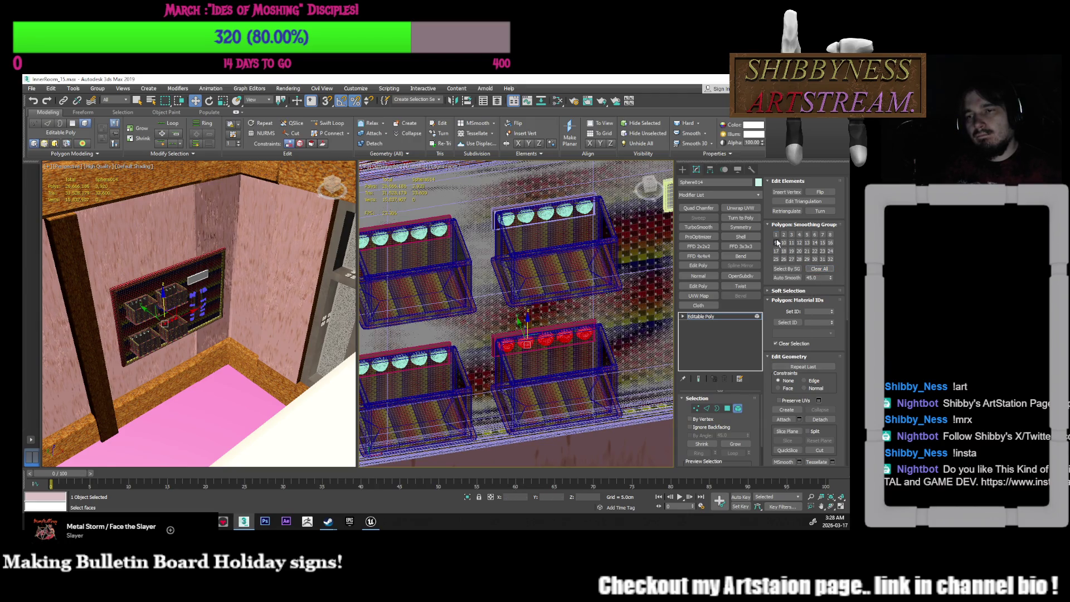
left_click(787, 277)
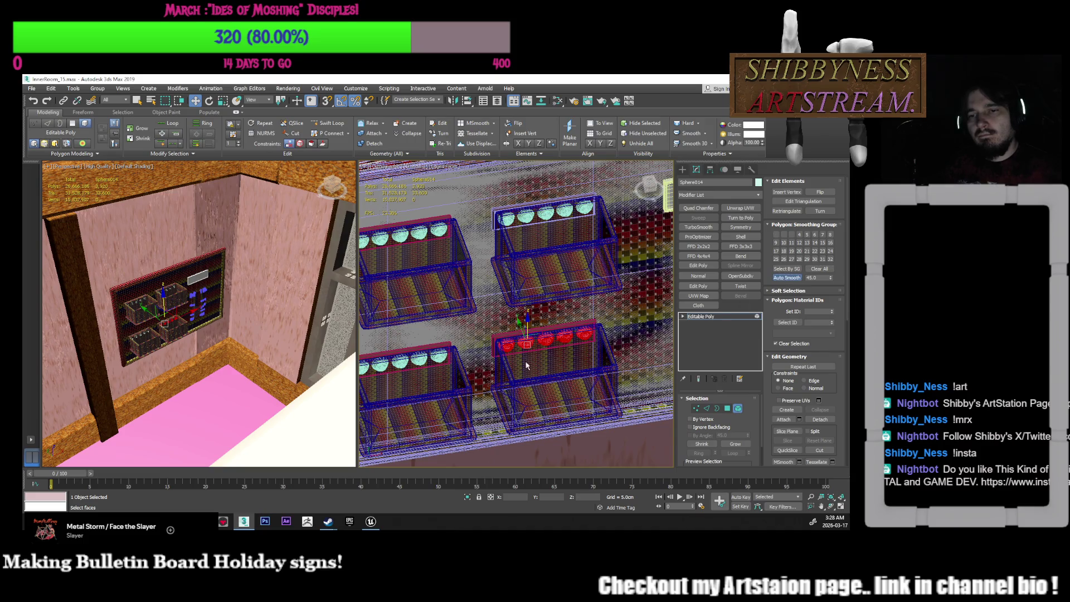
middle_click_drag(513, 359, 615, 363)
left_click(564, 361)
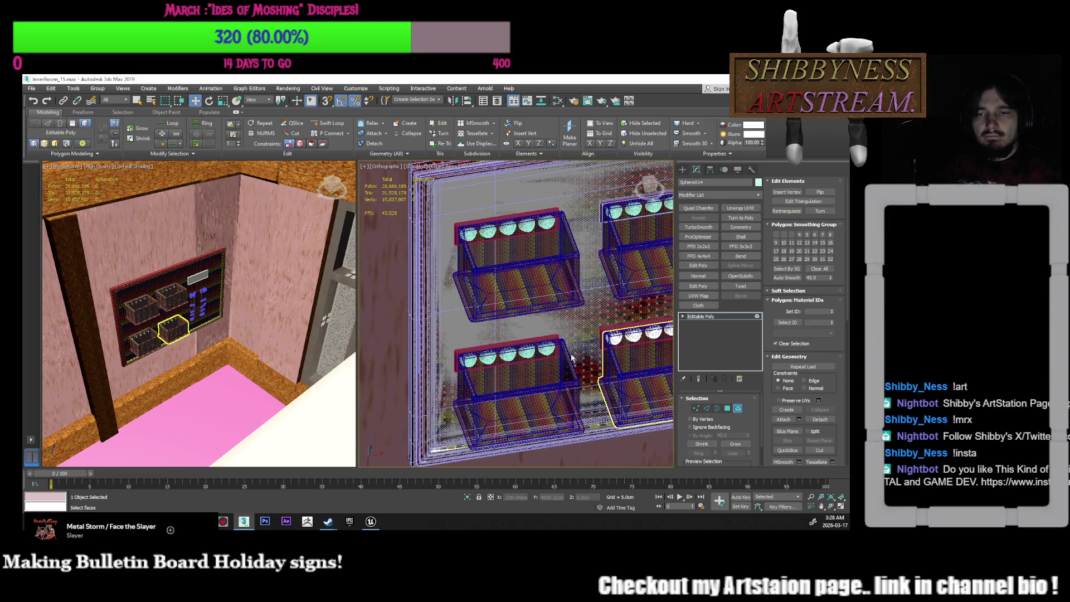
left_click(727, 407)
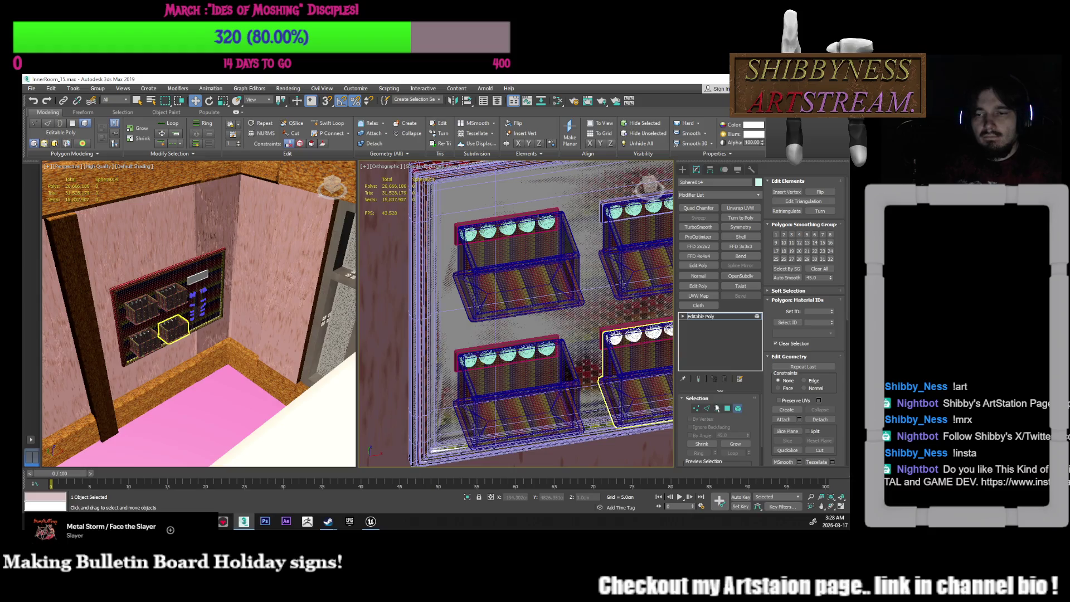
Auto Smooth the lower-left strip's bulb cap faces, then return to object level
left_click(560, 365)
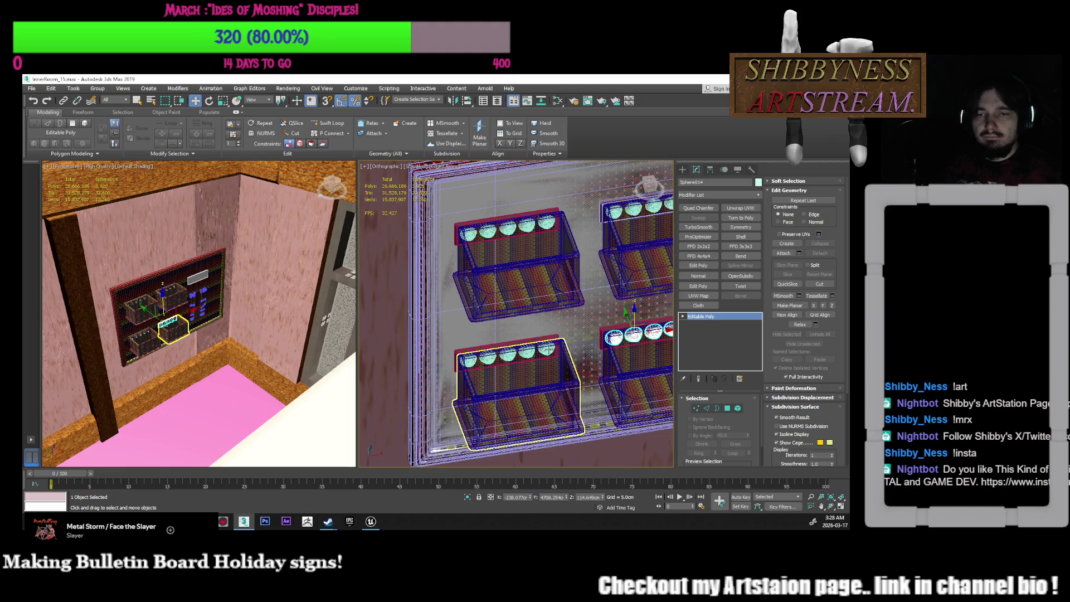
left_click(507, 351)
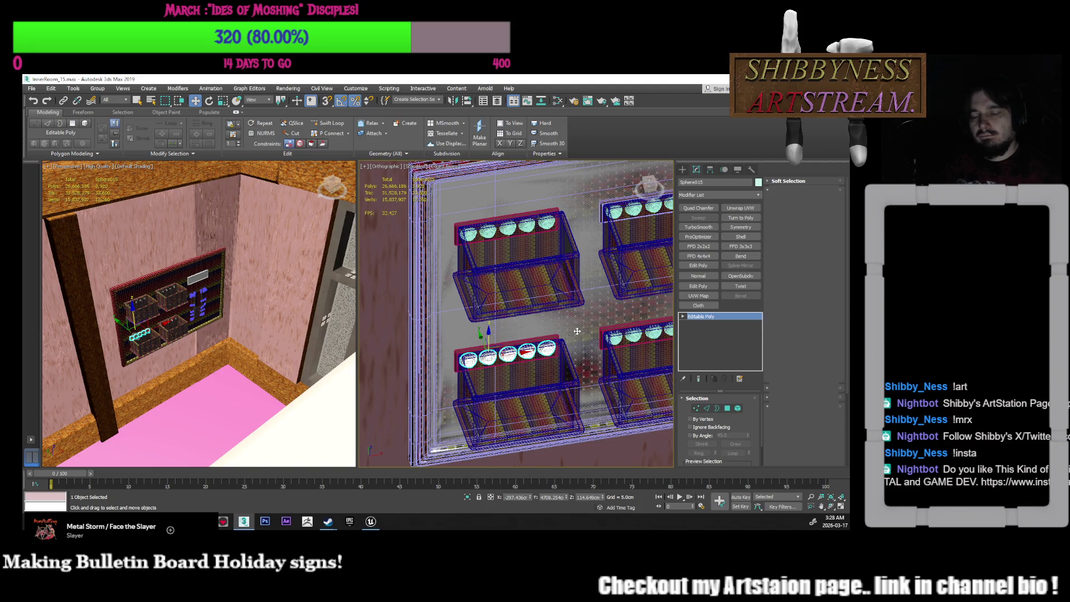
left_click(727, 409)
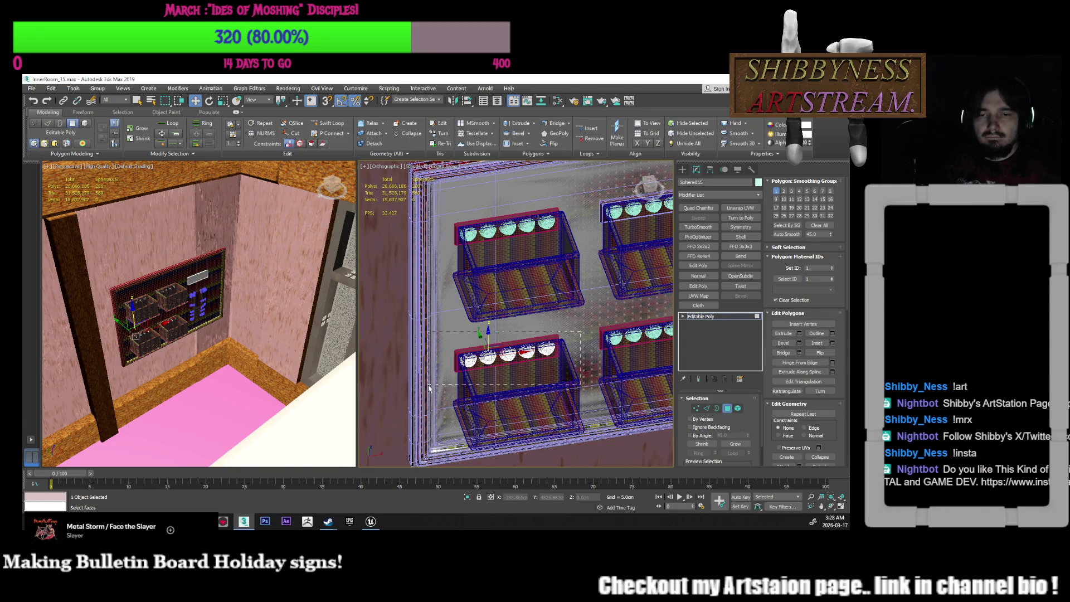
left_click(488, 357)
left_click(794, 235)
left_click(579, 306)
mouse_move(527, 345)
middle_mouse_down()
mouse_move(499, 366)
mouse_move(583, 274)
middle_mouse_up()
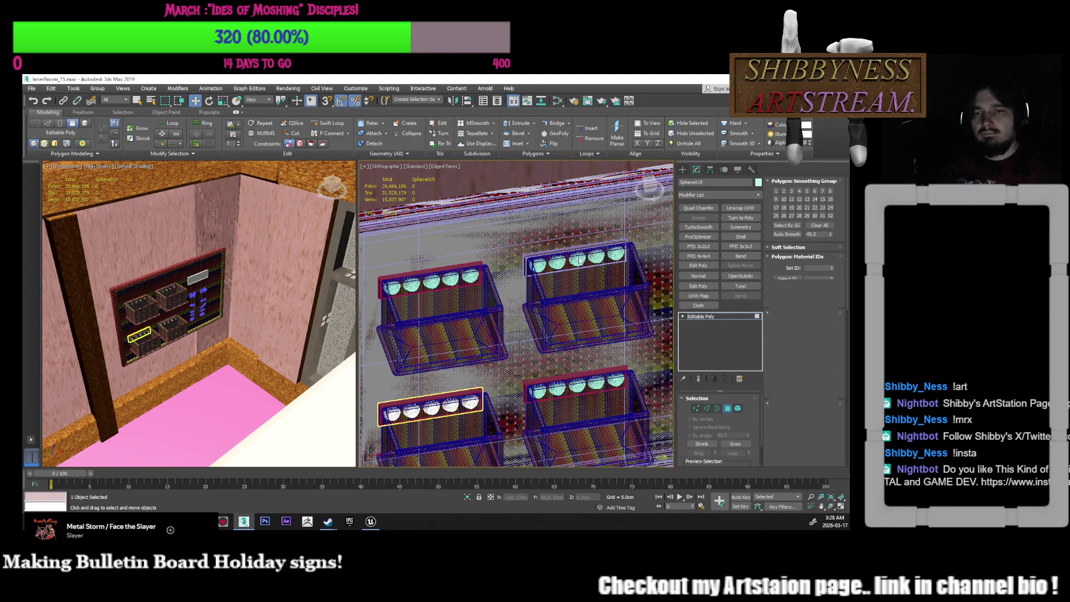
key("4")
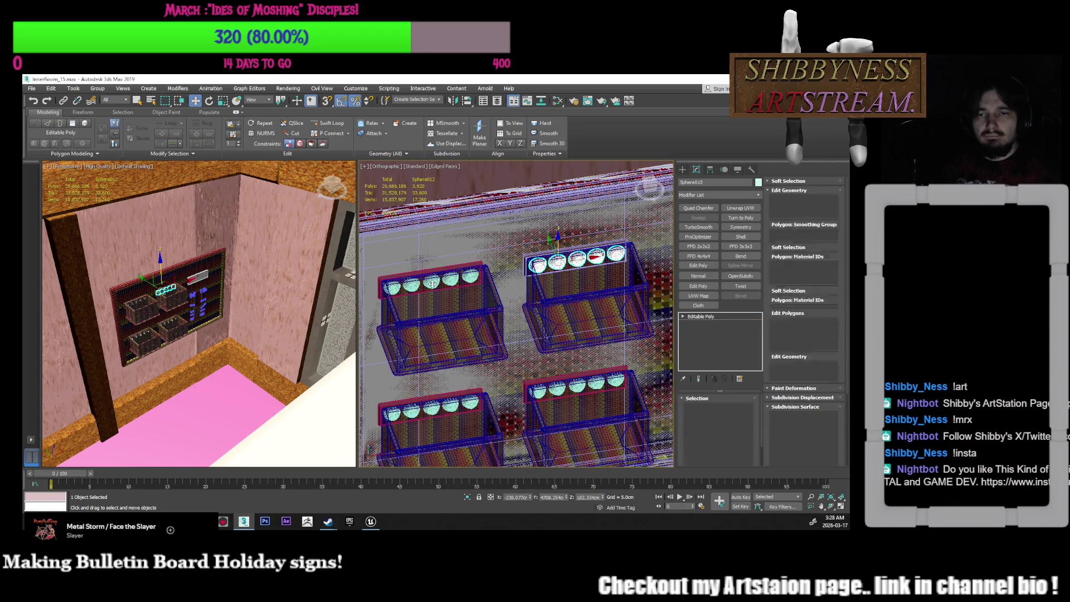
left_click(432, 284, "ctrl")
Delete the two top-shelf sphere strips, then select both lower strips and drag them upward to copy
key("Delete")
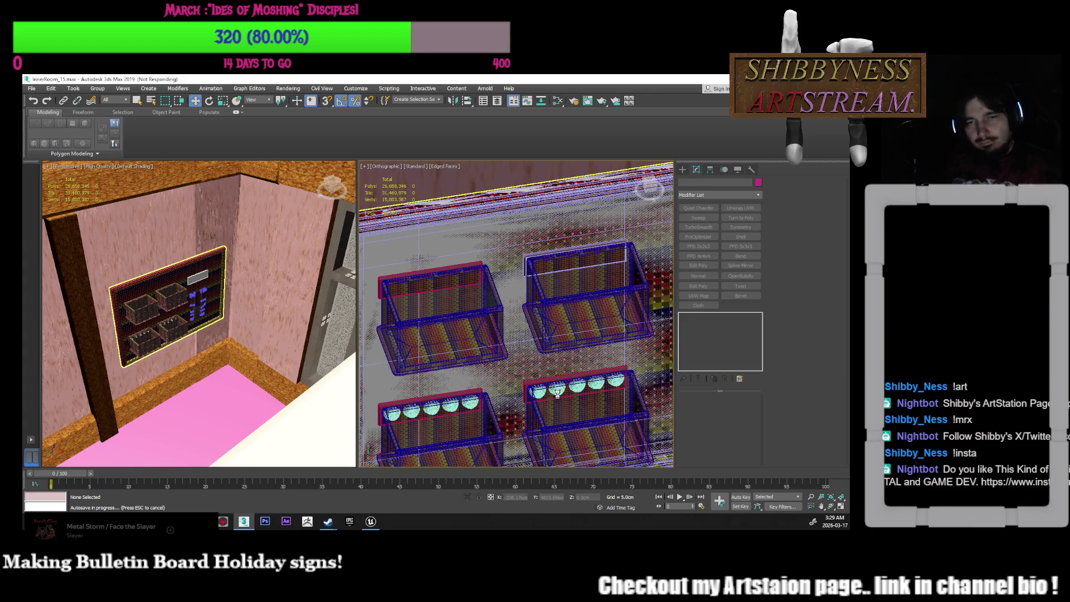
left_click(557, 393)
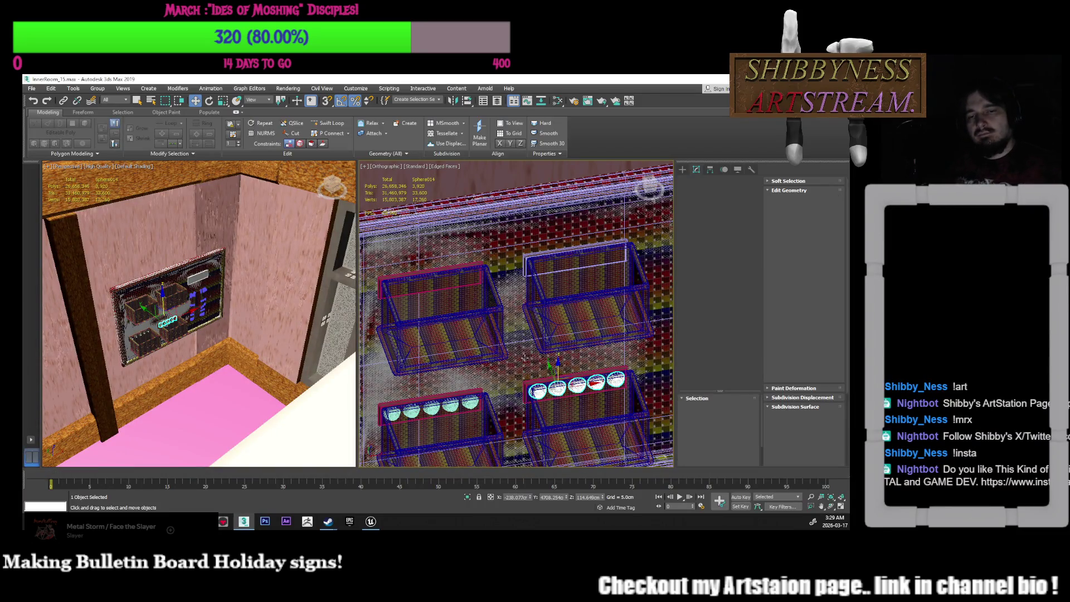
mouse_move(548, 379)
middle_mouse_down()
mouse_move(547, 345)
mouse_move(563, 381)
middle_mouse_up()
scroll(548, 346, "up", 2)
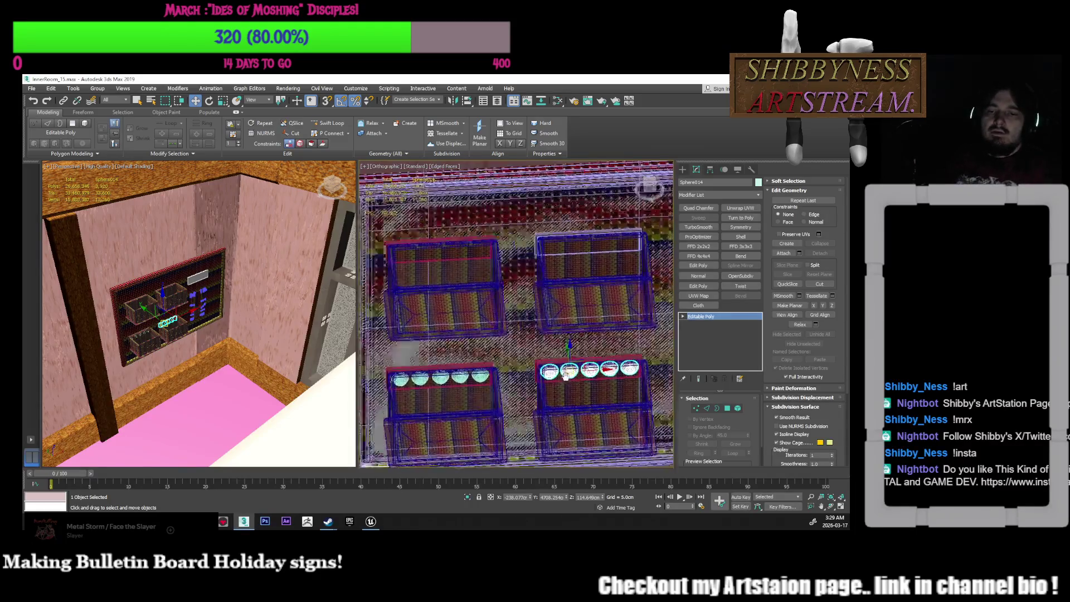
left_click(480, 379, "ctrl")
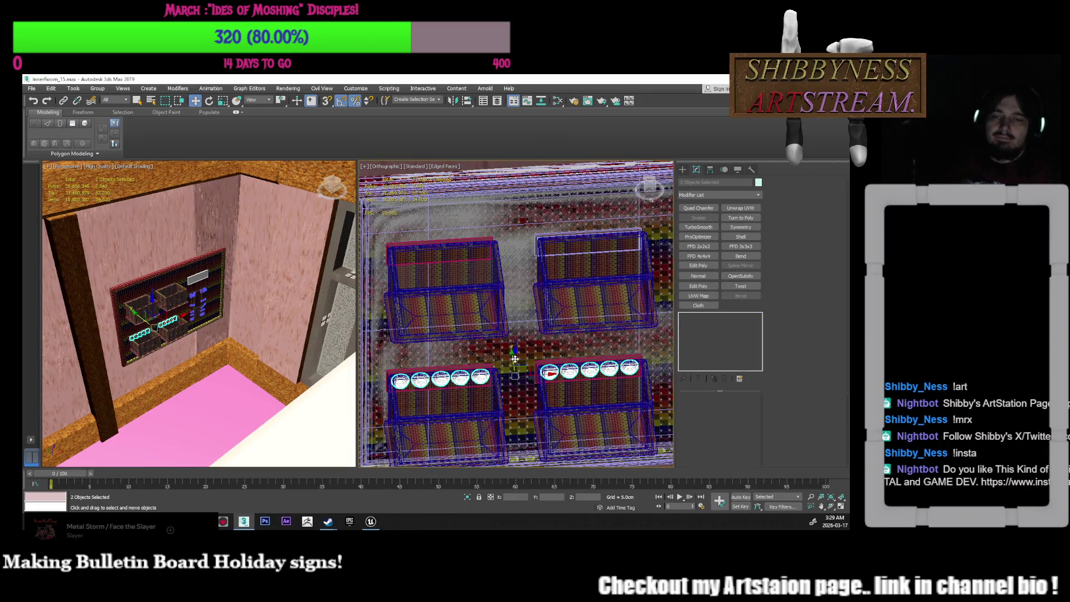
left_click_drag(514, 334, 525, 230, "shift")
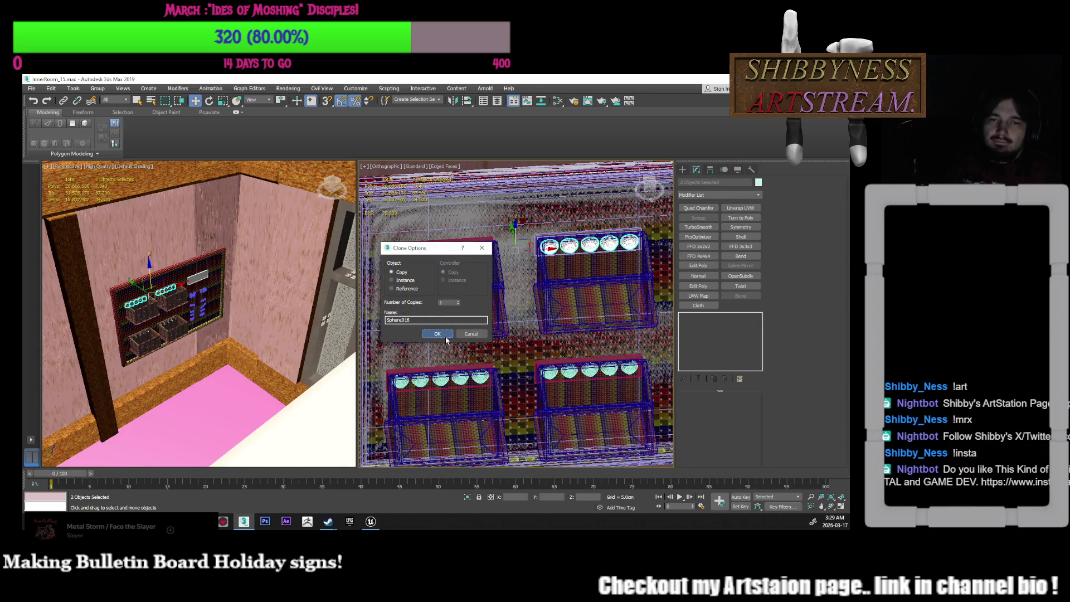
Confirm the clone as one independent Copy and orbit to check the new top-shelf strips
left_click(468, 334)
middle_click_drag(468, 334, 495, 336, "alt")
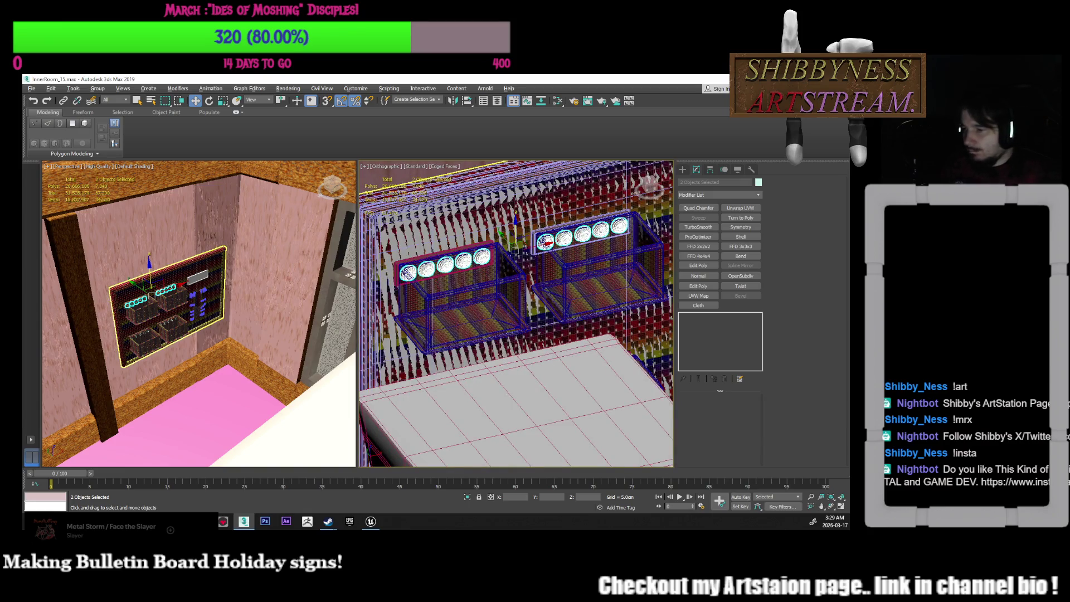
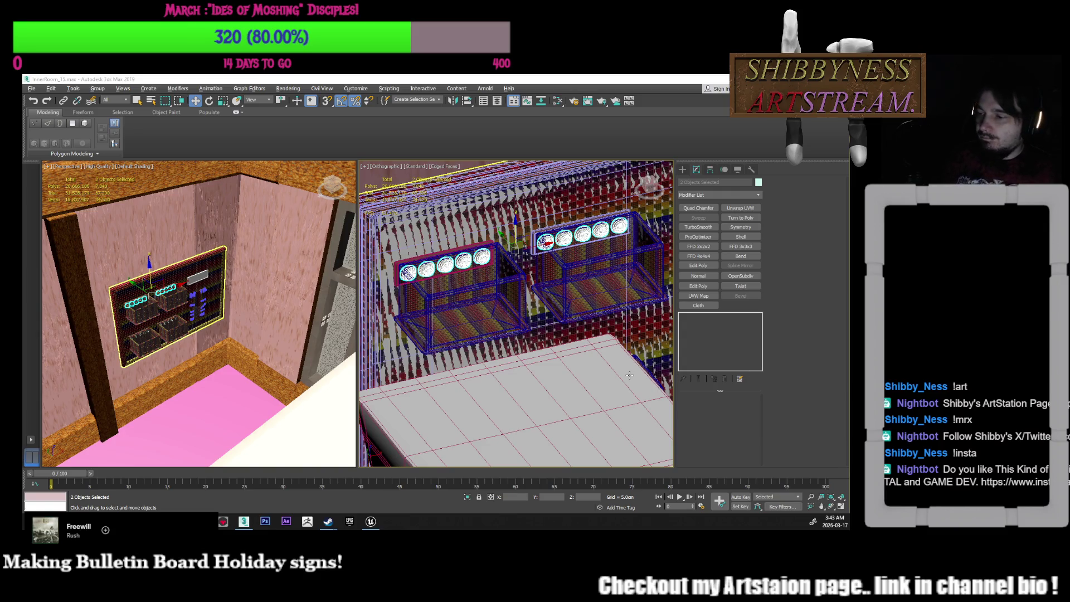
Check the left and right shelf baskets, bed and bulletin board, then bring up the Layer Explorer
left_click(419, 300)
left_click(390, 384)
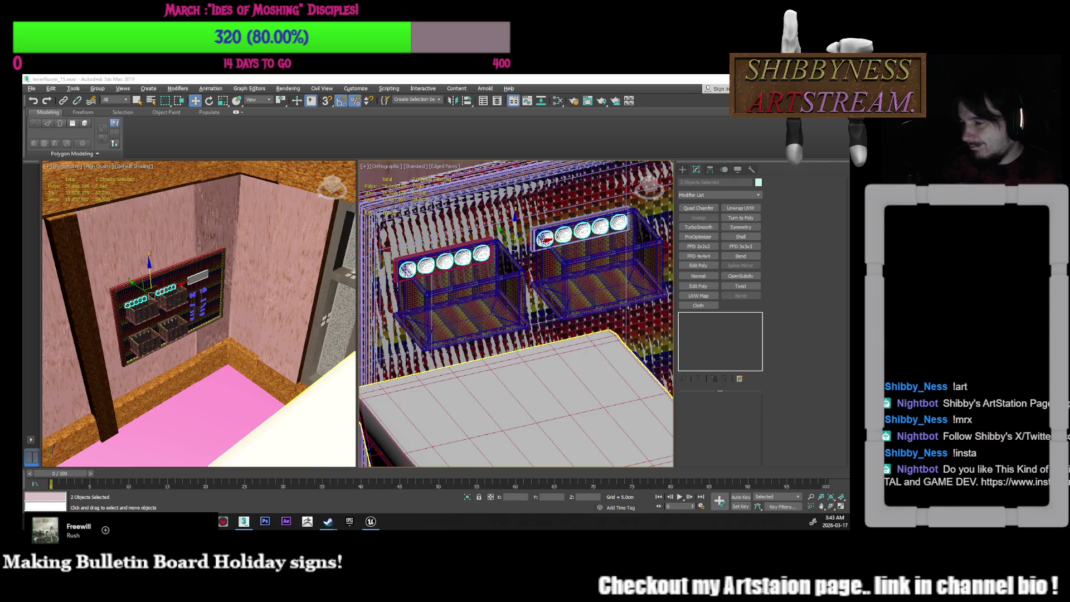
left_click(627, 275)
scroll(504, 296, "down", 10)
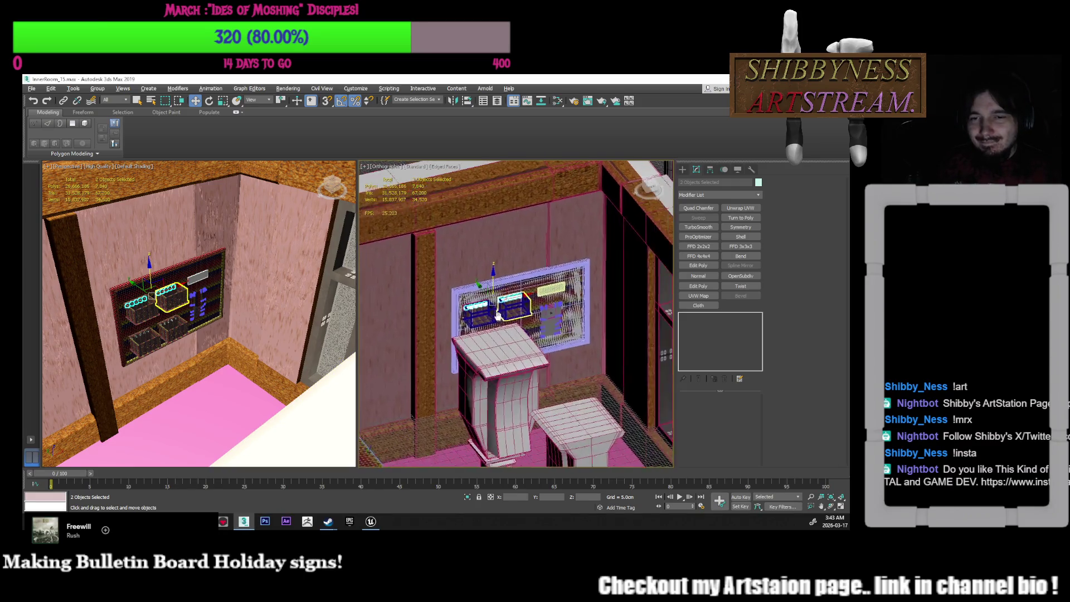
scroll(557, 312, "up", 10)
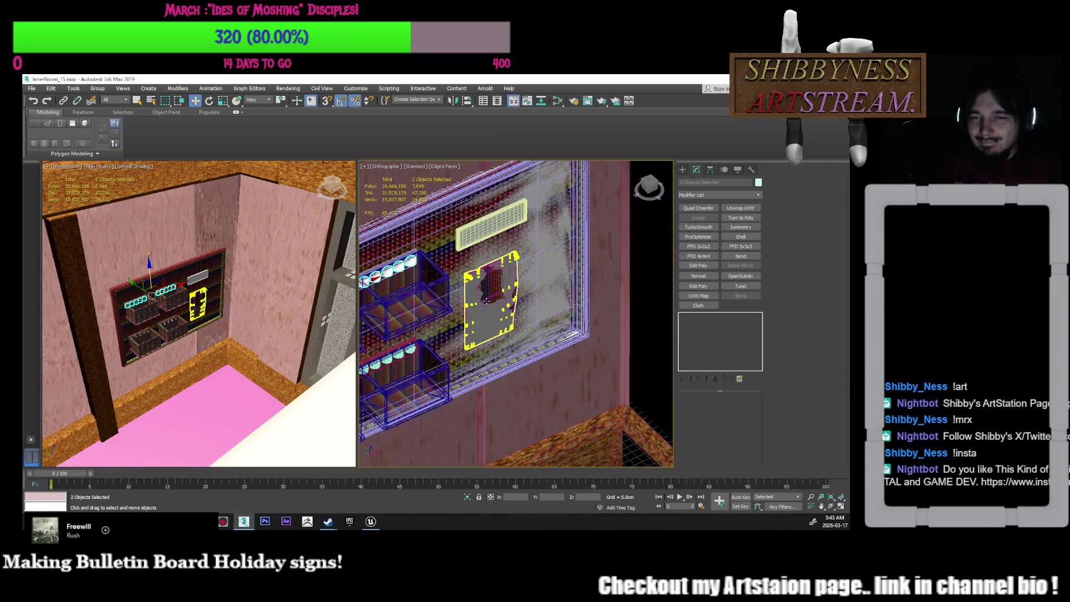
scroll(590, 310, "up", 2)
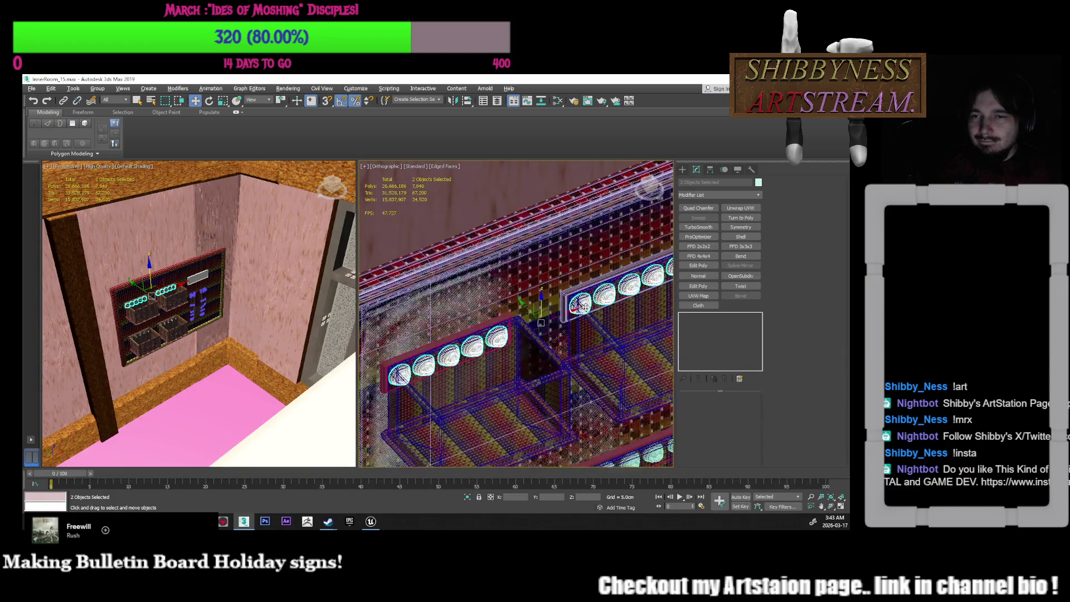
left_click(548, 268)
scroll(548, 268, "down", 4)
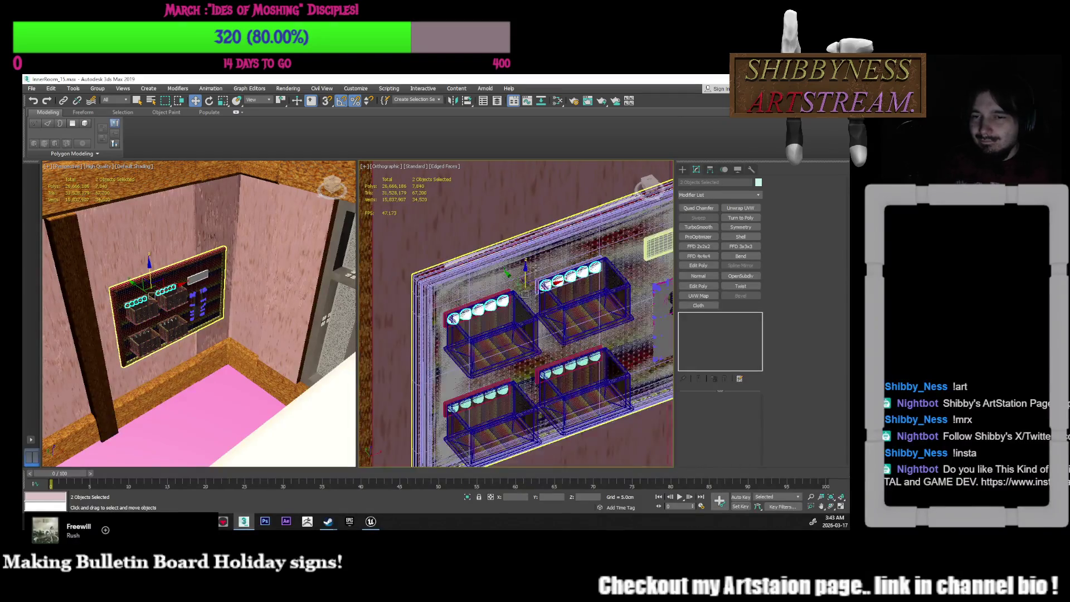
left_click(497, 101)
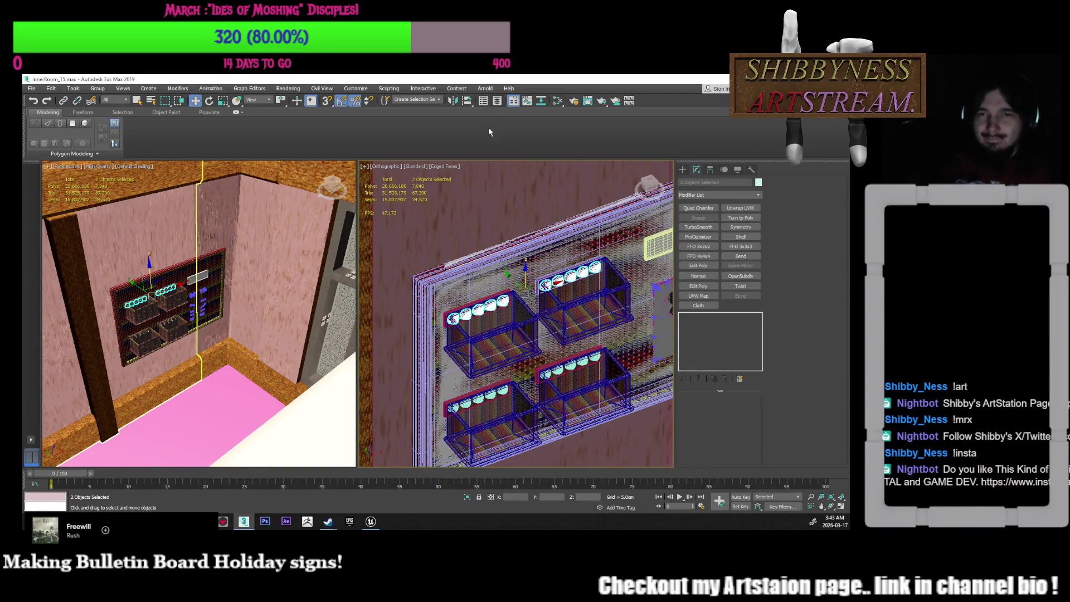
Collapse the NewHigh layer list and collapse the high-poly board frame's modifier stack into one mesh
scroll(274, 235, "up", 15)
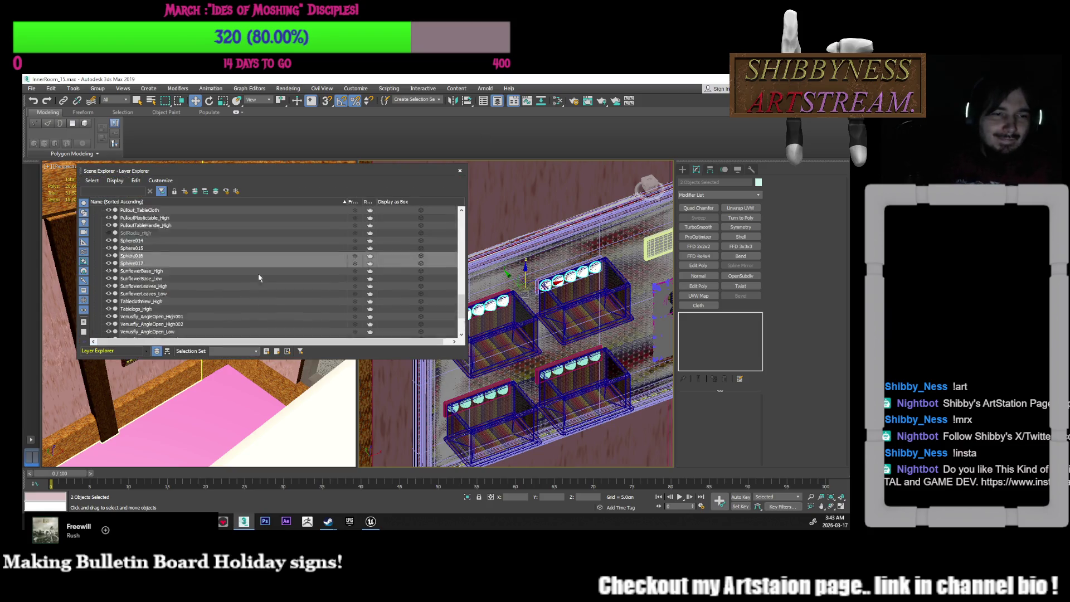
scroll(259, 277, "up", 3)
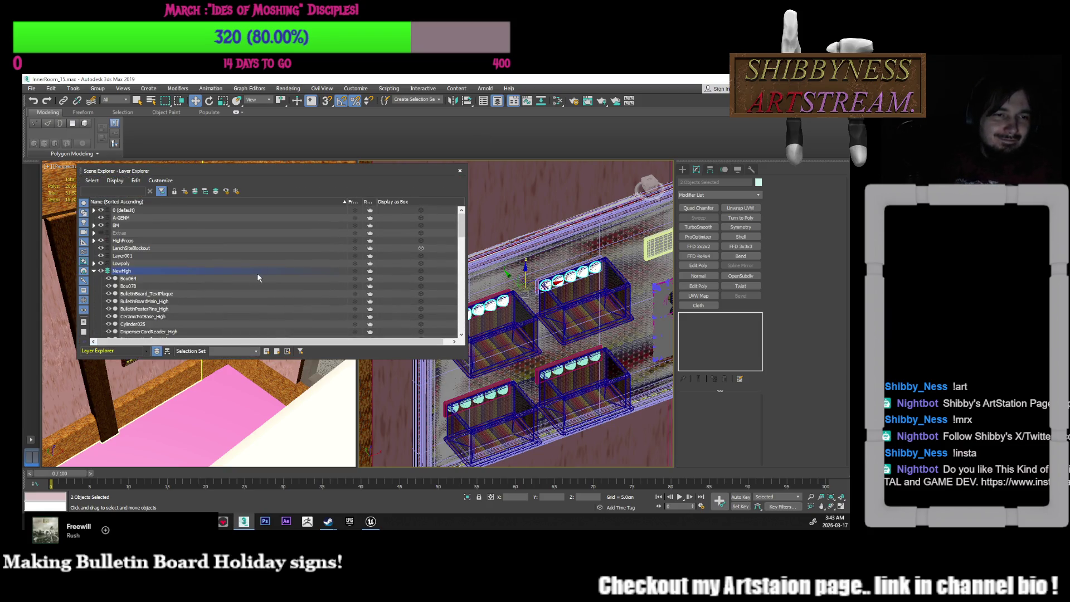
left_click(93, 272)
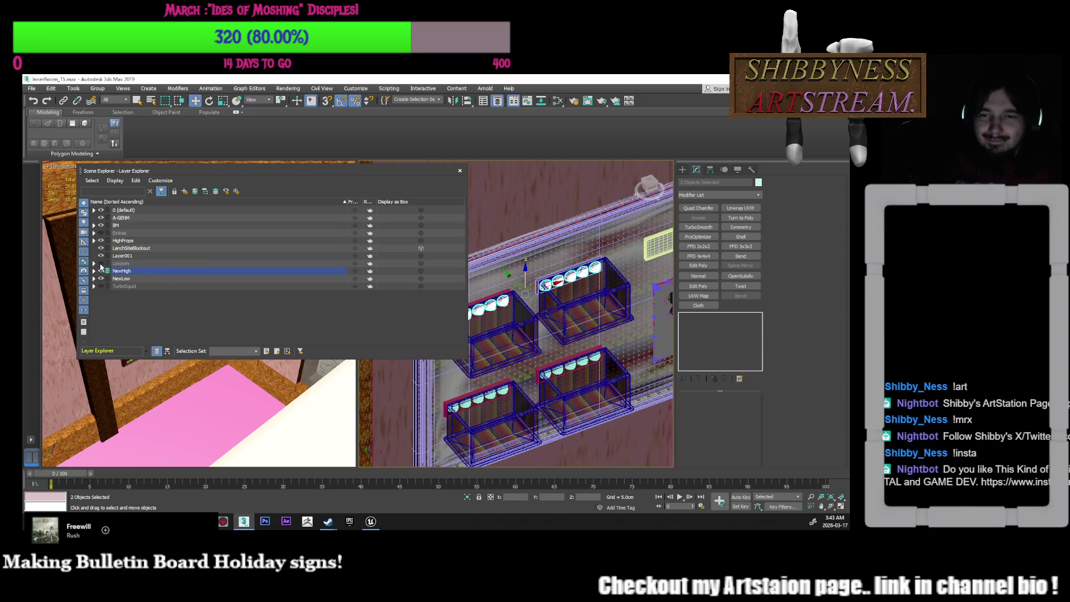
middle_click_drag(518, 273, 593, 272, "alt")
left_click(593, 271)
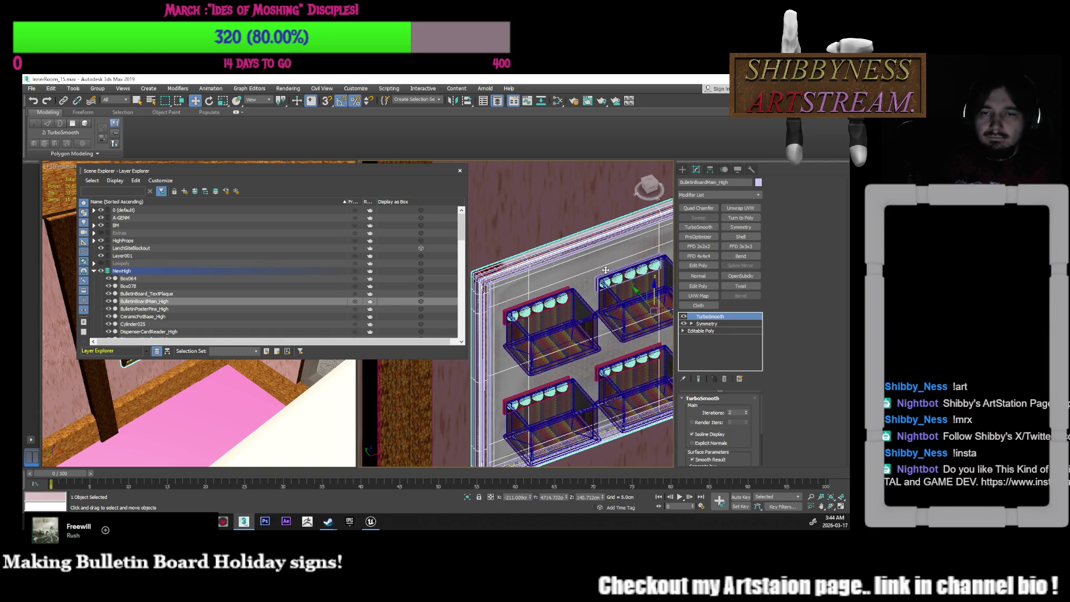
key("ctrl+shift+c")
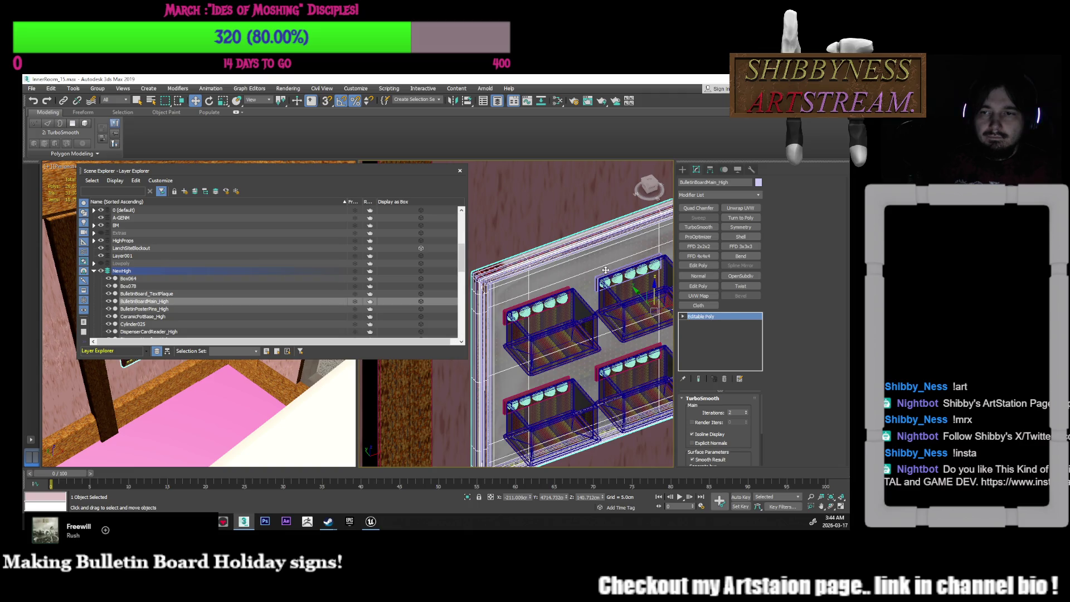
Select the low-poly board frame, make NewLow the active layer and hide it
left_click(497, 272)
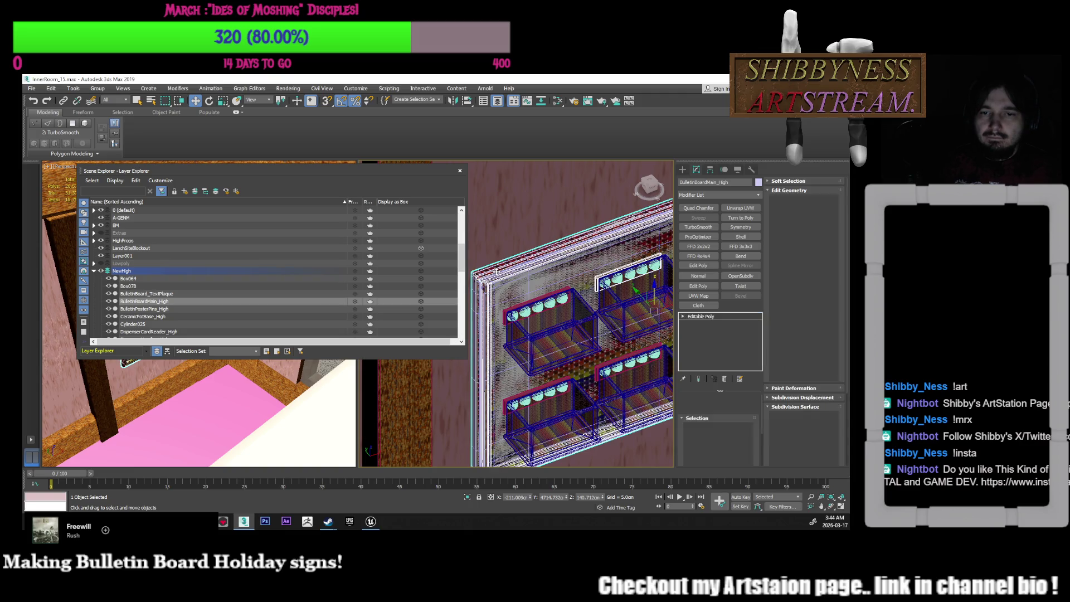
scroll(261, 292, "up", 3)
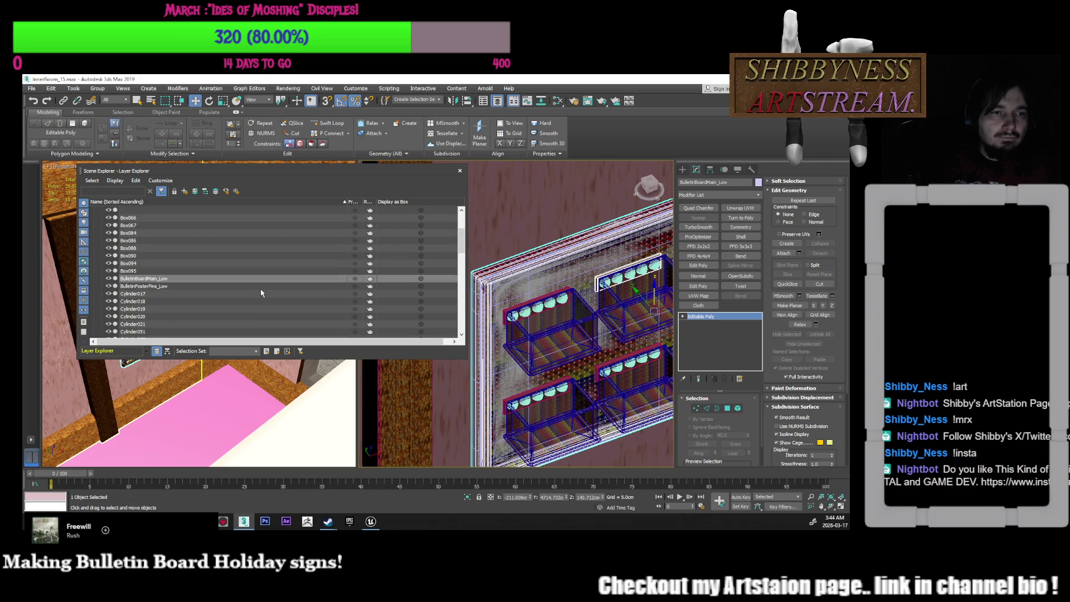
scroll(259, 293, "up", 3)
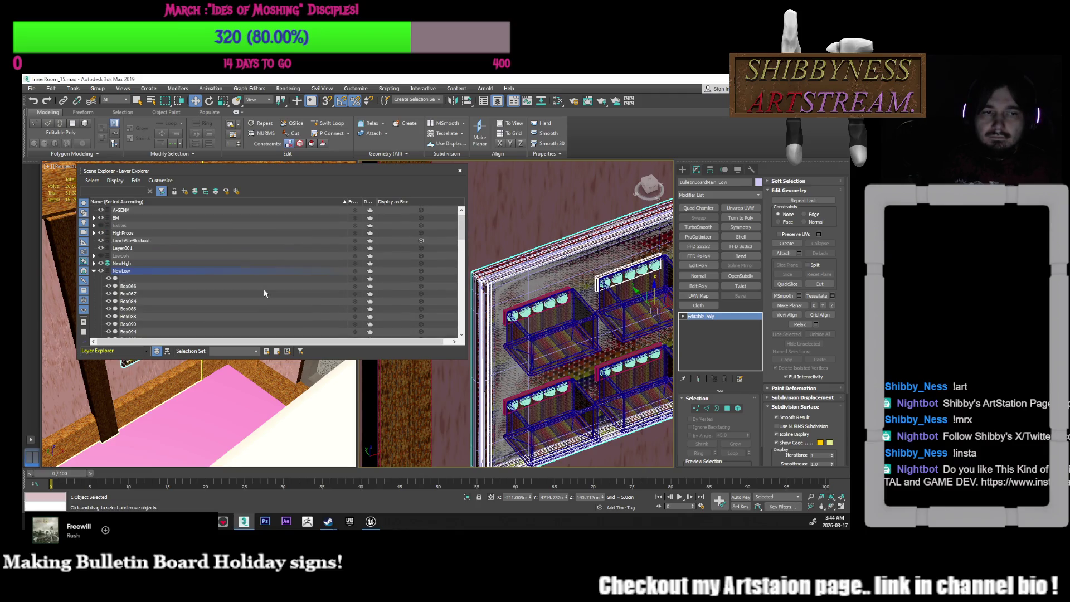
left_click(107, 271)
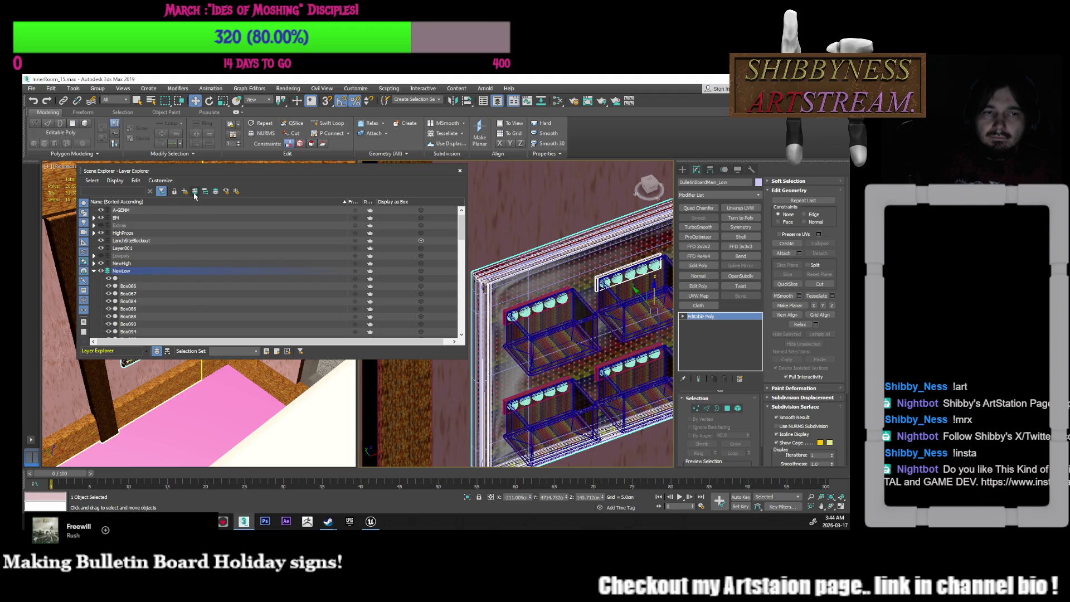
left_click(101, 271)
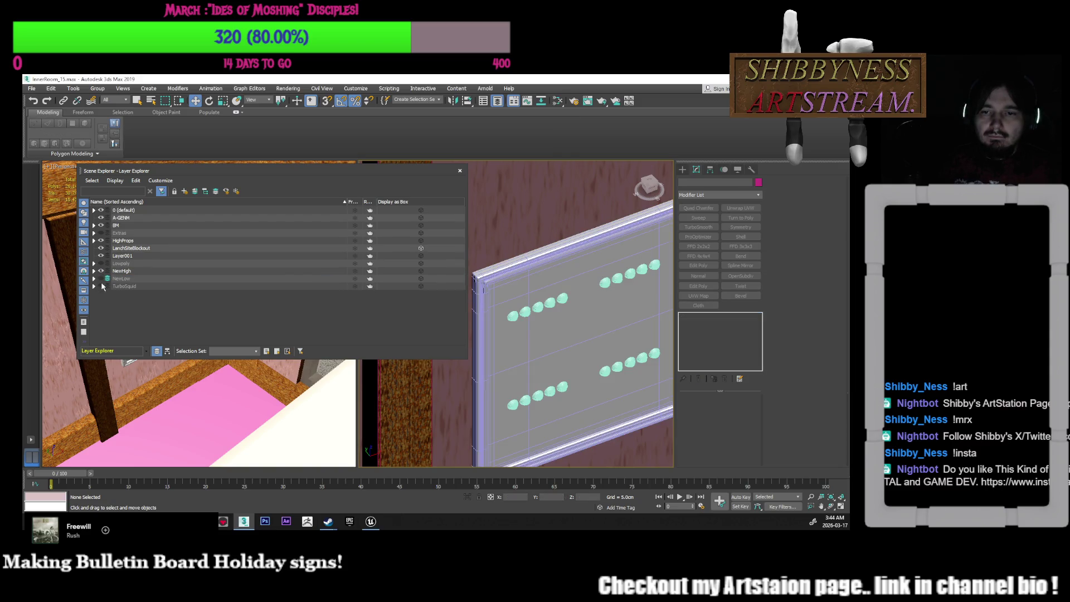
Show the NewLow layer again and select the light strip above the basket for a closer look
middle_click_drag(527, 312, 515, 309, "alt")
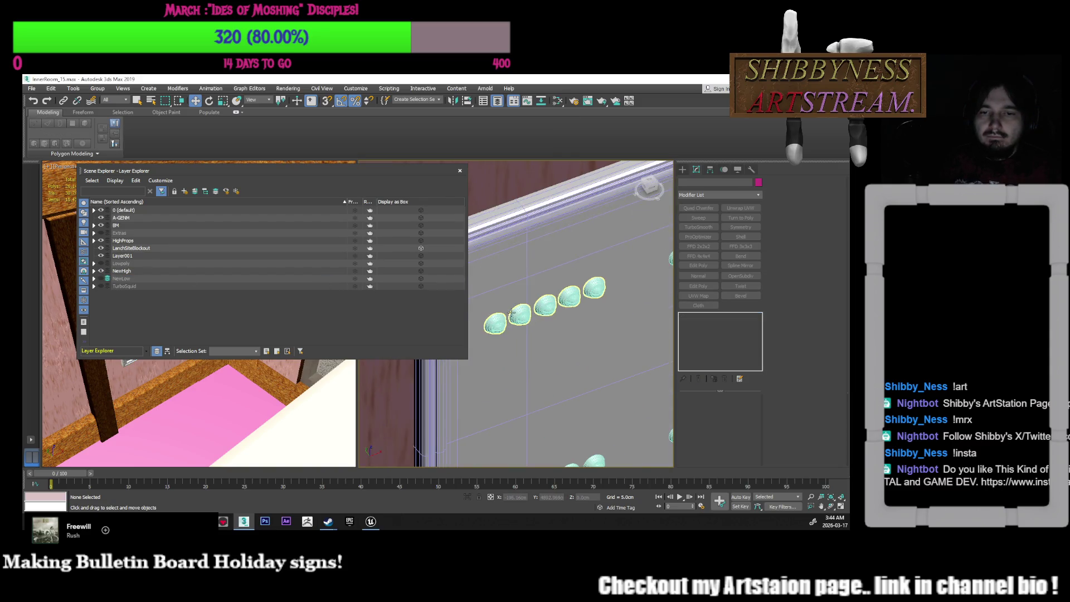
left_click(104, 279)
middle_click_drag(535, 321, 532, 317, "alt")
left_click(536, 319)
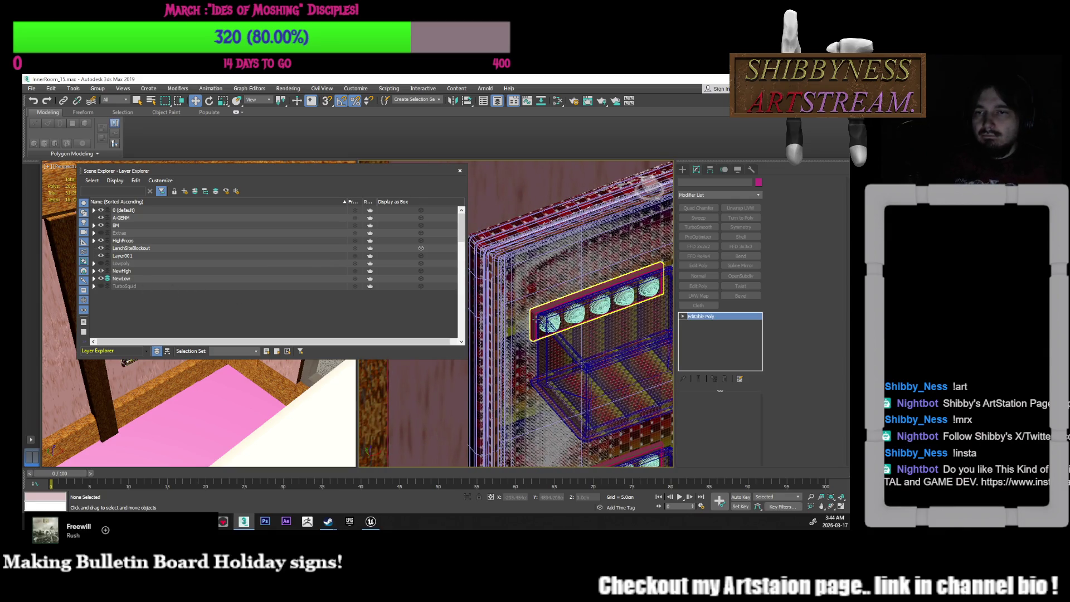
left_click(536, 319)
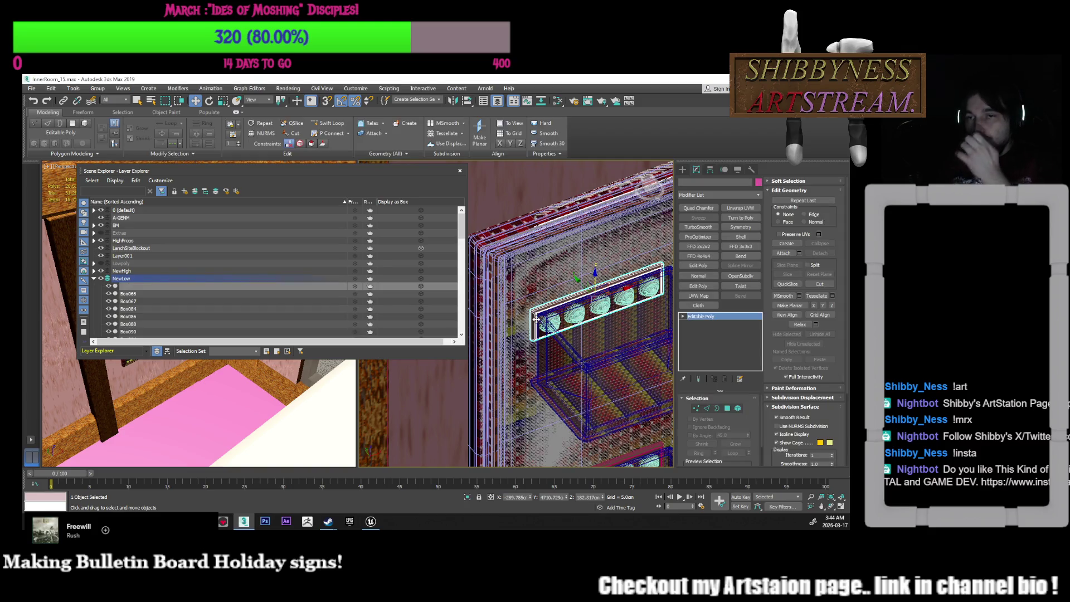
middle_click_drag(536, 319, 543, 326, "alt")
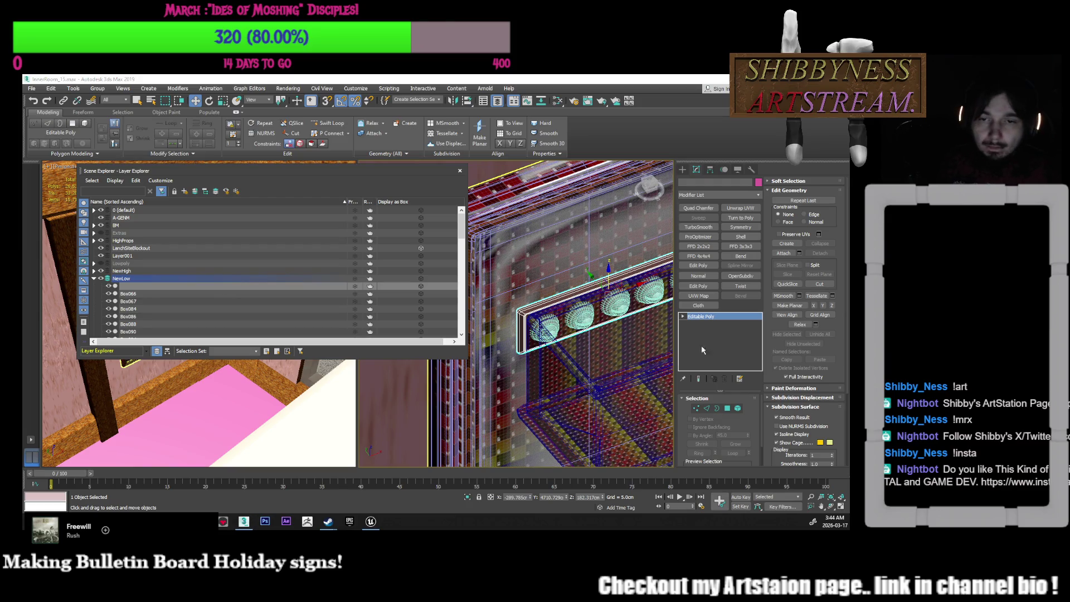
middle_click_drag(628, 326, 605, 335)
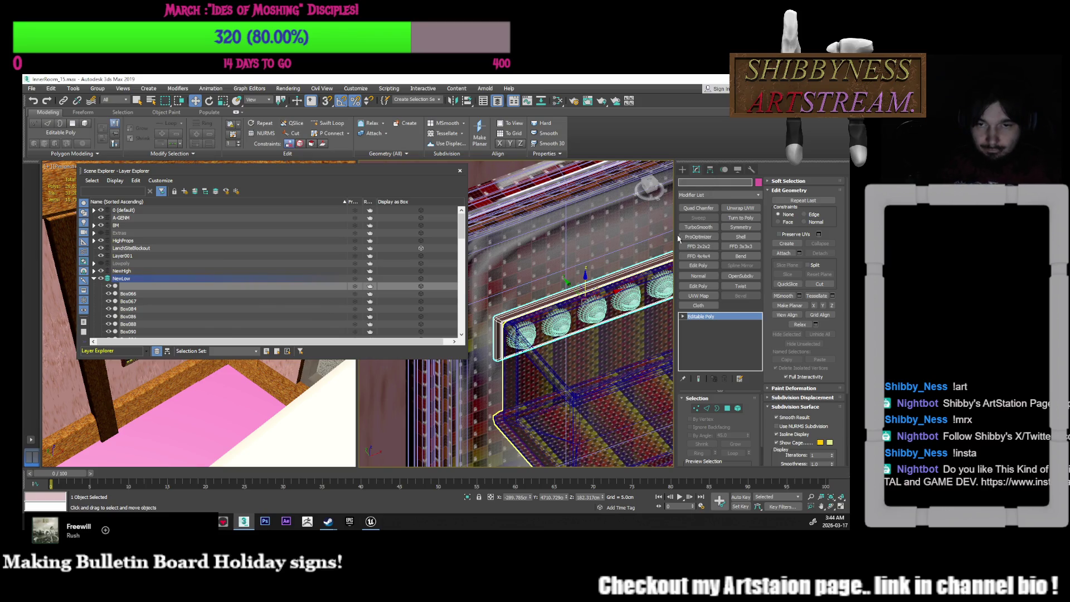
middle_click_drag(610, 289, 622, 316, "alt")
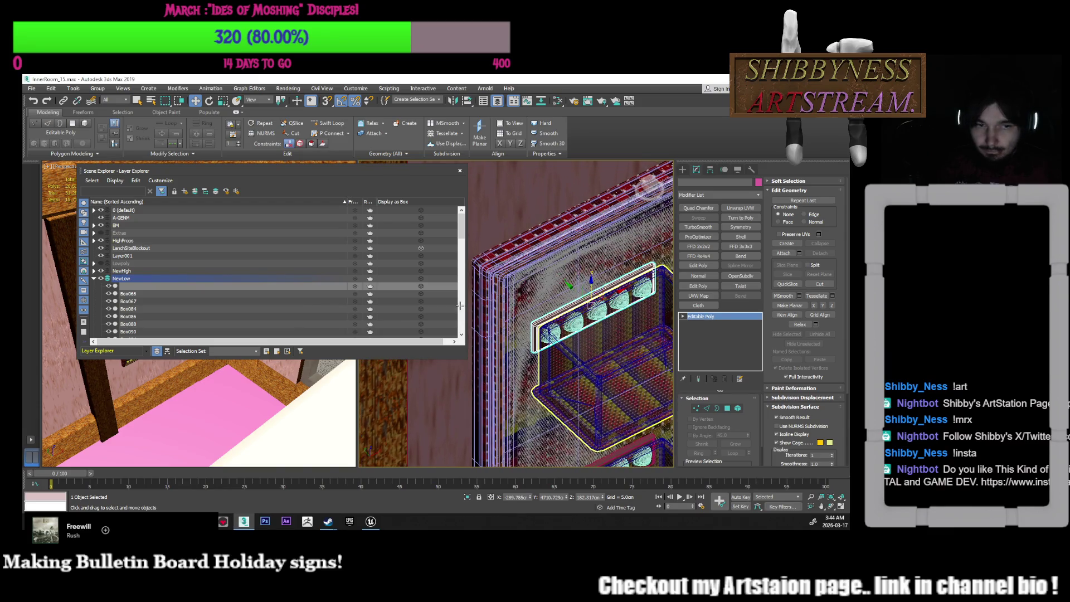
Hide the NewHigh layer and select the low-poly board frame and the basket's top strip
left_click(100, 271)
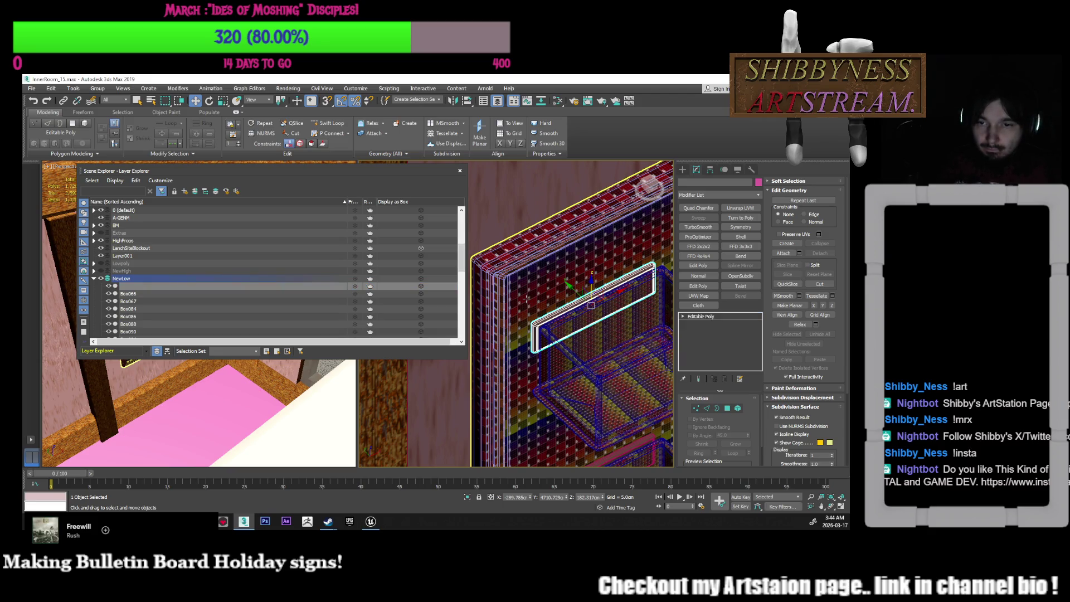
left_click(526, 299)
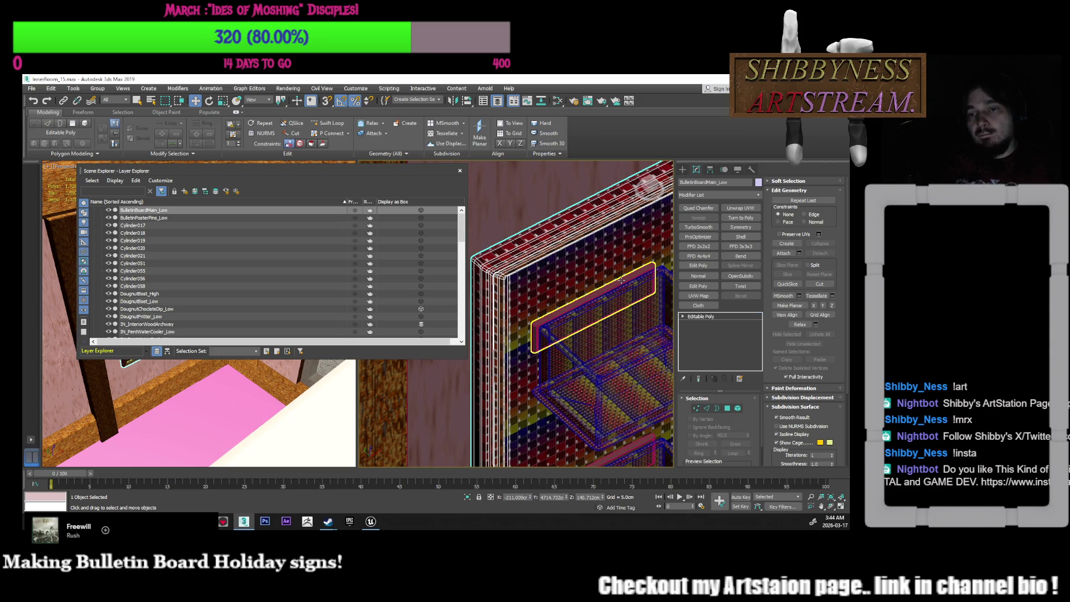
left_click(622, 280)
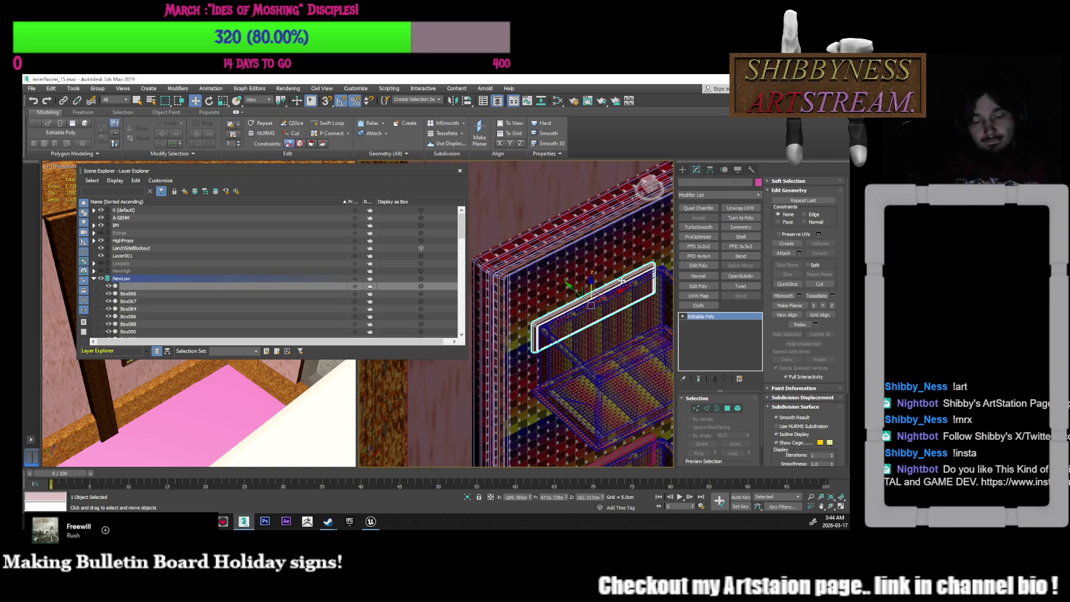
Make a copy of the strip named High and select it
key("ctrl+v")
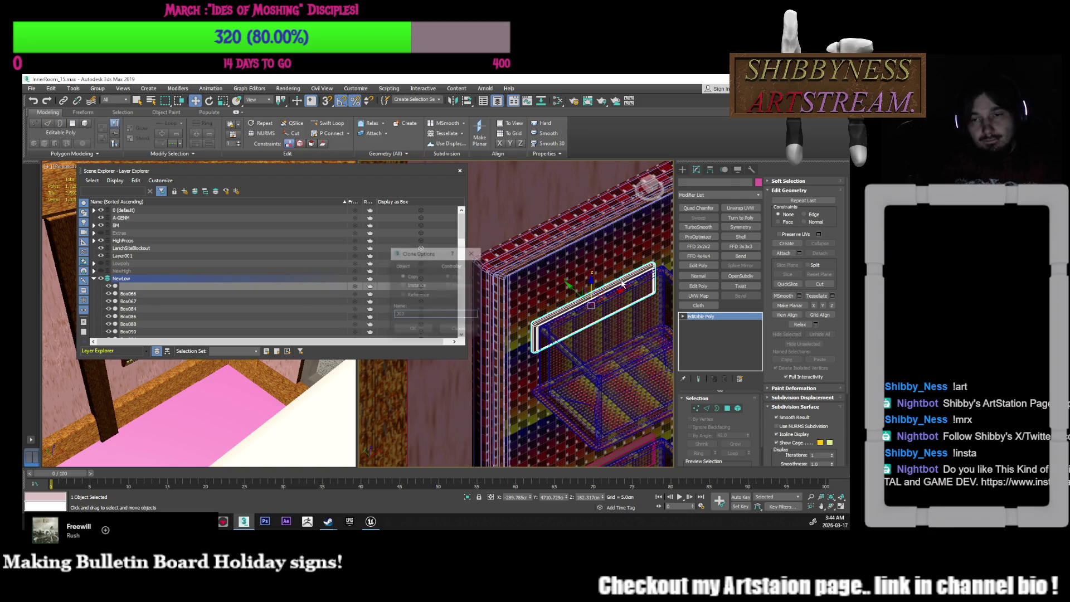
key("BackSpace")
type("High")
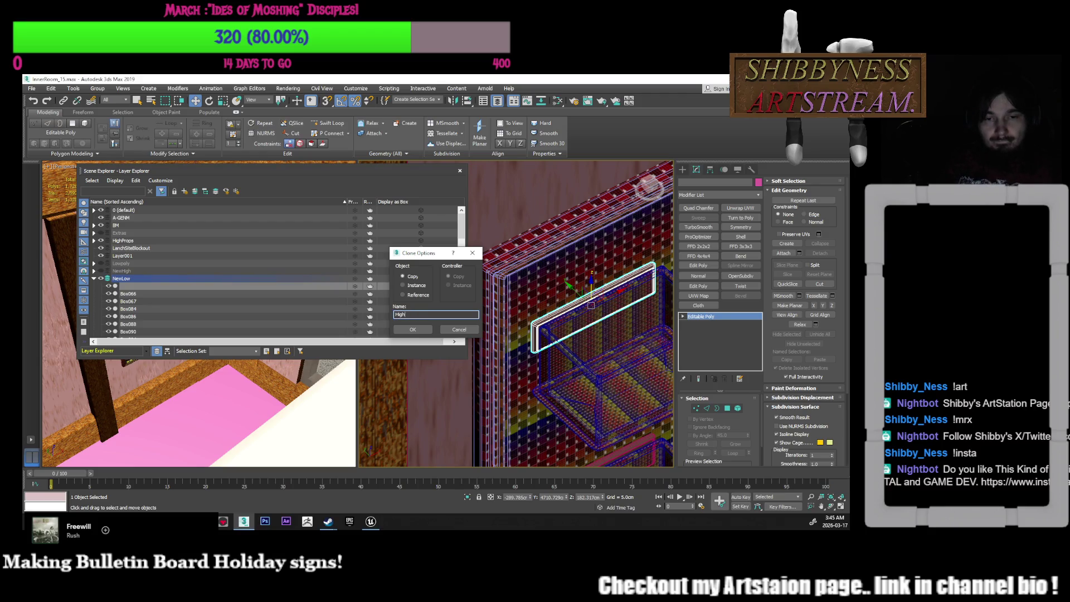
left_click(414, 329)
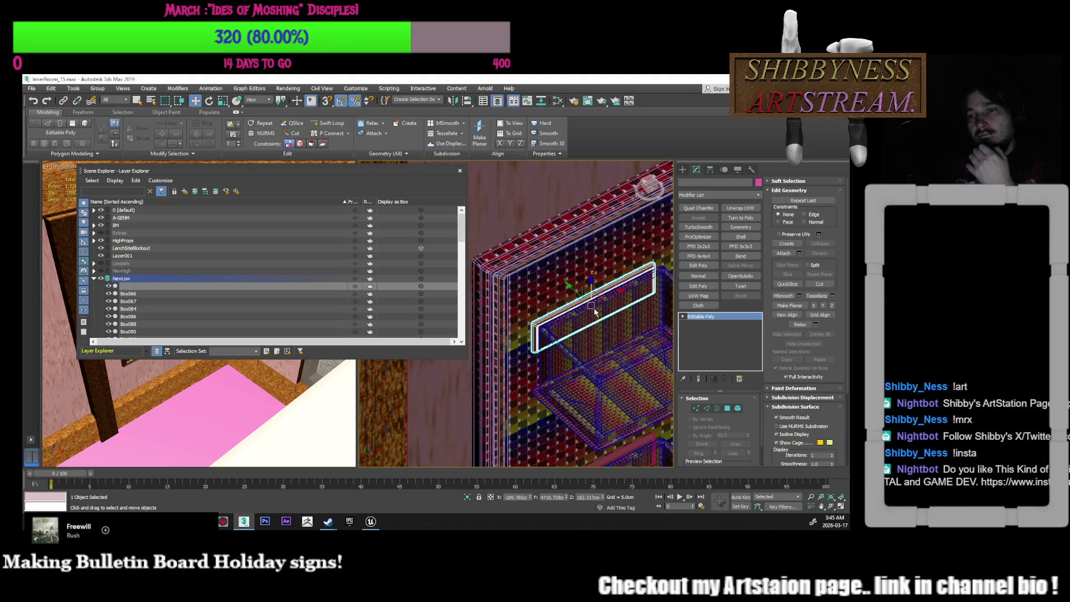
left_click(562, 291)
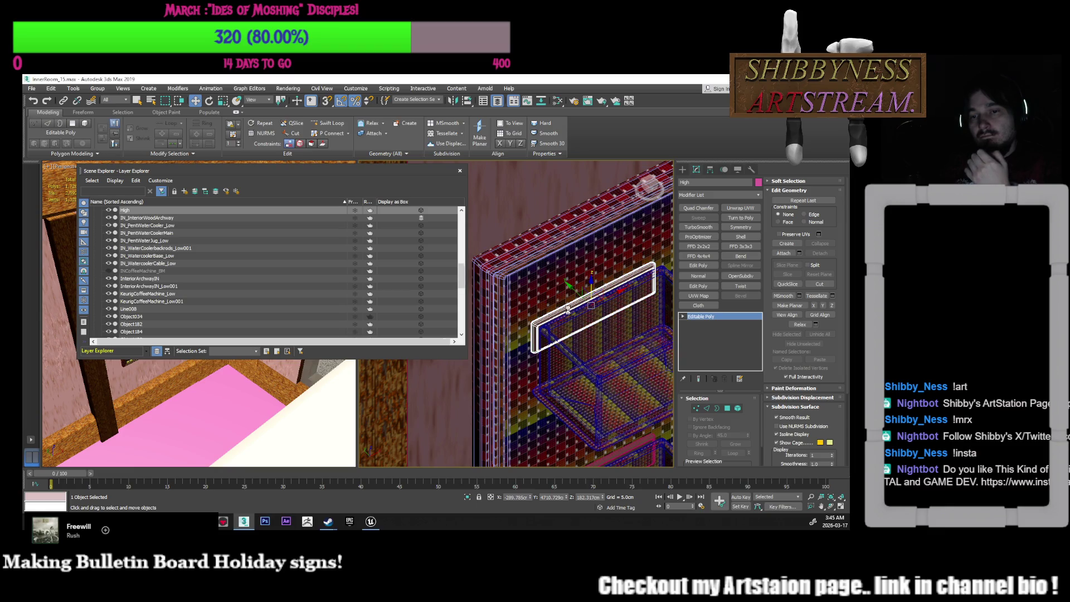
Rename the rim plaque above the basket to Low
left_click(568, 310)
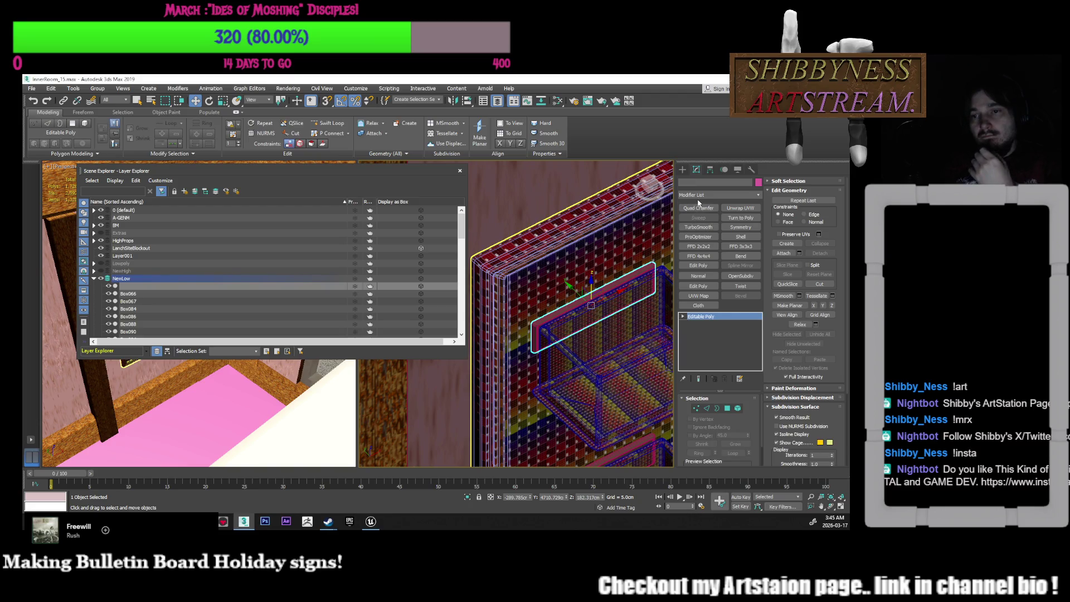
left_click(691, 183)
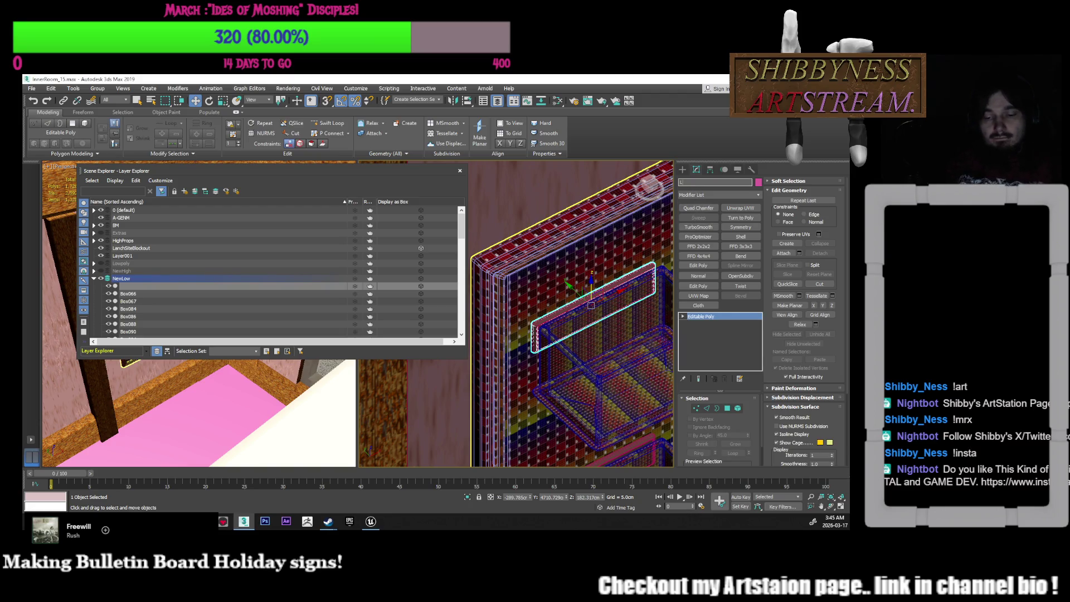
type("Low")
key("Return")
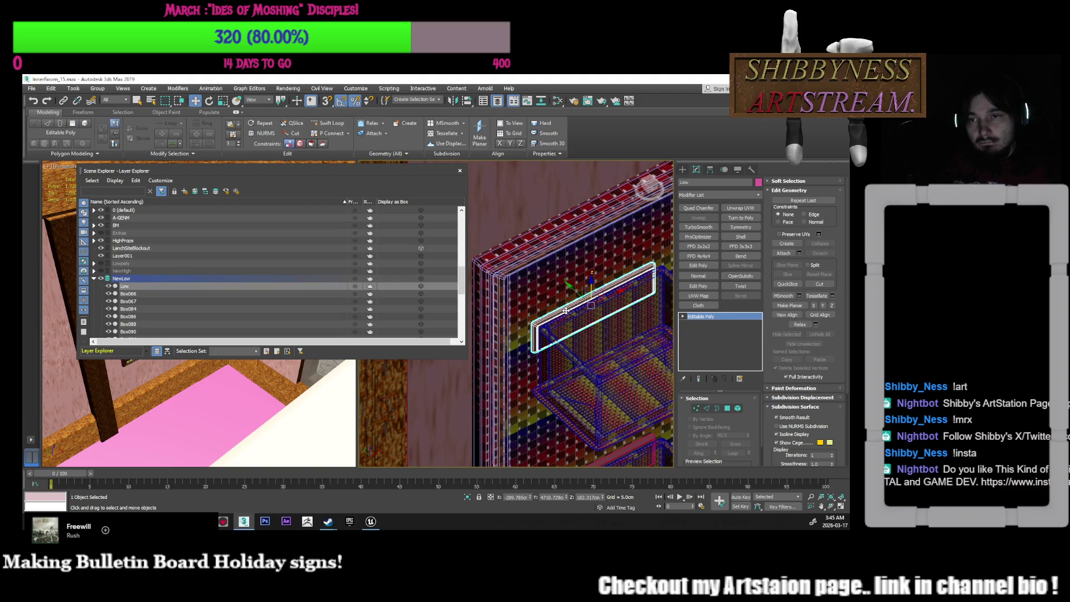
Add the High plaque object to the NewHigh layer and collapse that layer's list
left_click(565, 310)
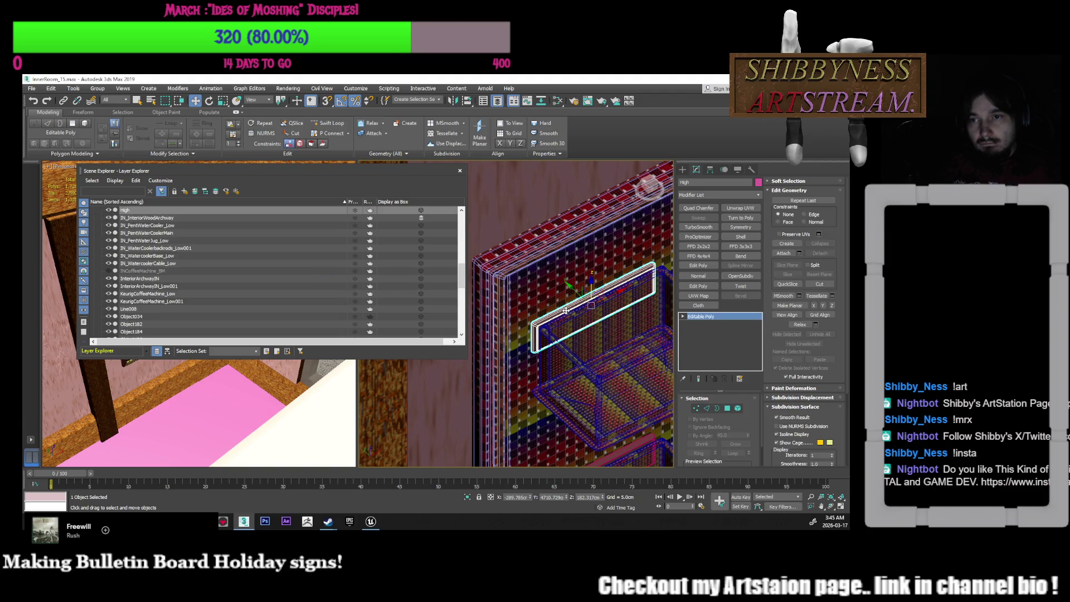
scroll(218, 279, "up", 5)
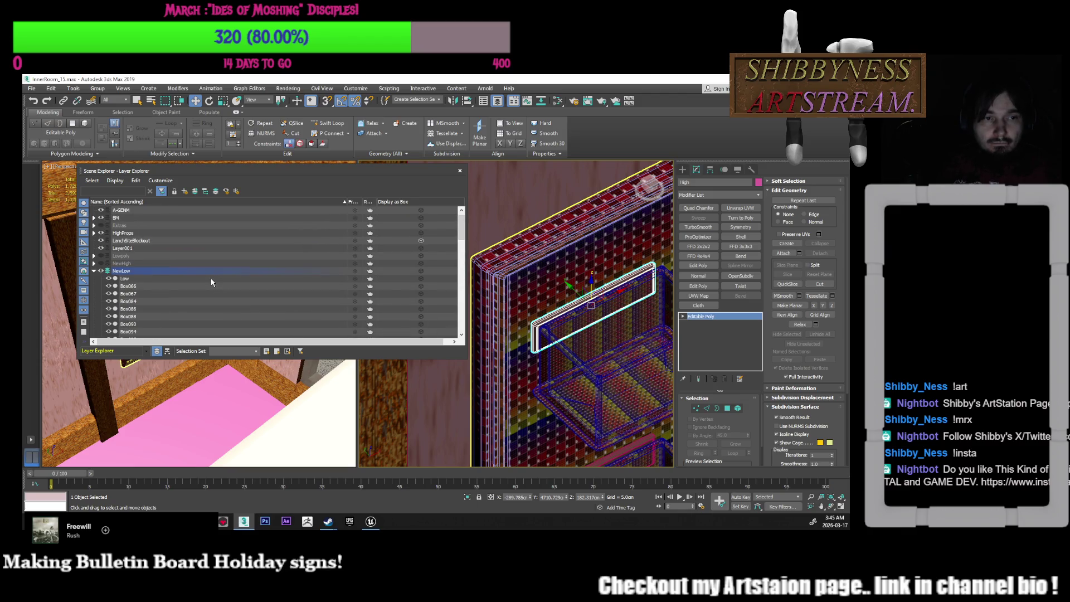
left_click(107, 264)
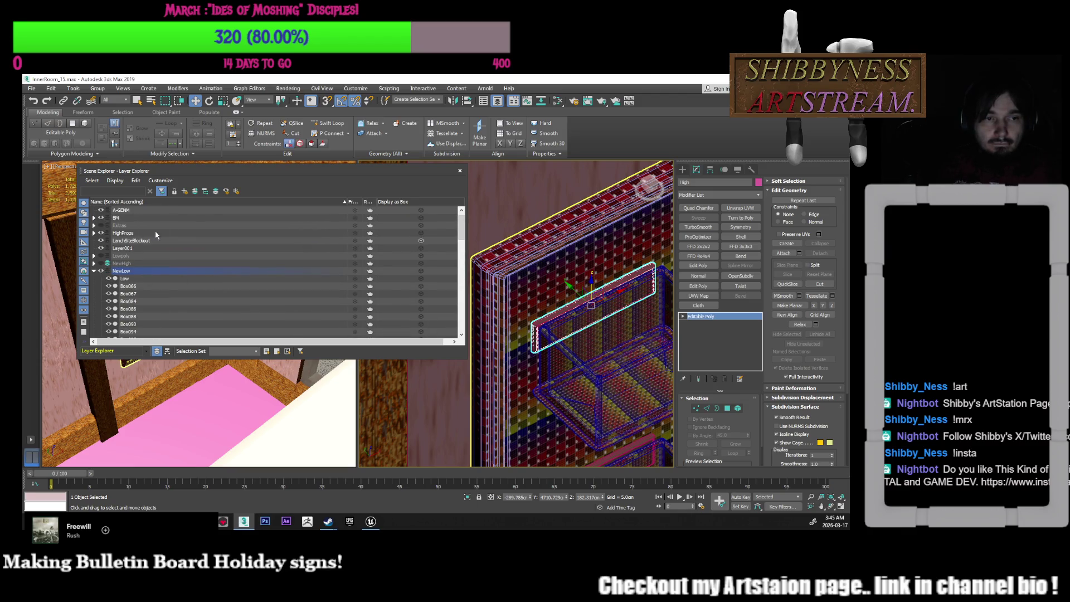
left_click(192, 194)
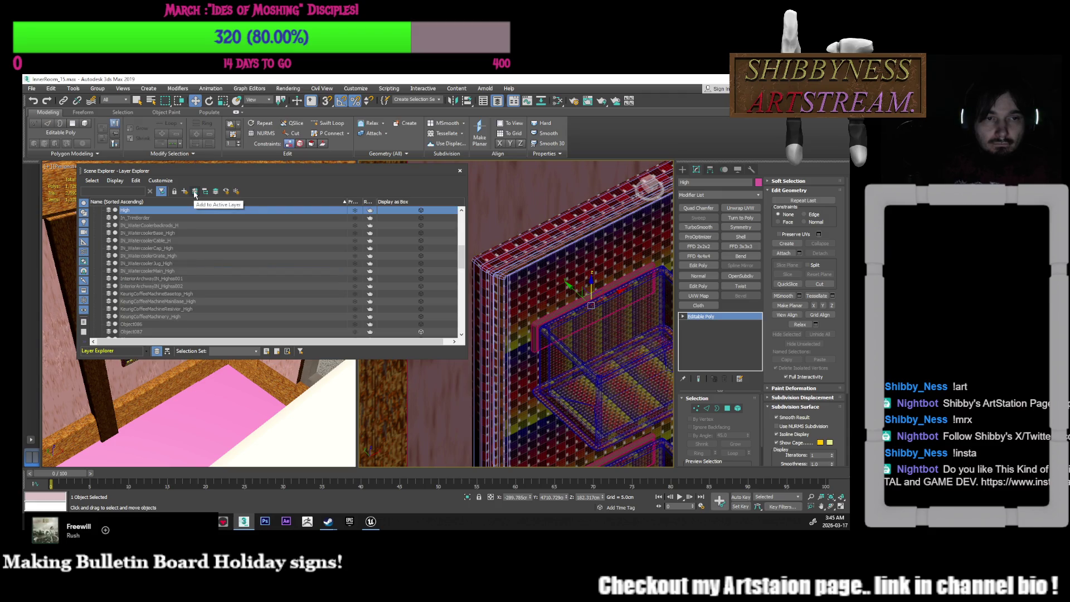
scroll(133, 262, "up", 6)
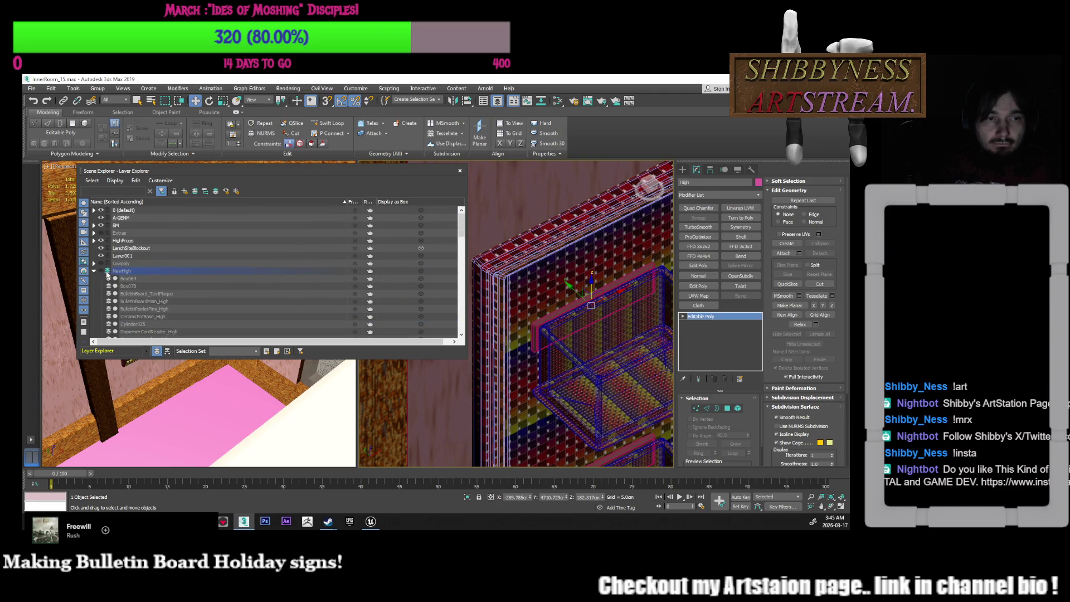
left_click(94, 272)
Select BulletinBoardMain_Low and close the Layer Explorer
mouse_move(616, 324)
middle_mouse_down()
mouse_move(589, 314)
mouse_move(595, 302)
middle_mouse_up()
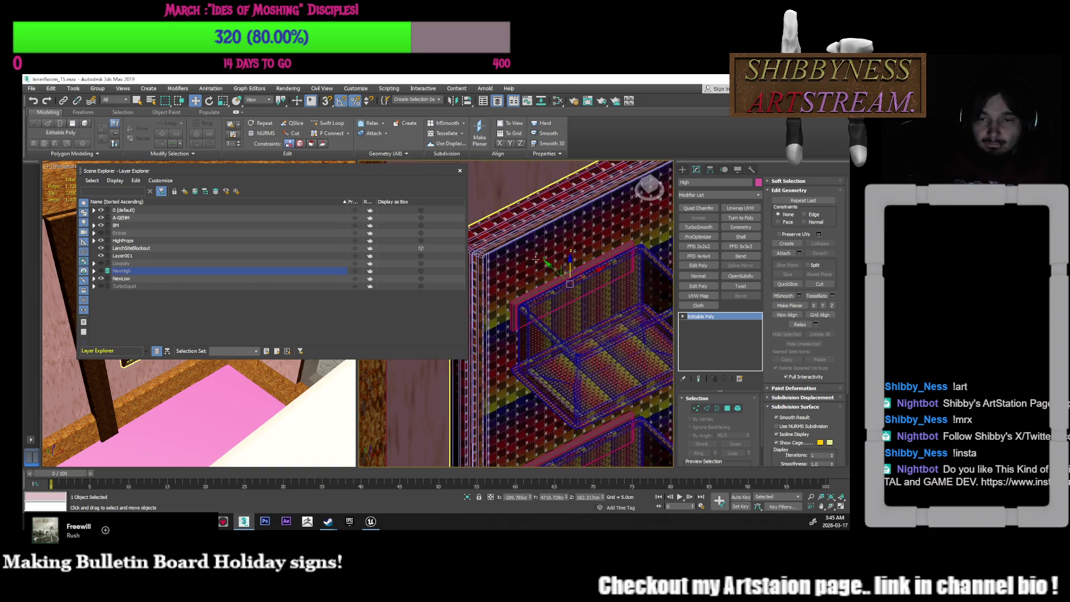
left_click(553, 288)
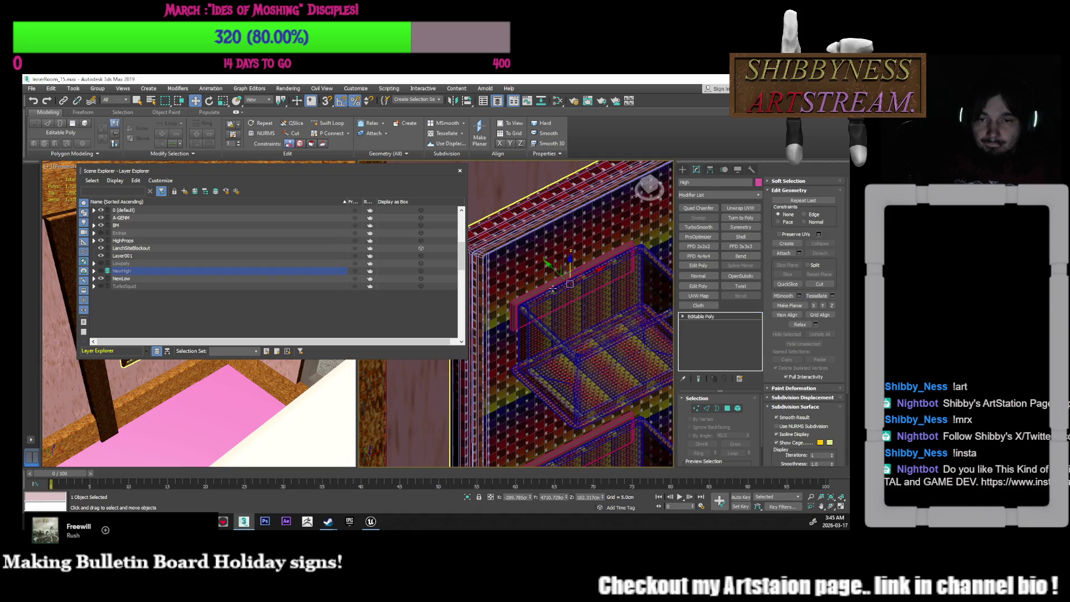
left_click(553, 288)
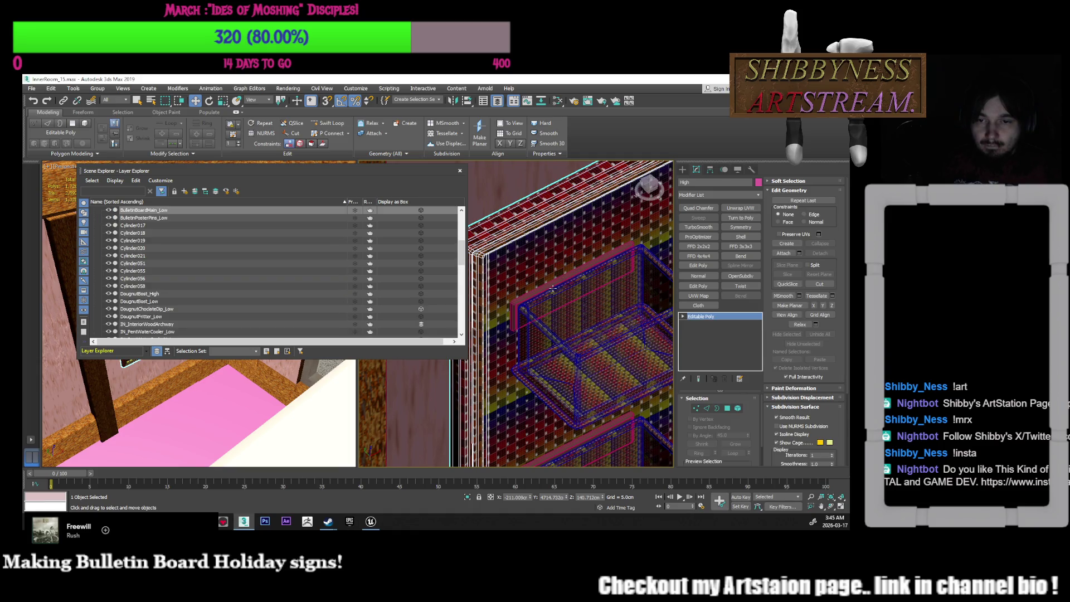
left_click(460, 172)
scroll(551, 274, "down", 5)
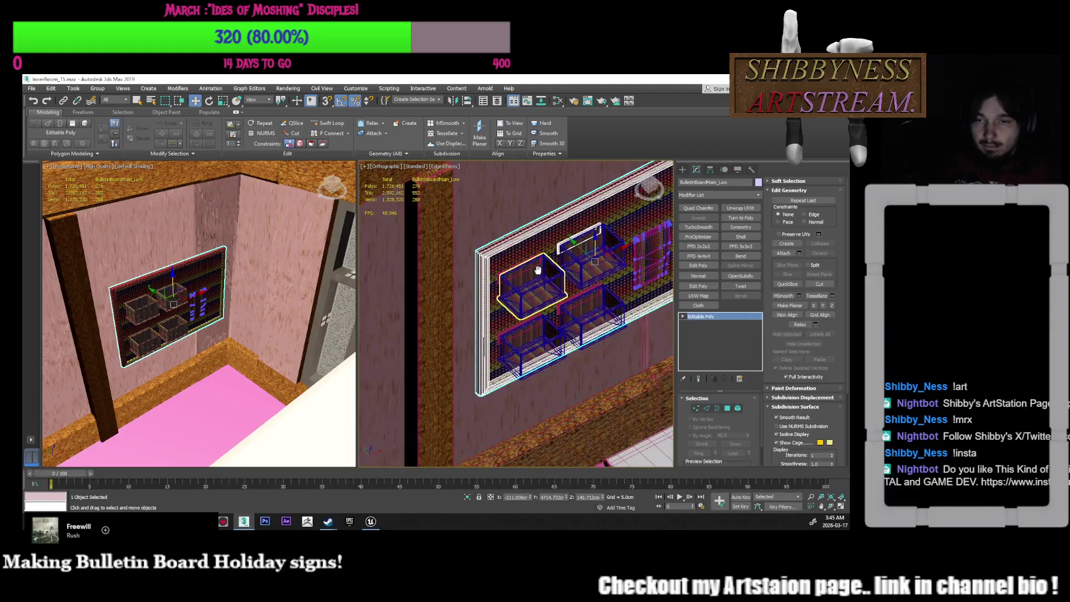
Attach the first two rim plaques to the board, matching material IDs
scroll(550, 274, "up", 5)
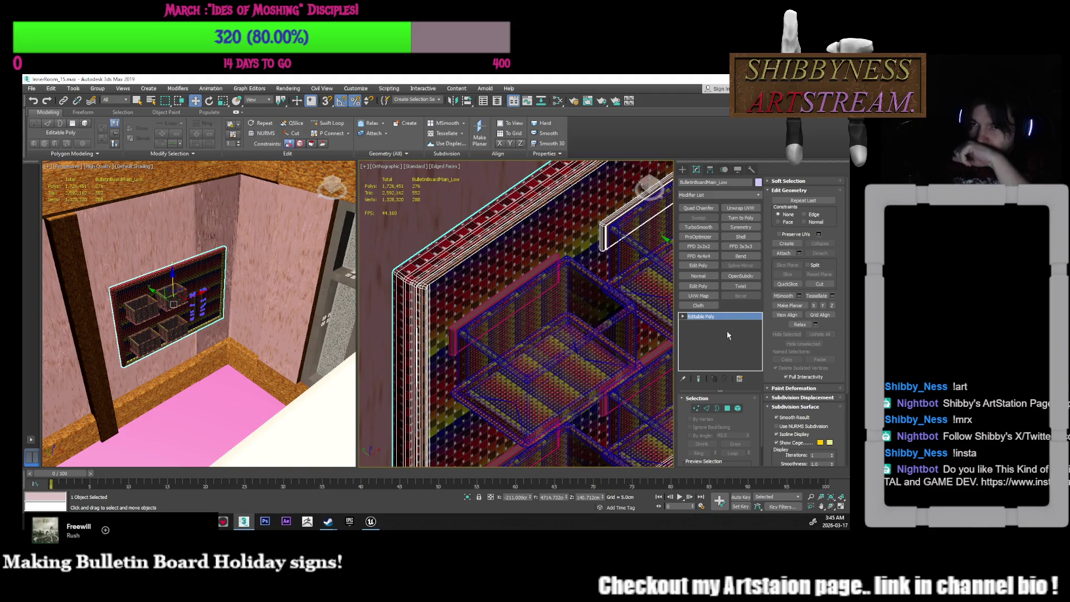
left_click(783, 253)
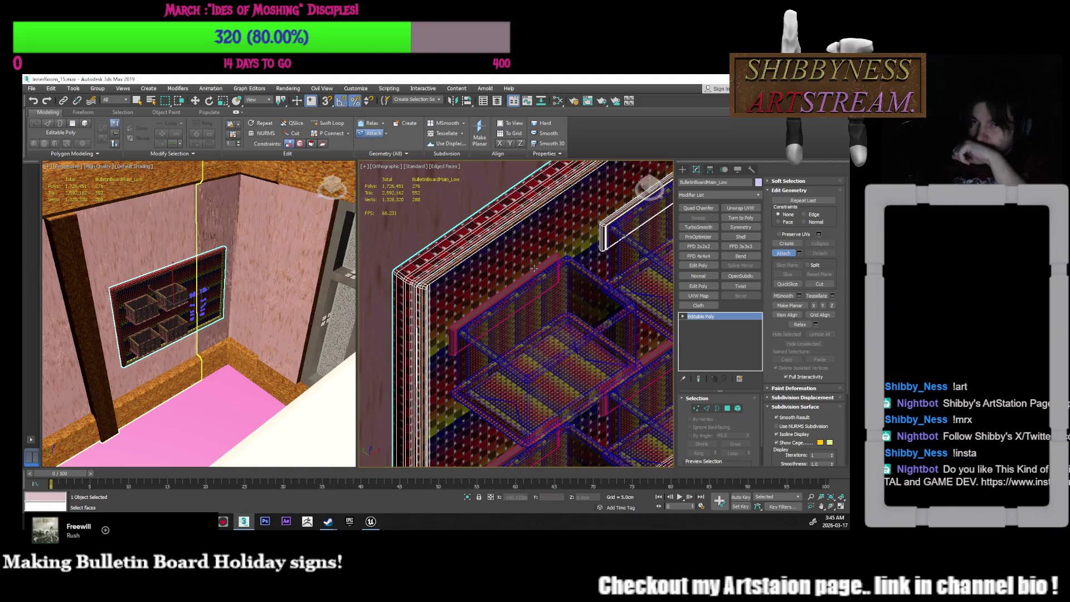
left_click(541, 301)
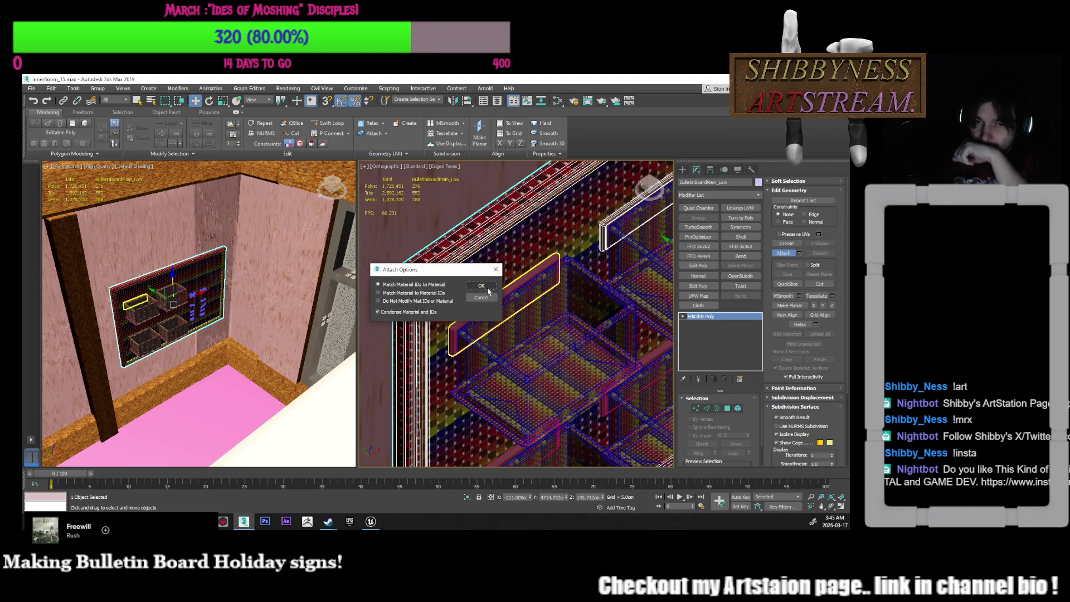
left_click(481, 286)
scroll(457, 218, "up", 2)
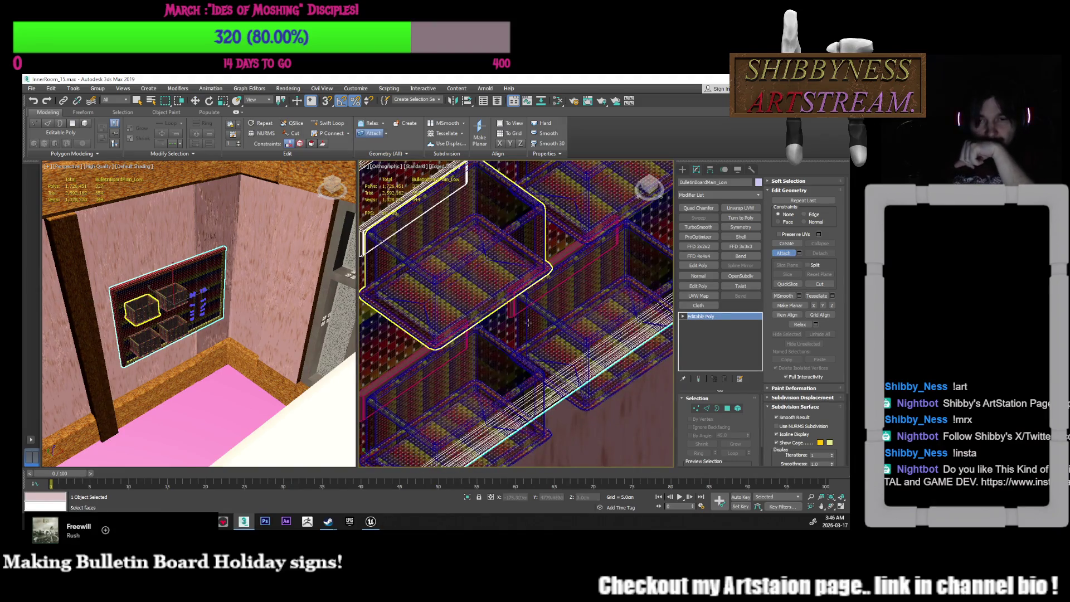
key("w")
left_click(507, 319)
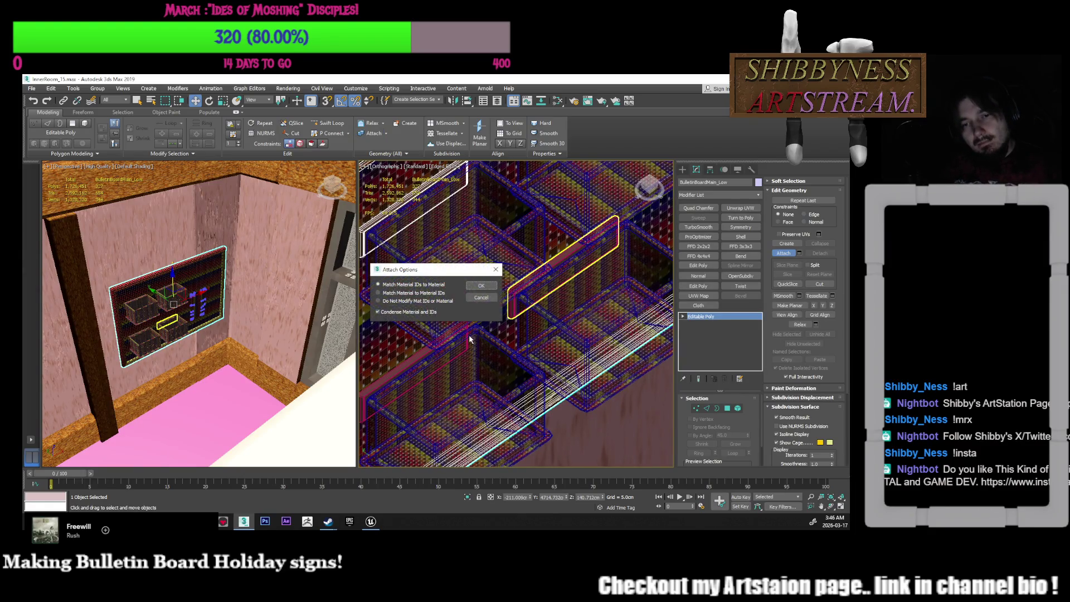
left_click(481, 285)
Attach the lower basket's rim plaque, then leave Attach mode
left_click(407, 363)
left_click(480, 286)
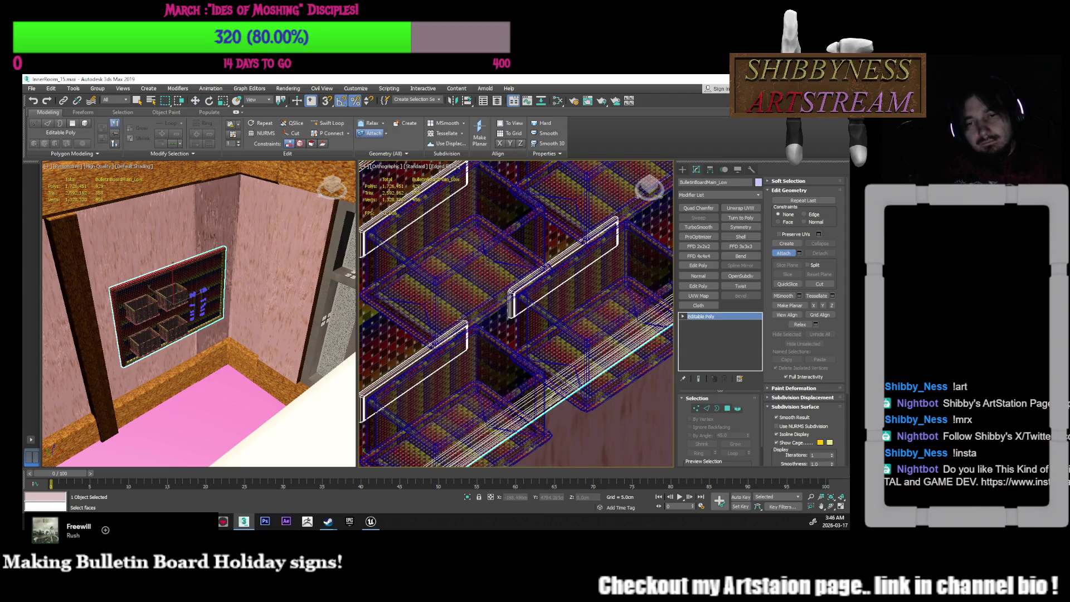
scroll(460, 317, "down", 3)
mouse_move(460, 317)
middle_mouse_down()
mouse_move(502, 362)
mouse_move(537, 364)
middle_mouse_up()
key("w")
middle_click_drag(604, 302, 573, 316, "alt")
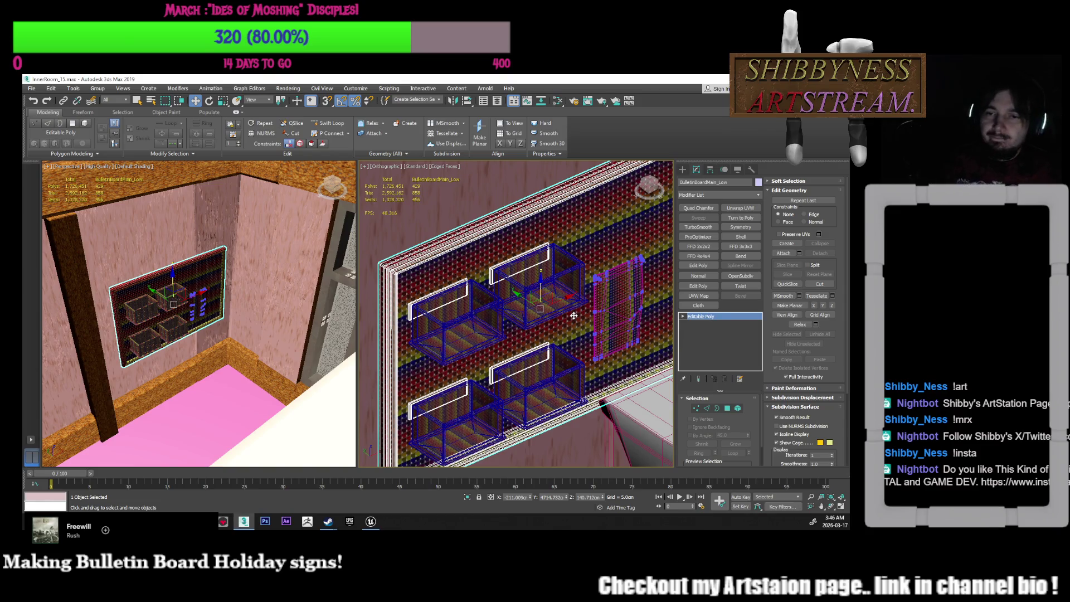
scroll(571, 321, "down", 6)
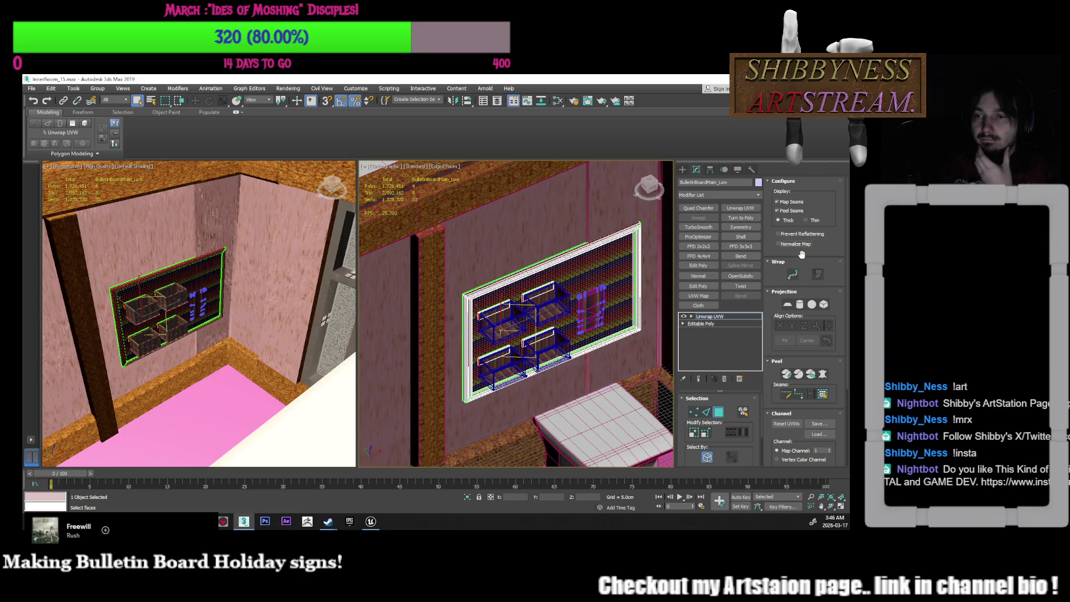
Open the UV Editor from the Unwrap UVW modifier's Edit UVs rollout
scroll(801, 254, "down", 4)
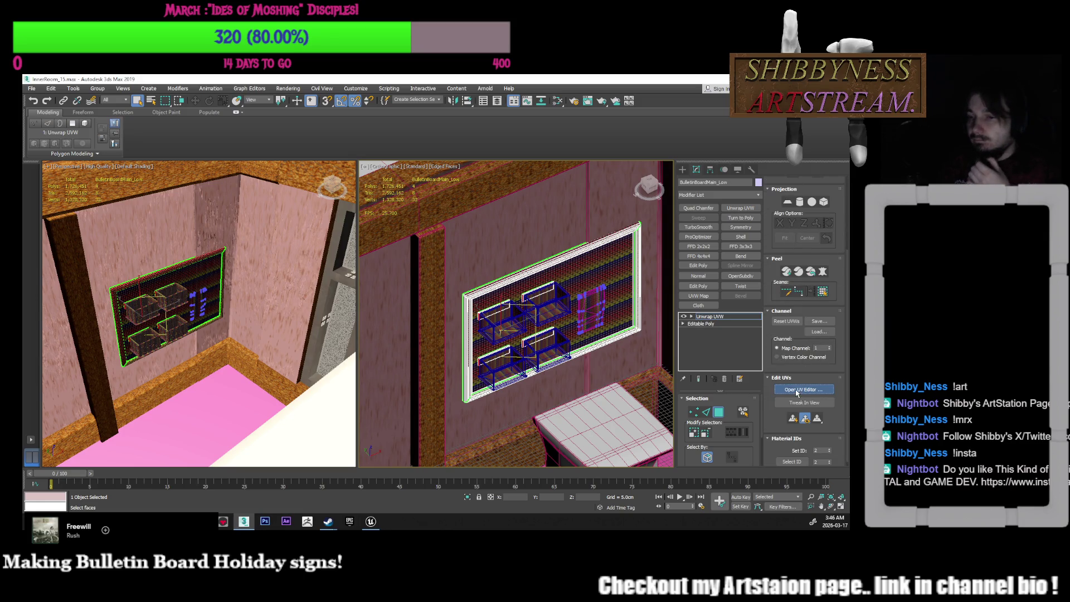
left_click(797, 391)
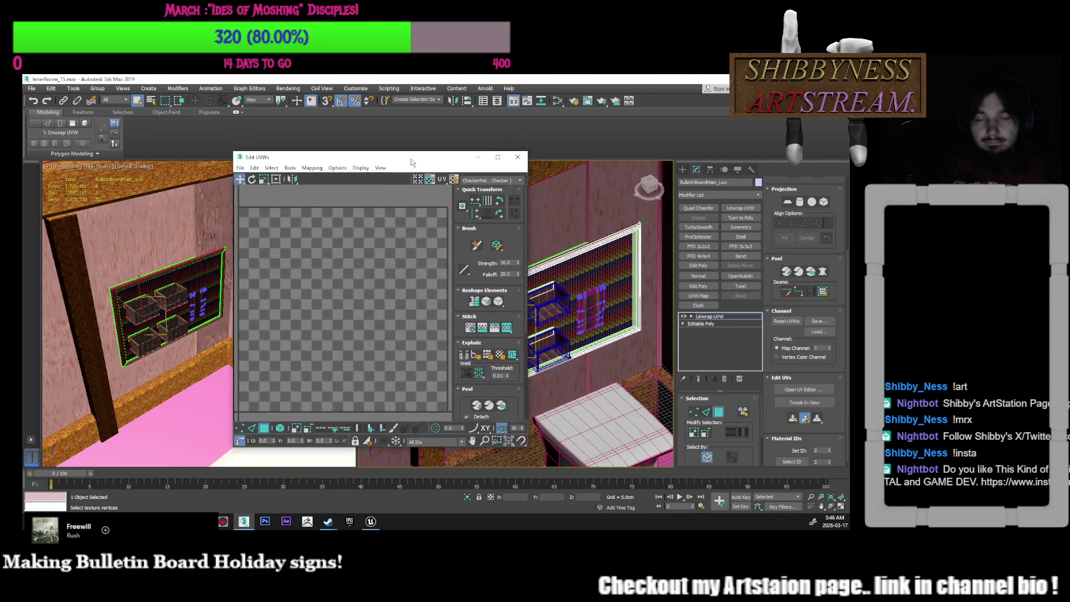
Switch to island selection and move the first plaque UV island upward
scroll(368, 335, "up", 10)
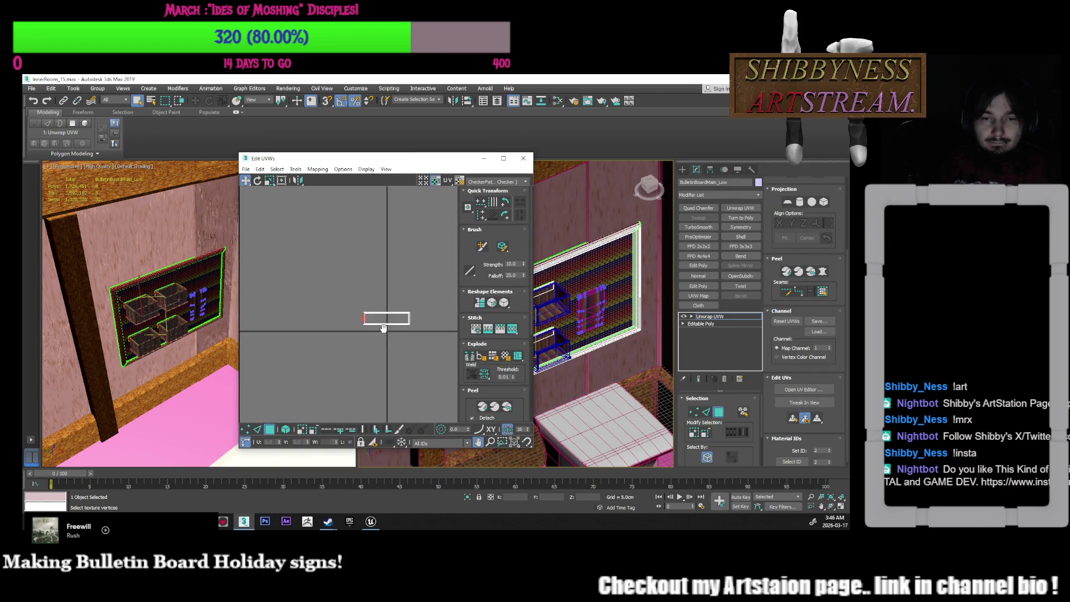
left_click(285, 429)
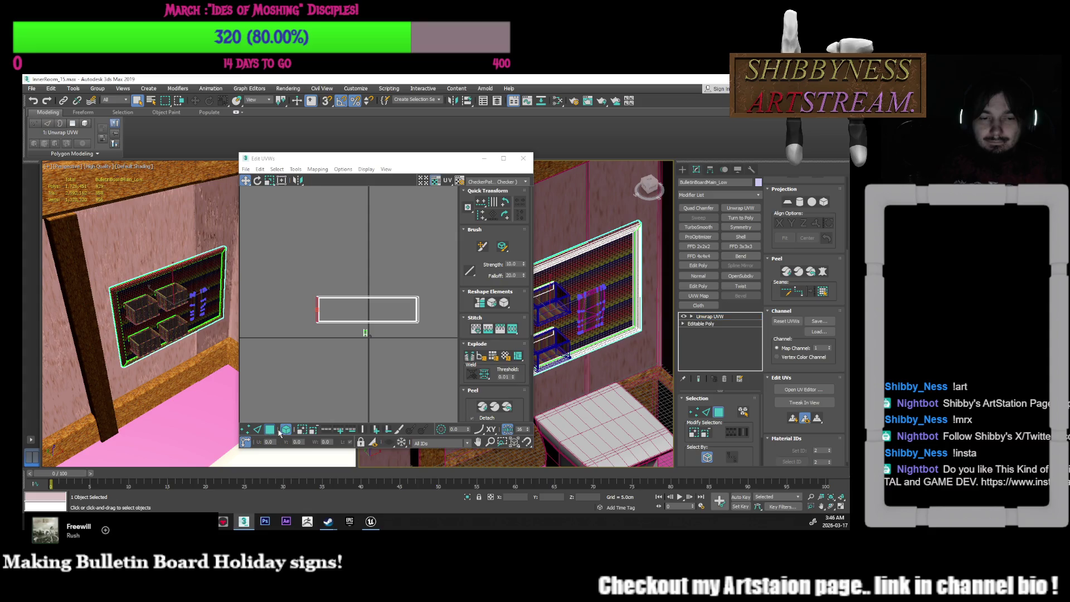
left_click_drag(384, 159, 327, 143)
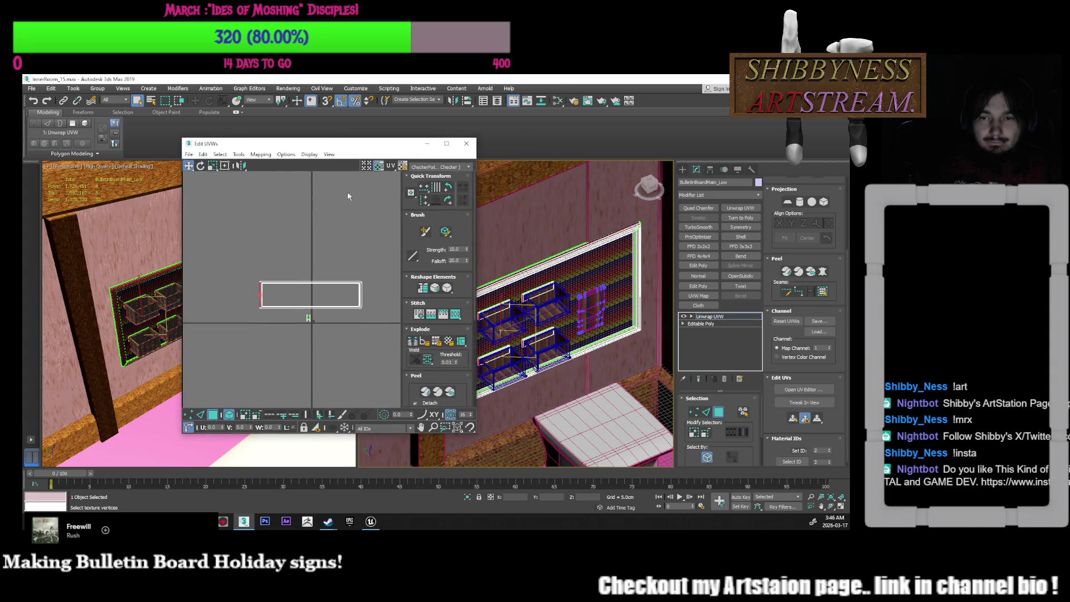
middle_click_drag(547, 314, 591, 315)
scroll(591, 315, "up", 3)
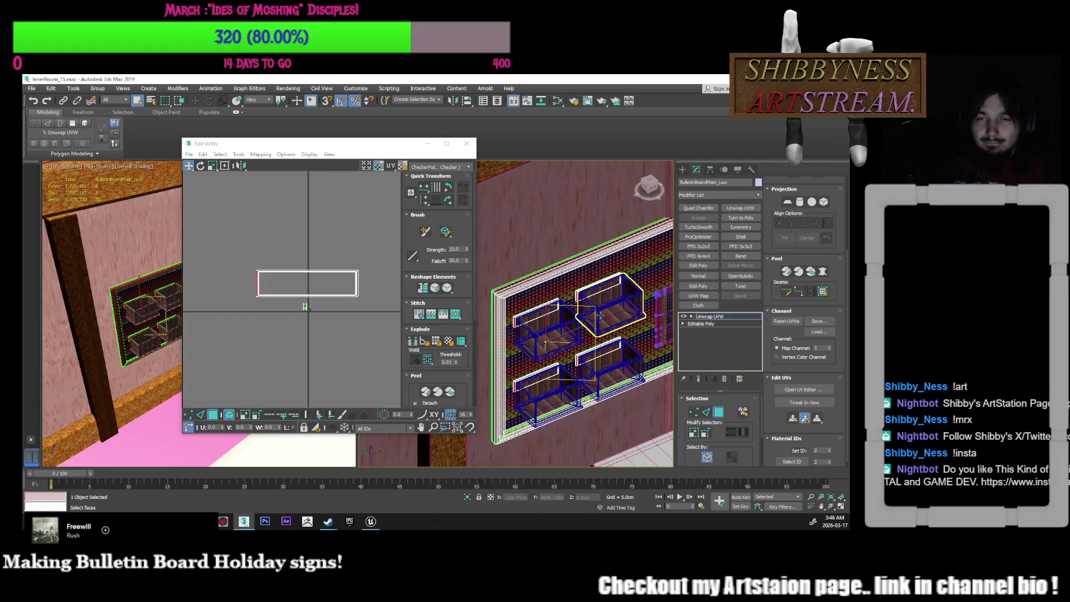
scroll(578, 297, "up", 2)
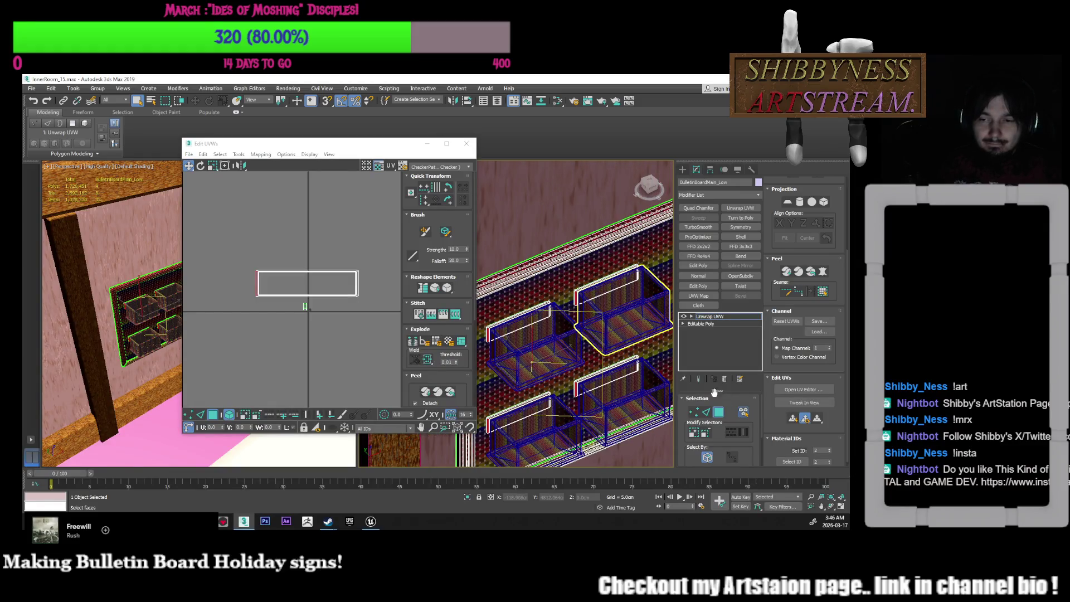
left_click(320, 284)
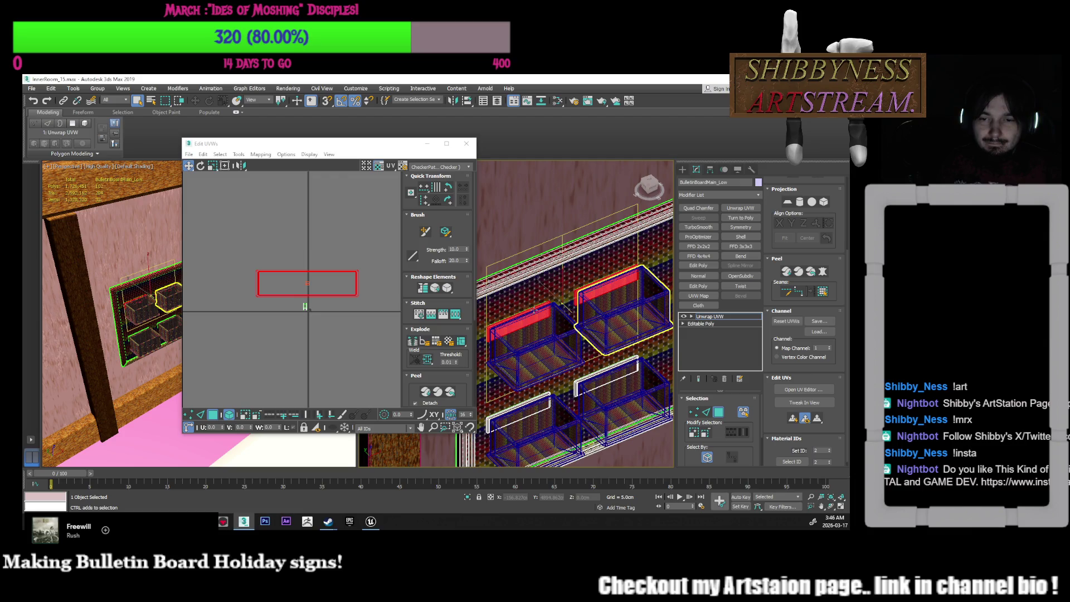
mouse_move(320, 289)
left_mouse_down()
mouse_move(325, 217)
mouse_move(340, 188)
mouse_move(341, 217)
left_mouse_up()
Reposition the next plaque island, shift the two lower UV faces left, and select the top face
left_click(342, 217)
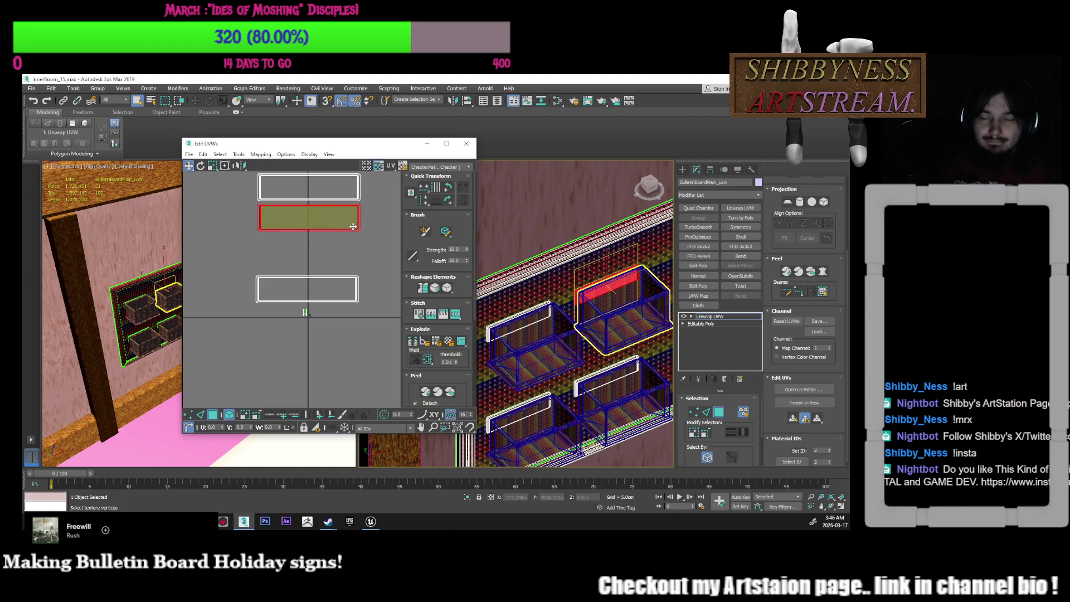
middle_click_drag(353, 226, 355, 253)
mouse_move(355, 252)
left_mouse_down()
mouse_move(355, 323)
mouse_move(353, 287)
mouse_move(256, 313)
left_mouse_up()
left_click(337, 312, "ctrl")
left_click(334, 301)
middle_click_drag(334, 301, 343, 343)
scroll(349, 258, "up", 2)
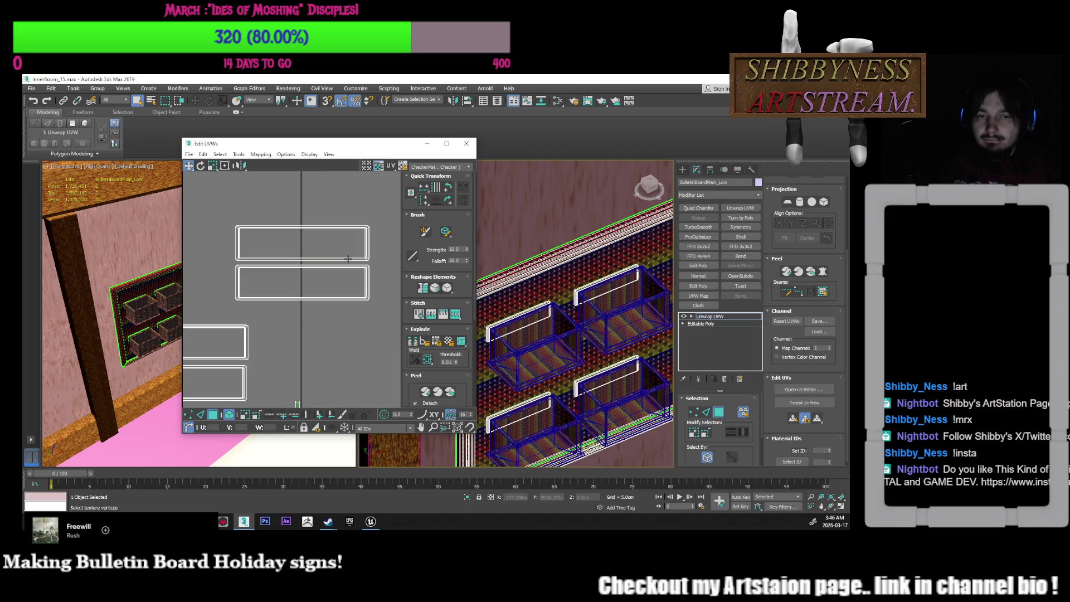
left_click(349, 258)
Return to vertex selection and select the board rim's UV shell
scroll(367, 259, "up", 3)
scroll(604, 330, "up", 4)
scroll(604, 330, "down", 3)
mouse_move(603, 330)
middle_mouse_down("alt")
mouse_move(544, 333)
mouse_move(501, 313)
middle_mouse_up("alt")
scroll(544, 333, "up", 5)
middle_click_drag(368, 228, 374, 242)
key("1")
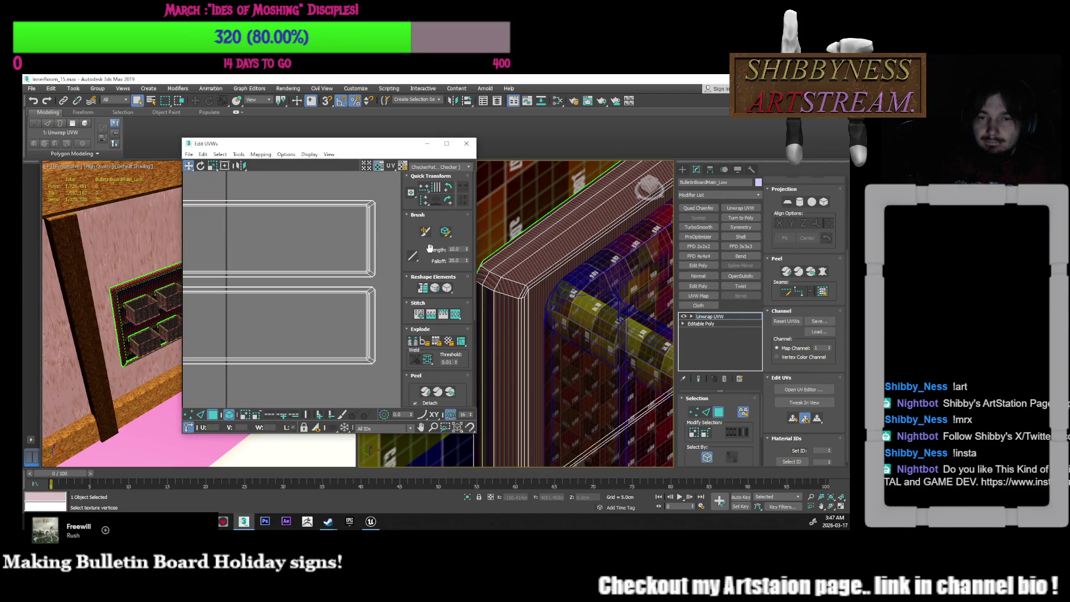
left_click(372, 221)
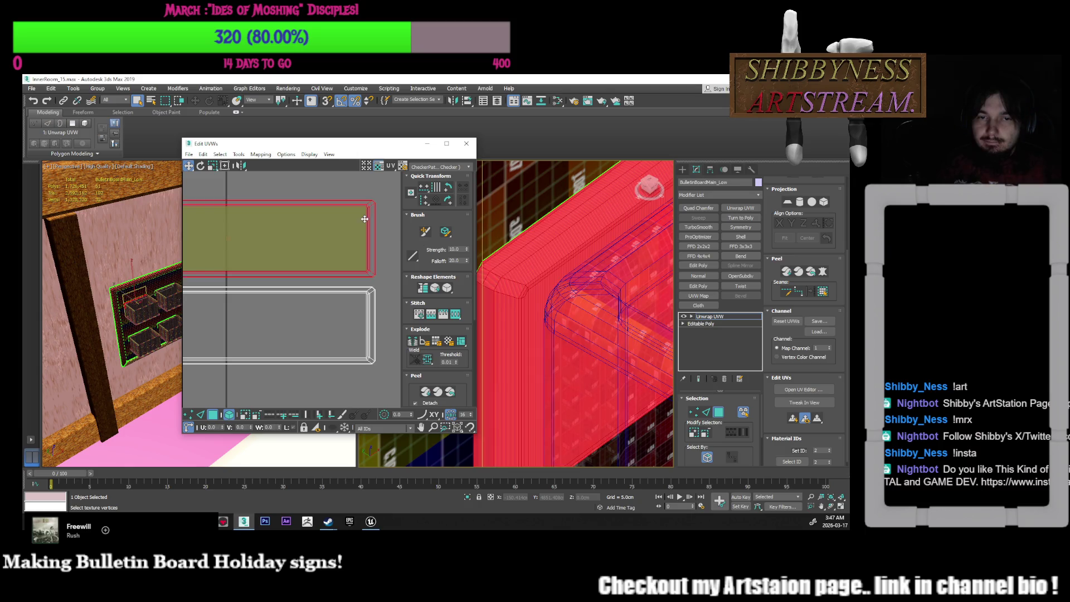
Relax the selected rim UV shell with the Relax tool
left_click(239, 154)
left_click(267, 295)
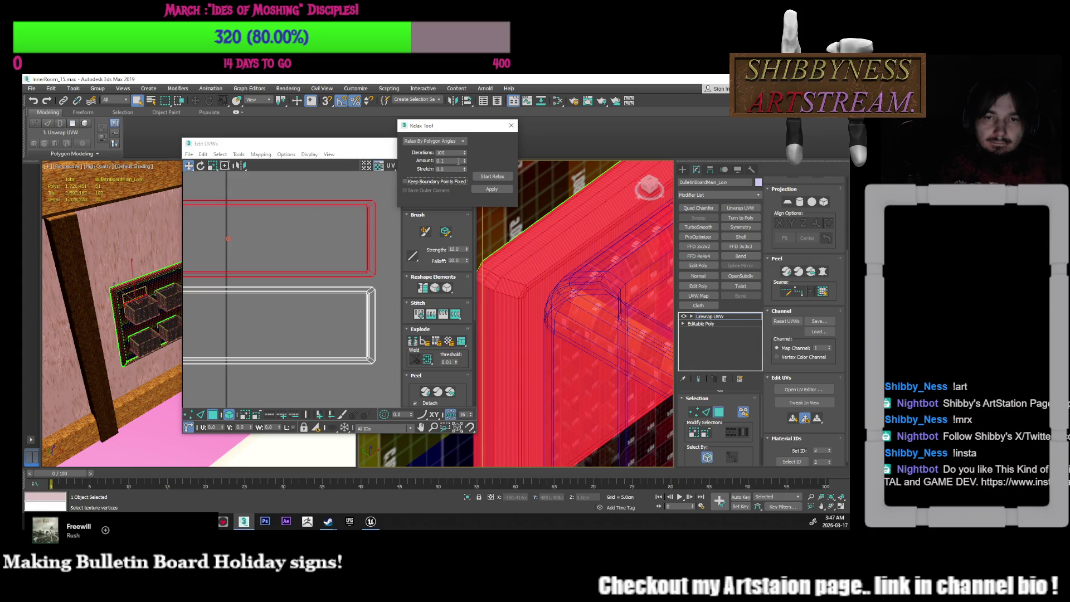
left_click(497, 175)
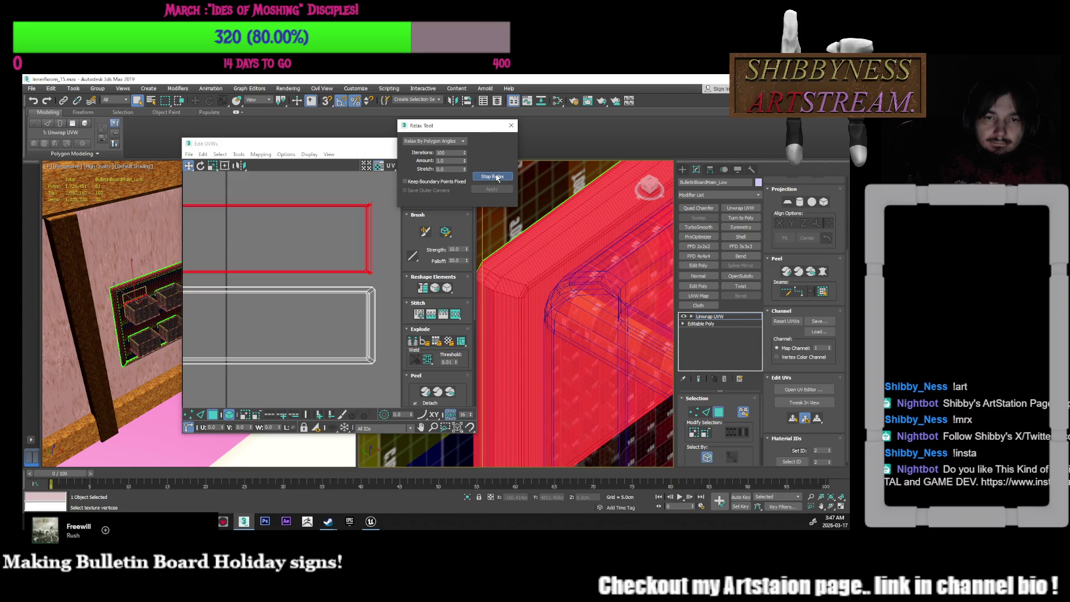
left_click(496, 177)
Clear the vertex selection, switch to face selection and select the upper shell's face
scroll(365, 233, "up", 5)
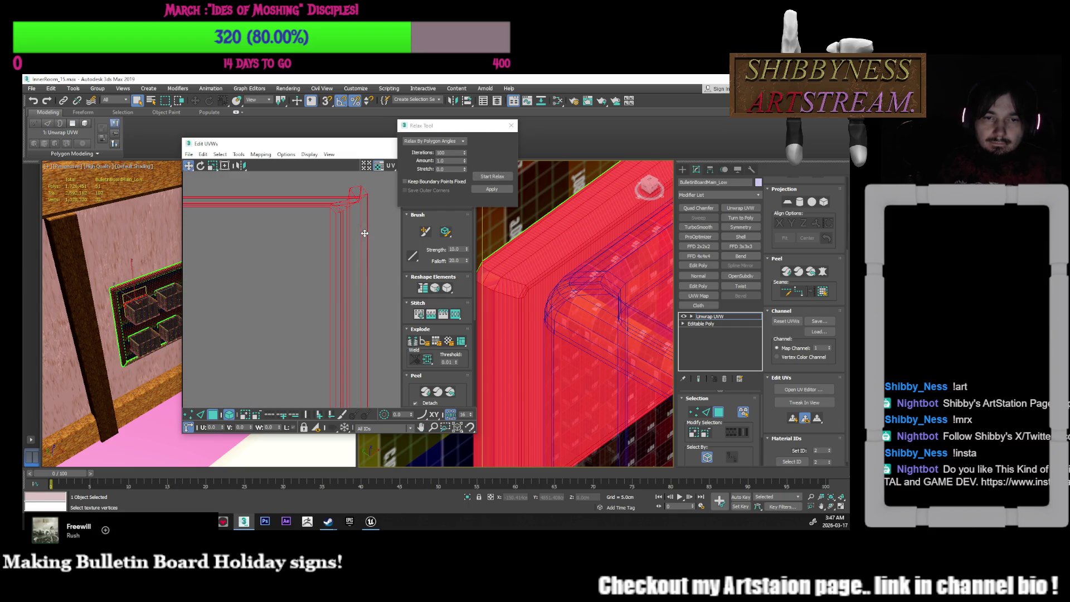
scroll(364, 233, "down", 5)
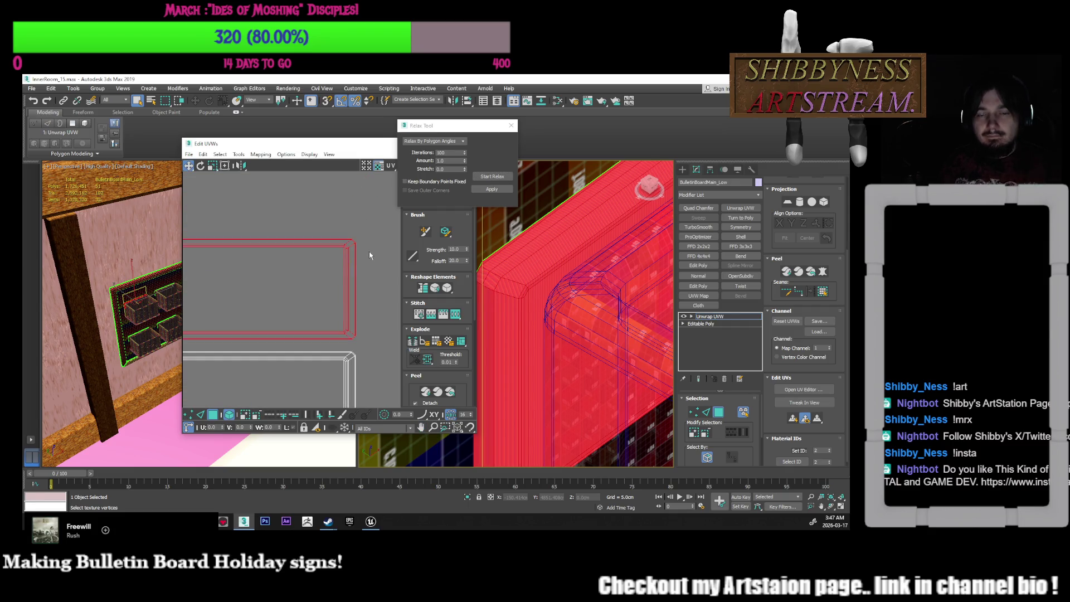
left_click(369, 254)
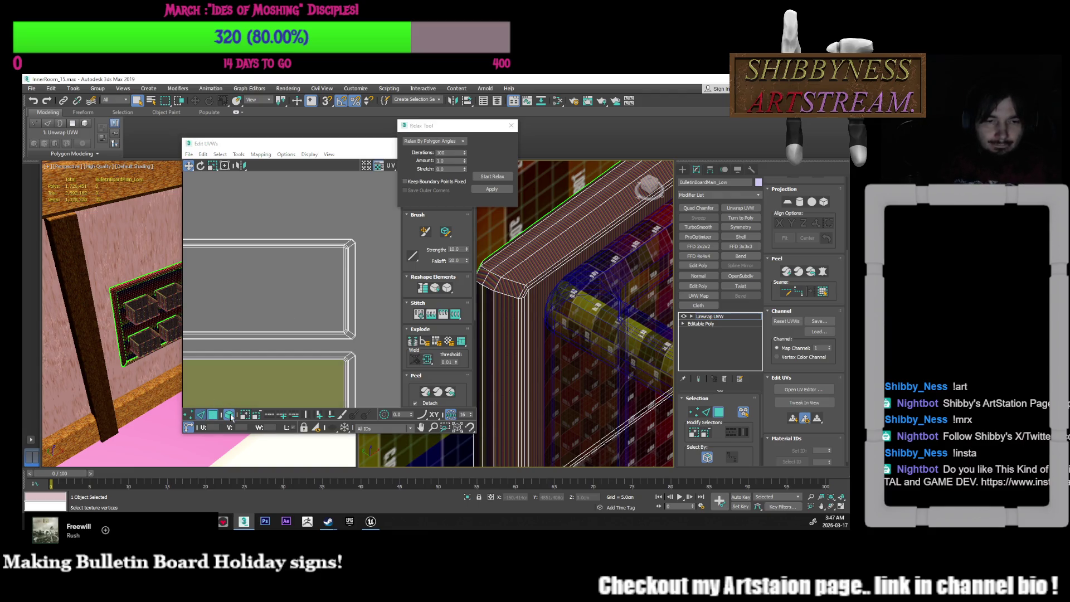
left_click(200, 414)
middle_click_drag(313, 306, 345, 291)
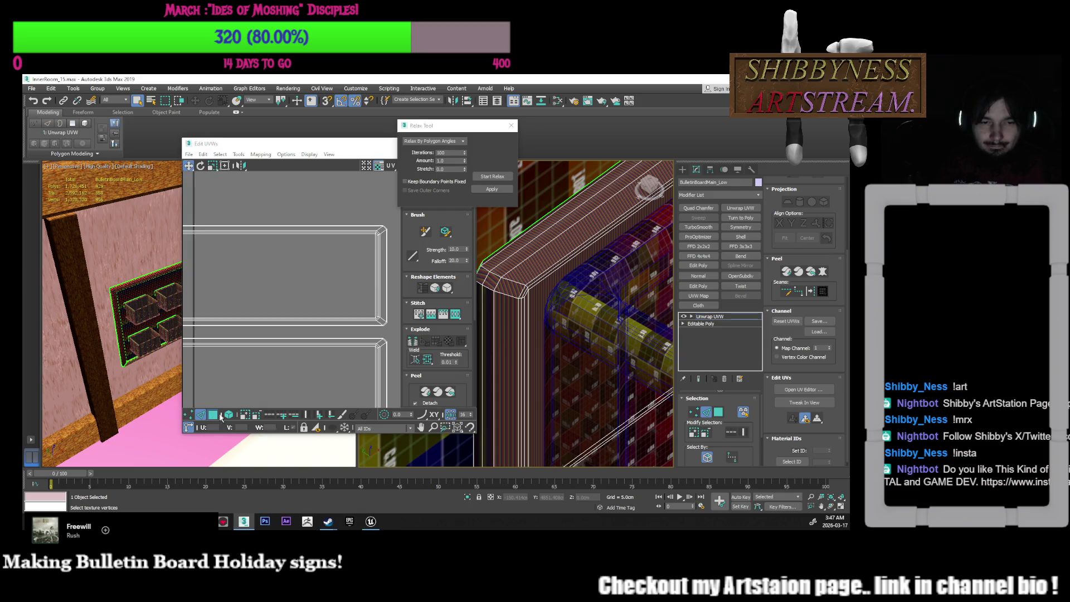
left_click(213, 414)
scroll(304, 232, "down", 3)
left_click(298, 287)
middle_click_drag(297, 287, 314, 286)
scroll(530, 276, "up", 5)
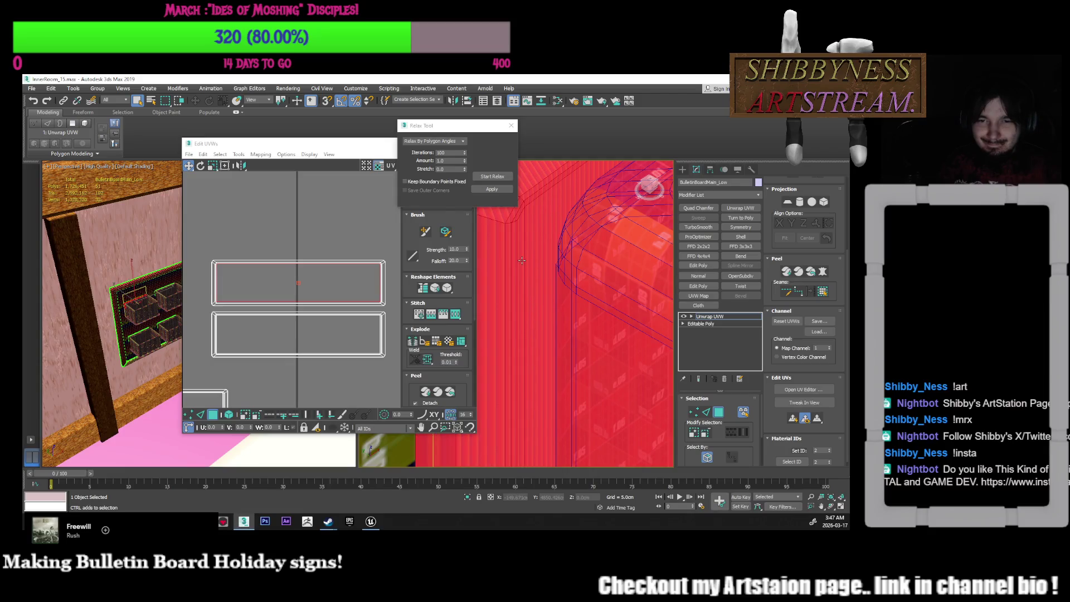
scroll(530, 275, "down", 5)
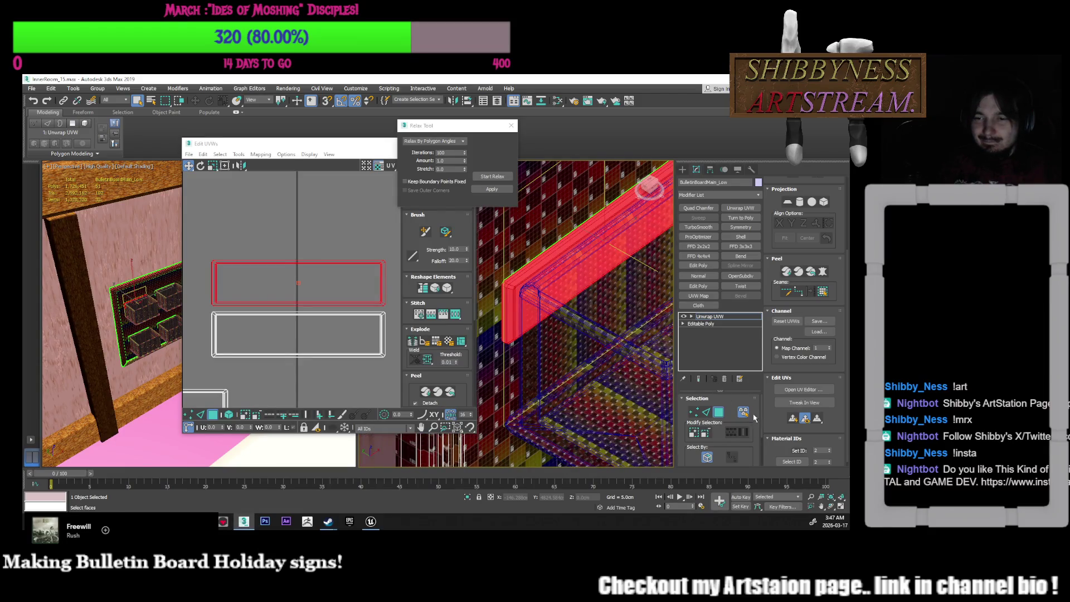
Grow the face selection over the adjacent chamfer, corner and top striped faces
middle_click_drag(528, 281, 505, 296, "alt")
scroll(613, 292, "up", 8)
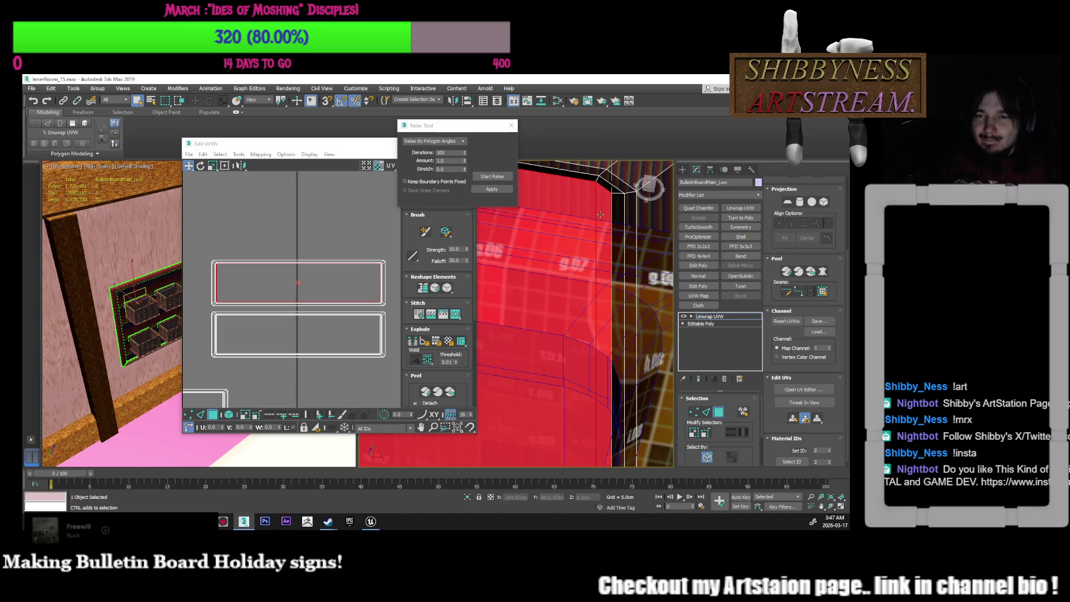
left_click(694, 432)
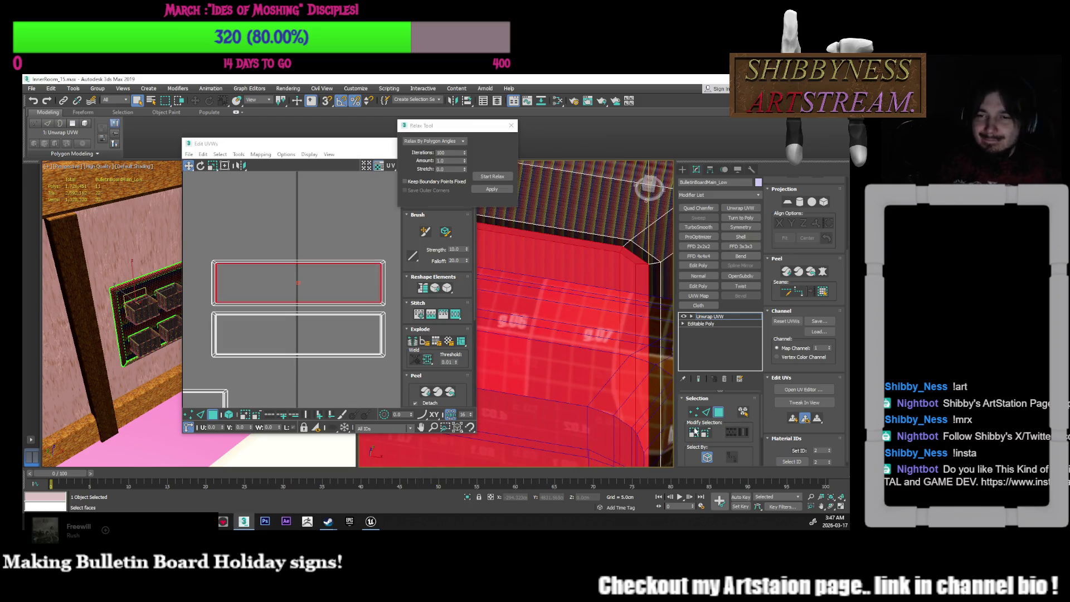
left_click(695, 432)
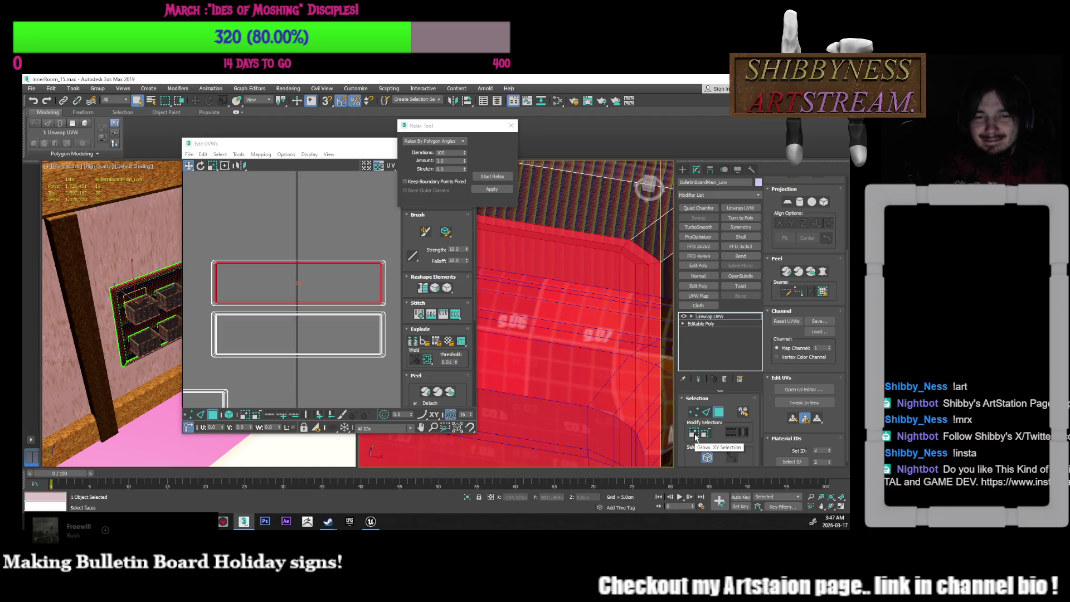
left_click(695, 435)
Try moving the selected UV shell up, undoing both moves
scroll(310, 281, "down", 3)
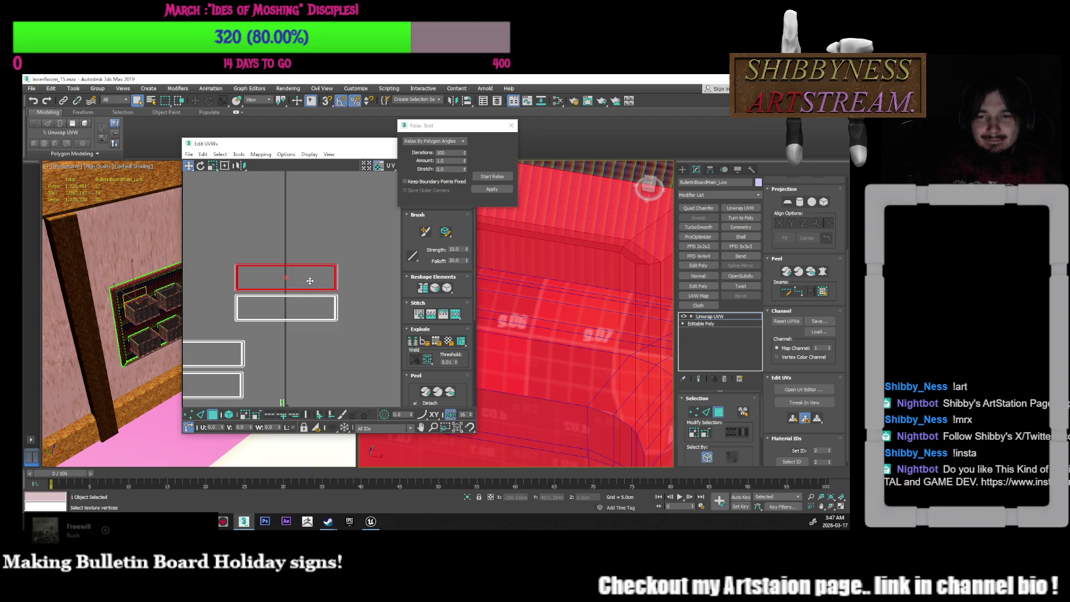
right_click(310, 284)
left_click(329, 290)
left_click_drag(302, 279, 307, 260)
key("ctrl+z")
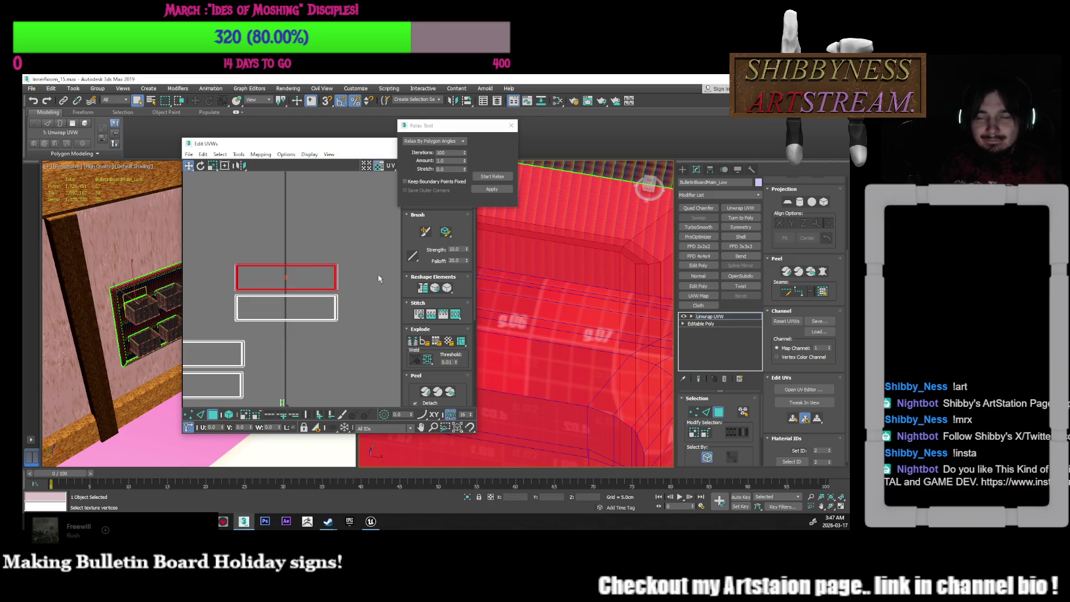
scroll(326, 281, "up", 3)
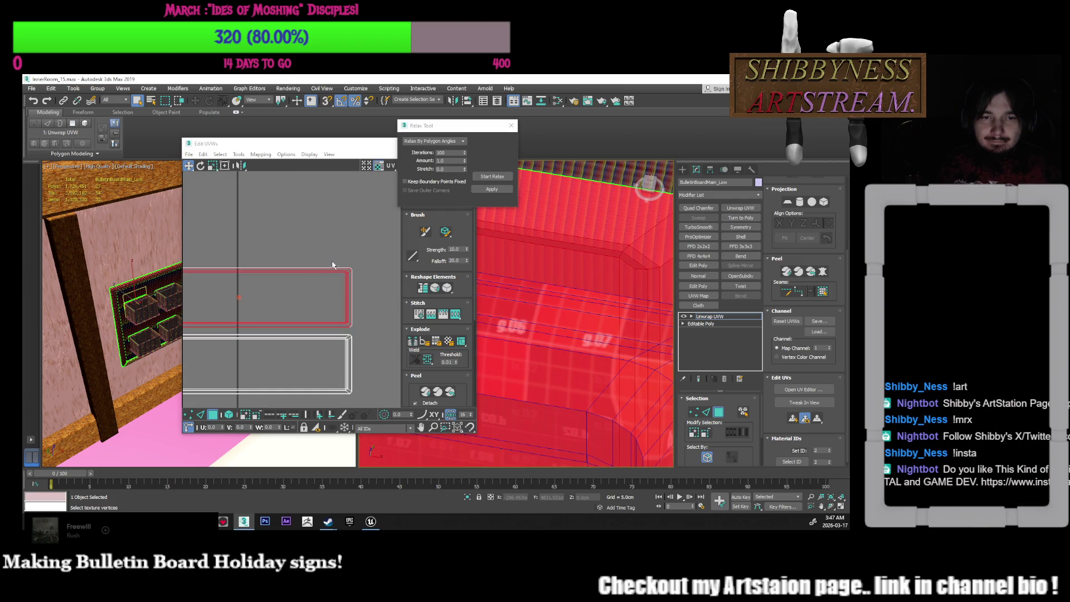
left_click_drag(326, 280, 326, 232)
key("ctrl+z")
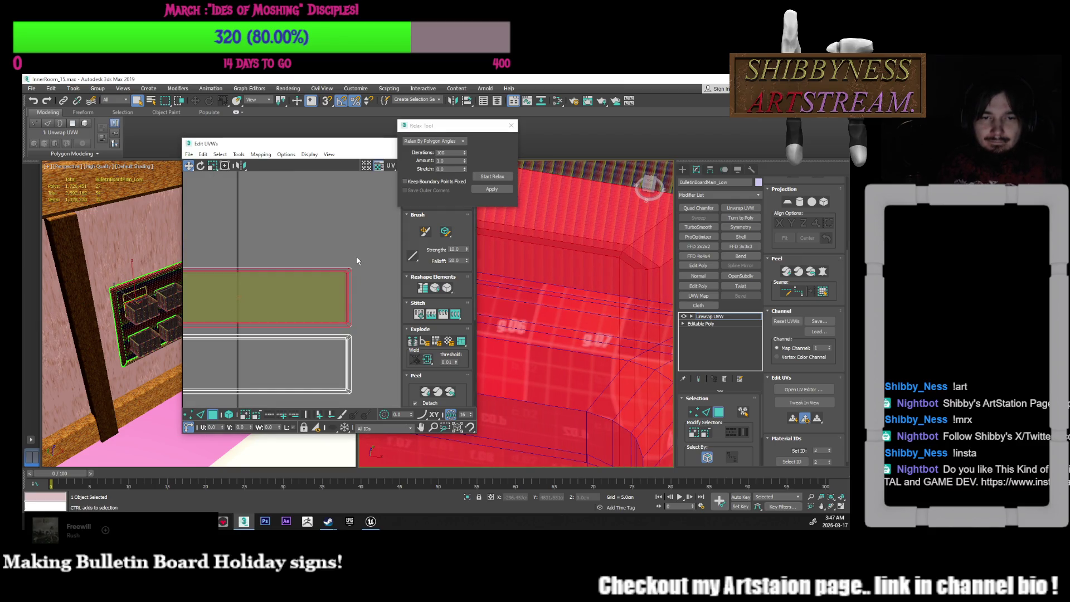
Scale the selected UV shells wider to the right
left_click(212, 170)
left_click_drag(310, 296, 348, 269)
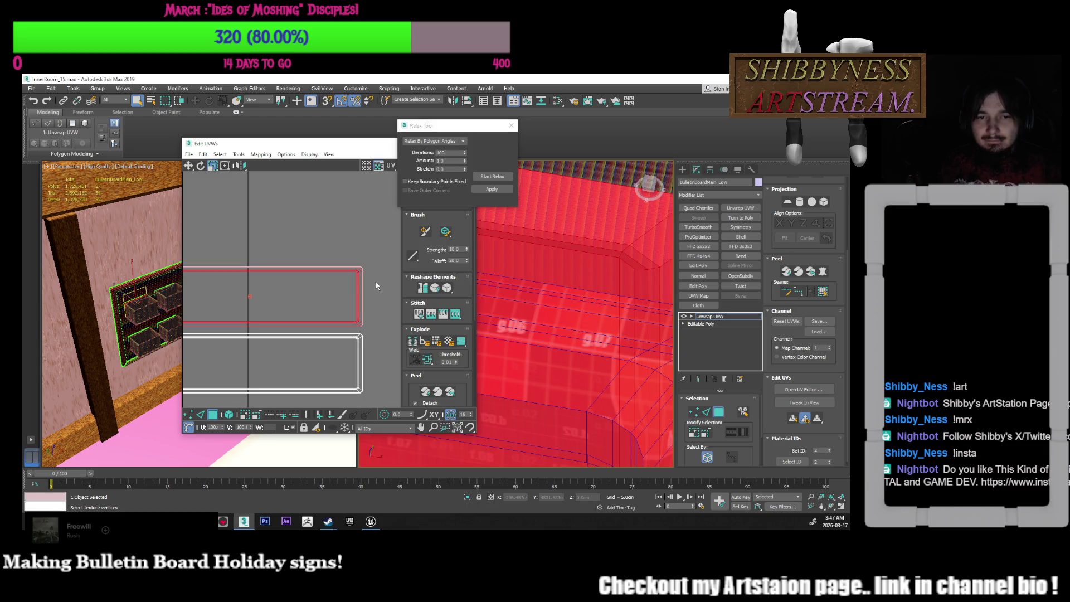
mouse_move(558, 290)
middle_mouse_down()
mouse_move(657, 306)
mouse_move(624, 318)
middle_mouse_up()
scroll(658, 306, "down", 3)
scroll(338, 293, "up", 2)
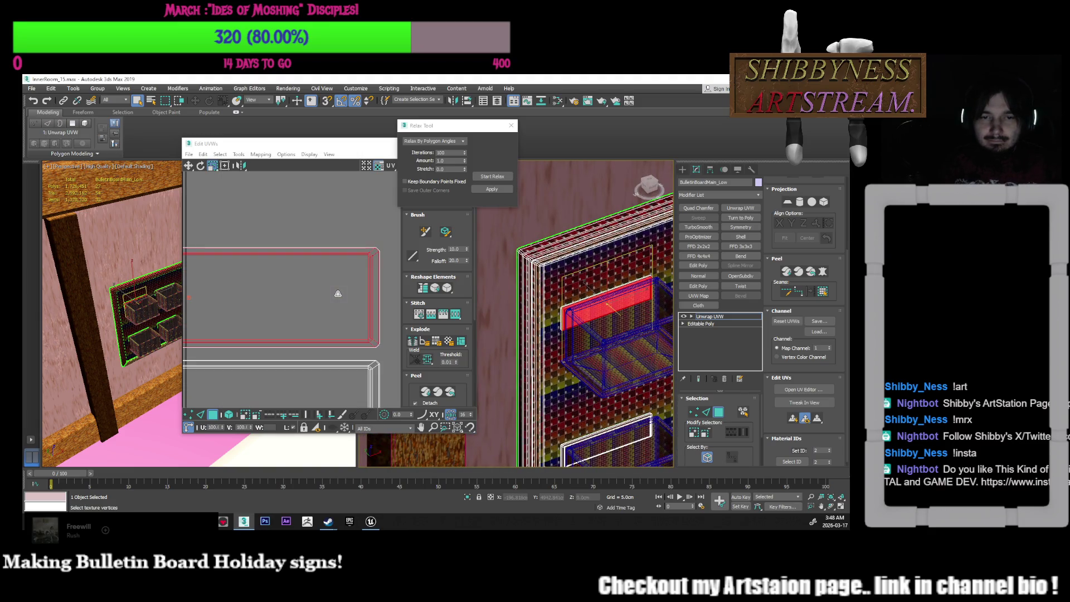
scroll(337, 292, "down", 1)
scroll(545, 303, "up", 5)
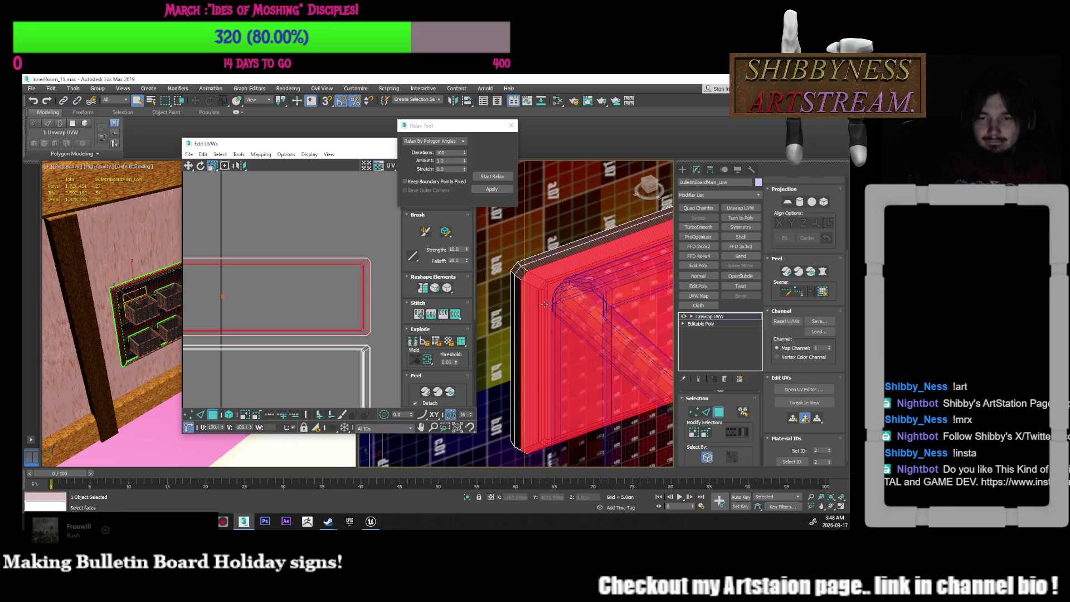
Grow the selection onto the bar's top face and right-click the plaque's UV face
left_click(253, 414)
left_click(334, 301)
right_click(335, 303)
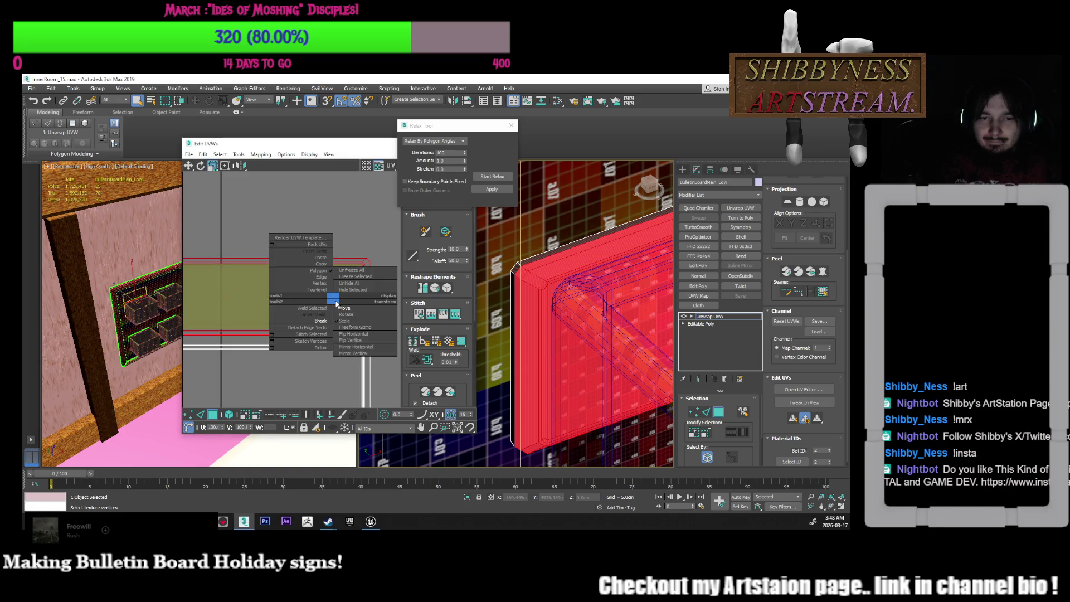
Move the selected plaque UV island upward, then clear the UV selection
left_click(301, 325)
left_click(188, 166)
left_click_drag(286, 277, 288, 205)
key("ctrl+d")
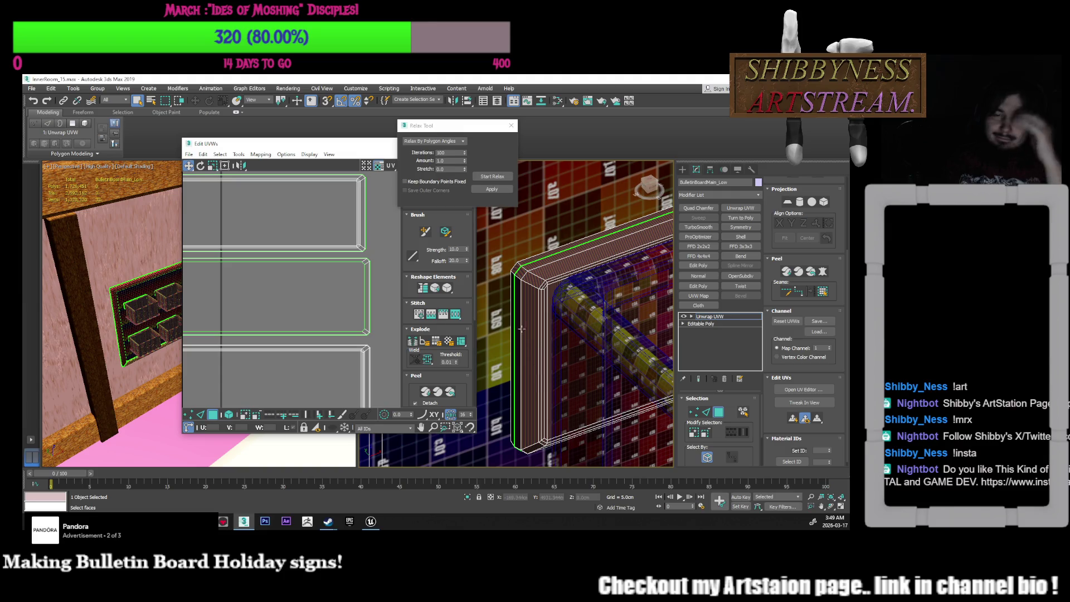
Close Relax and, in element selection mode, move the middle plaque shell up to the top one
scroll(342, 281, "down", 3)
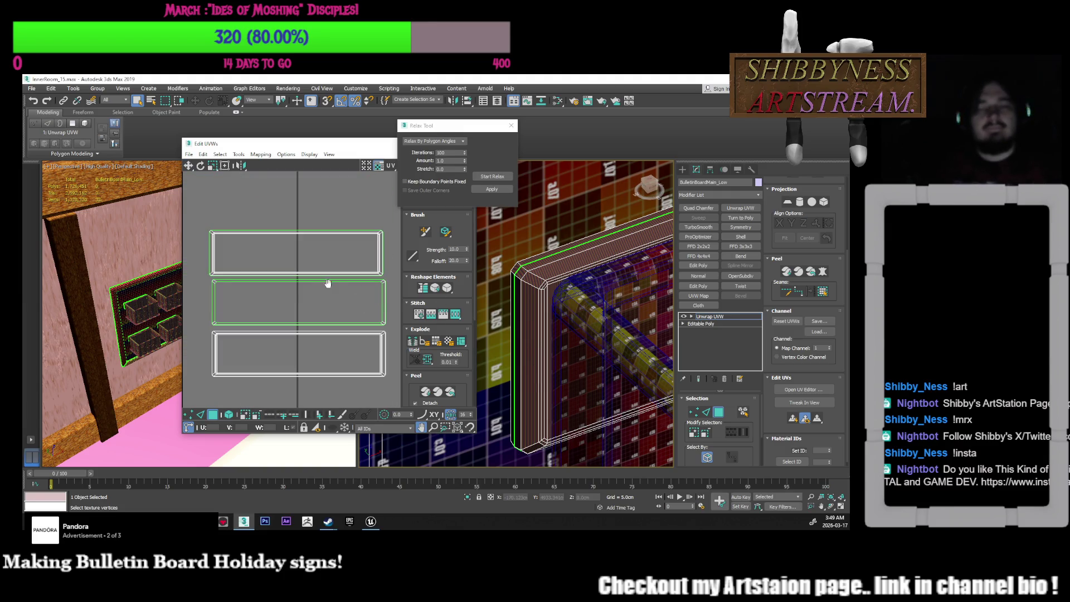
left_click(511, 125)
scroll(321, 273, "down", 2)
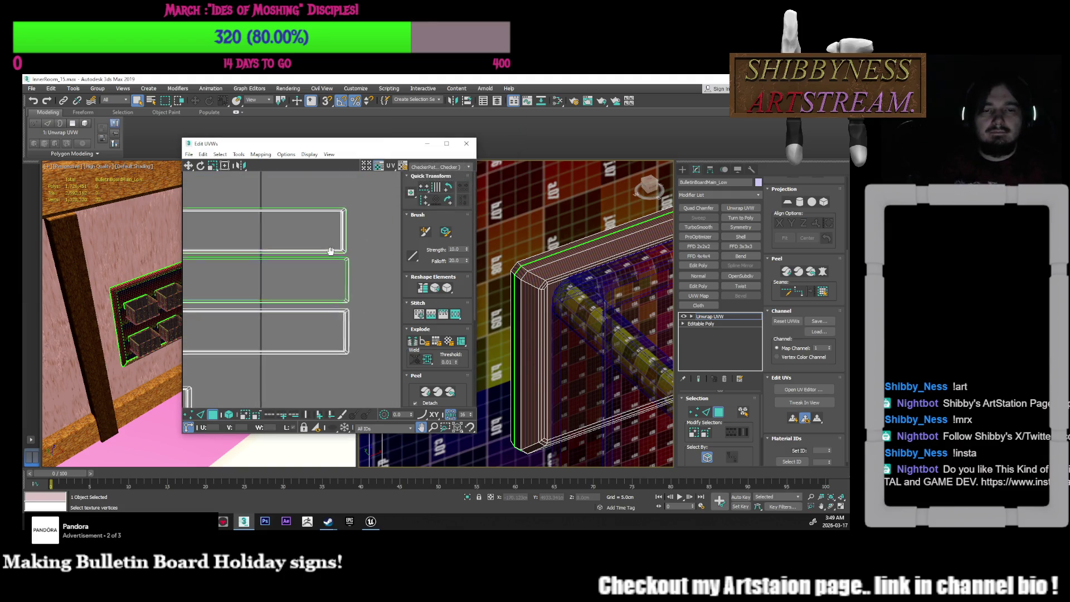
scroll(314, 274, "down", 2)
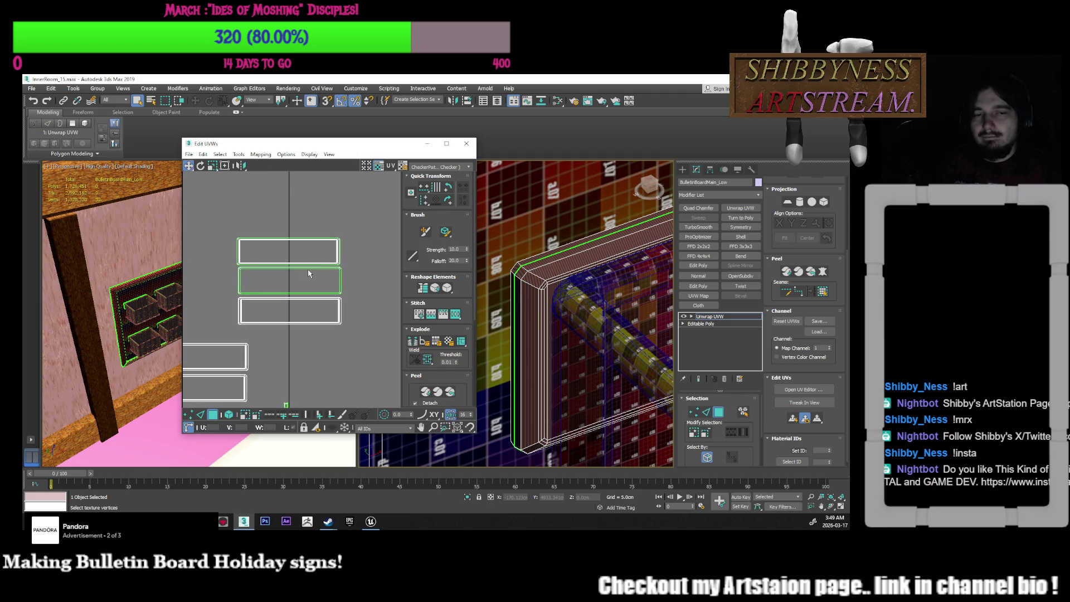
left_click(308, 268)
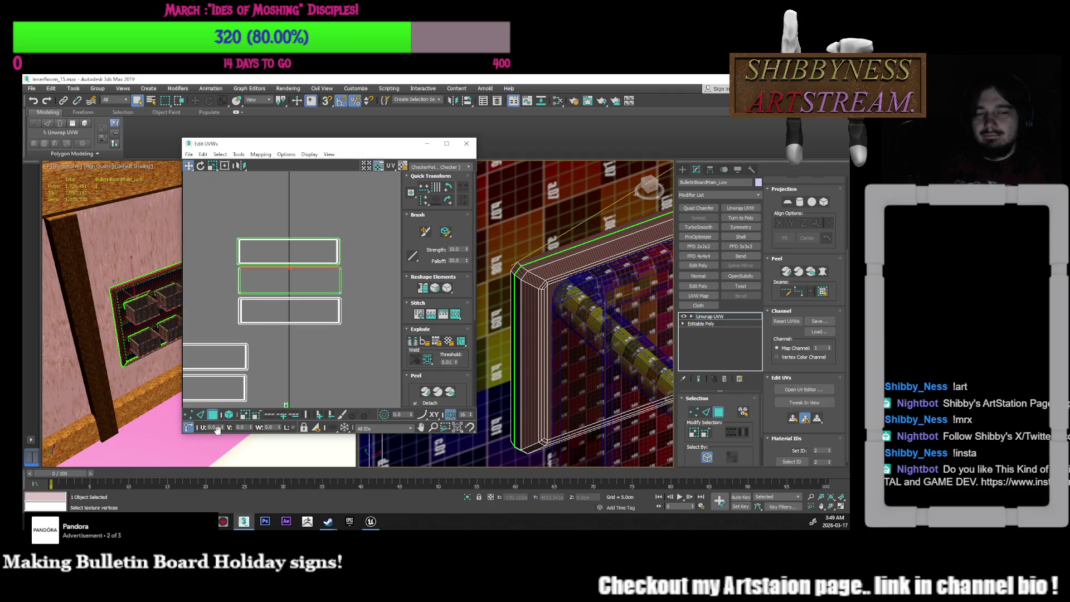
left_click(228, 414)
left_click(341, 291)
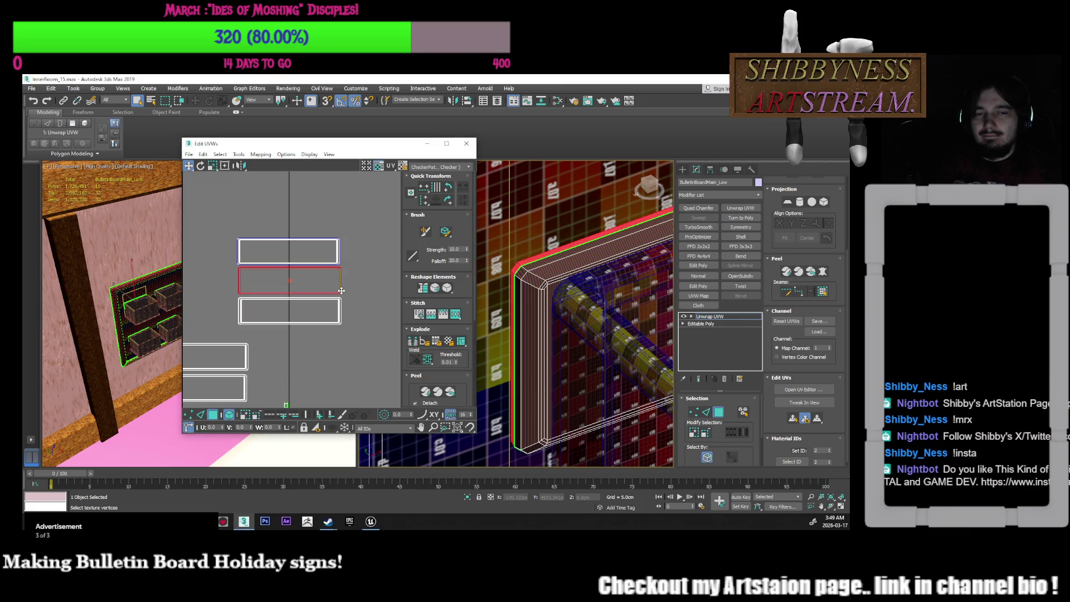
mouse_move(341, 290)
left_mouse_down()
mouse_move(337, 230)
mouse_move(333, 244)
left_mouse_up()
Nudge the lower plaque UV shell slightly left into line
left_click(338, 244)
middle_click_drag(558, 312, 504, 308, "alt")
middle_click_drag(272, 276, 286, 289)
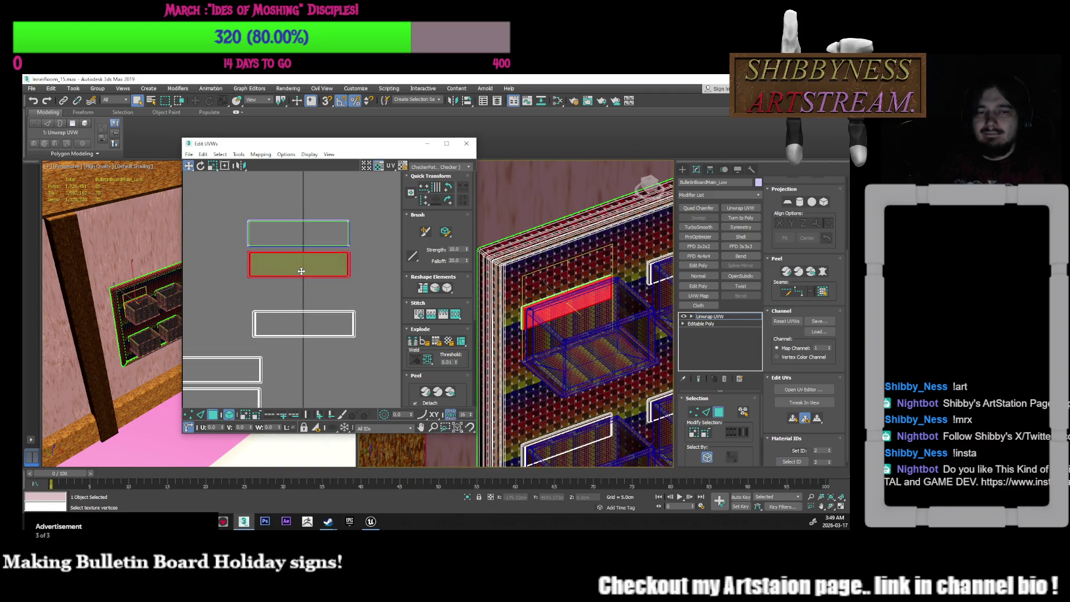
left_click(313, 301)
left_click(331, 320)
left_click_drag(331, 320, 325, 320)
Inspect the board's side thickness and bevelled corner, and add its right edge faces to the selection
scroll(379, 311, "down", 2)
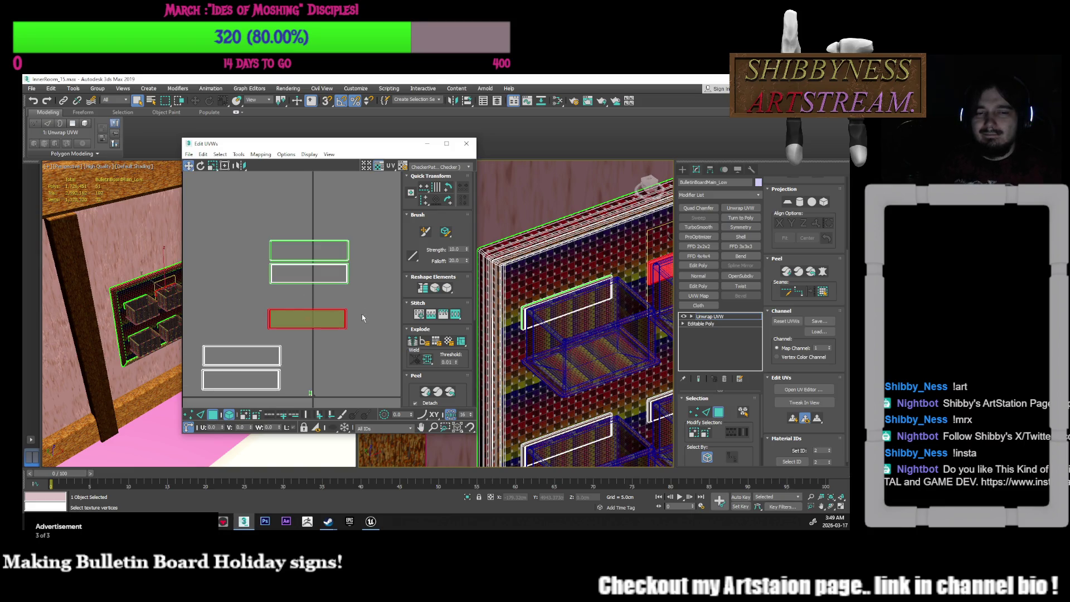
scroll(569, 322, "up", 10)
scroll(569, 322, "up", 3)
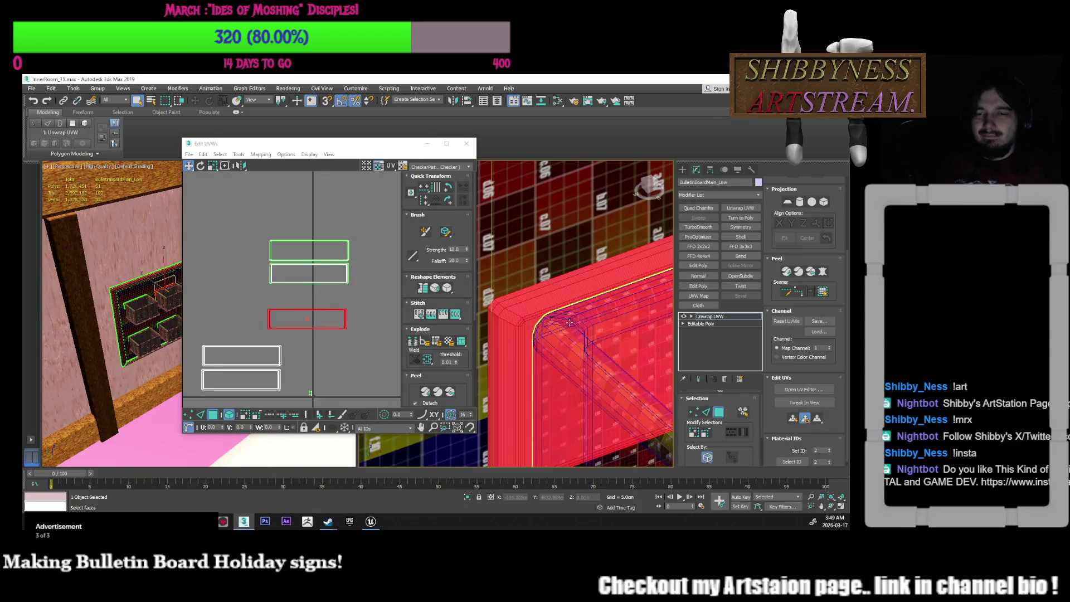
mouse_move(534, 320)
middle_mouse_down("alt")
mouse_move(523, 330)
mouse_move(574, 321)
mouse_move(564, 334)
mouse_move(672, 388)
middle_mouse_up("alt")
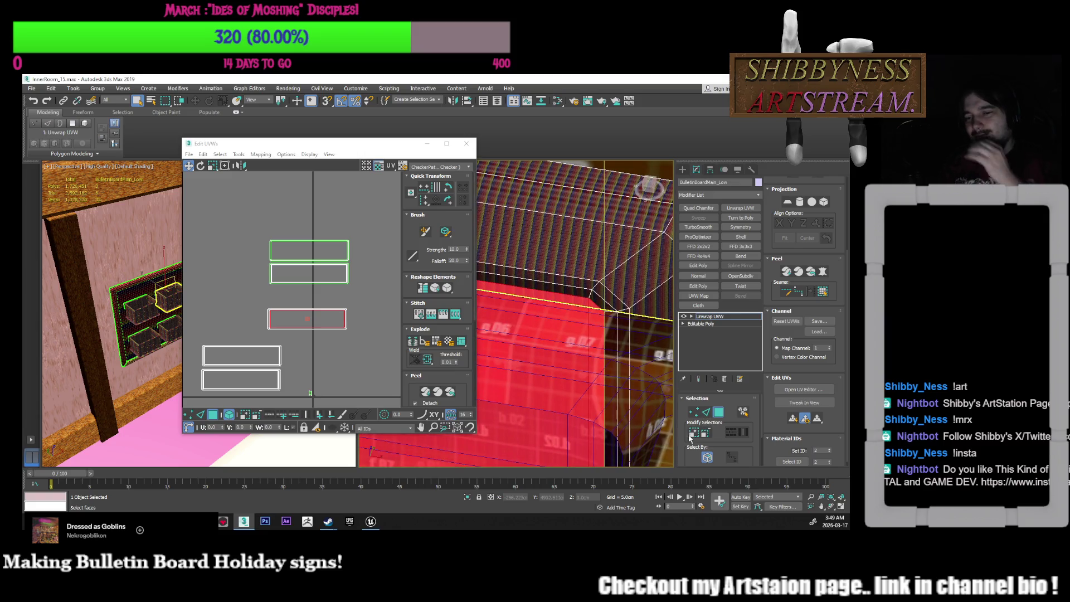
mouse_move(558, 323)
middle_mouse_down("alt")
mouse_move(571, 300)
mouse_move(562, 303)
middle_mouse_up("alt")
middle_click_drag(382, 284, 382, 267)
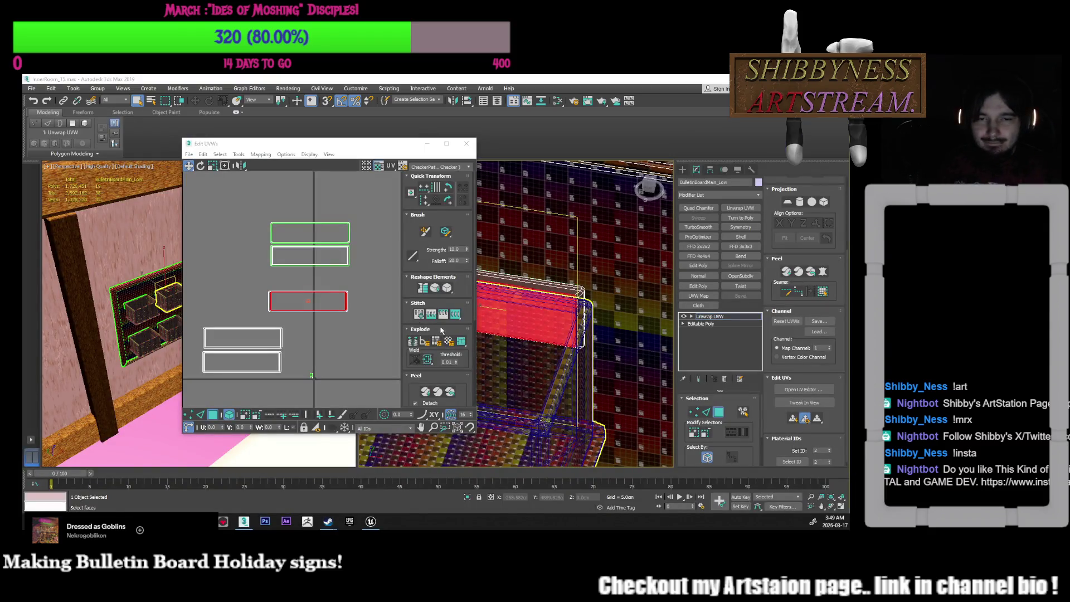
middle_click_drag(375, 306, 391, 307)
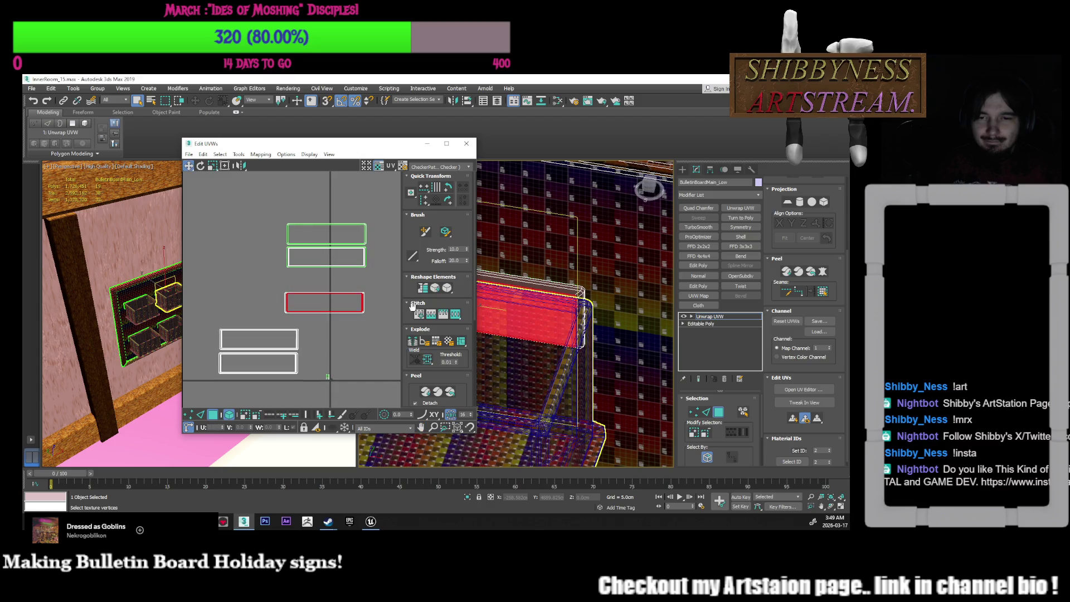
scroll(660, 342, "up", 3)
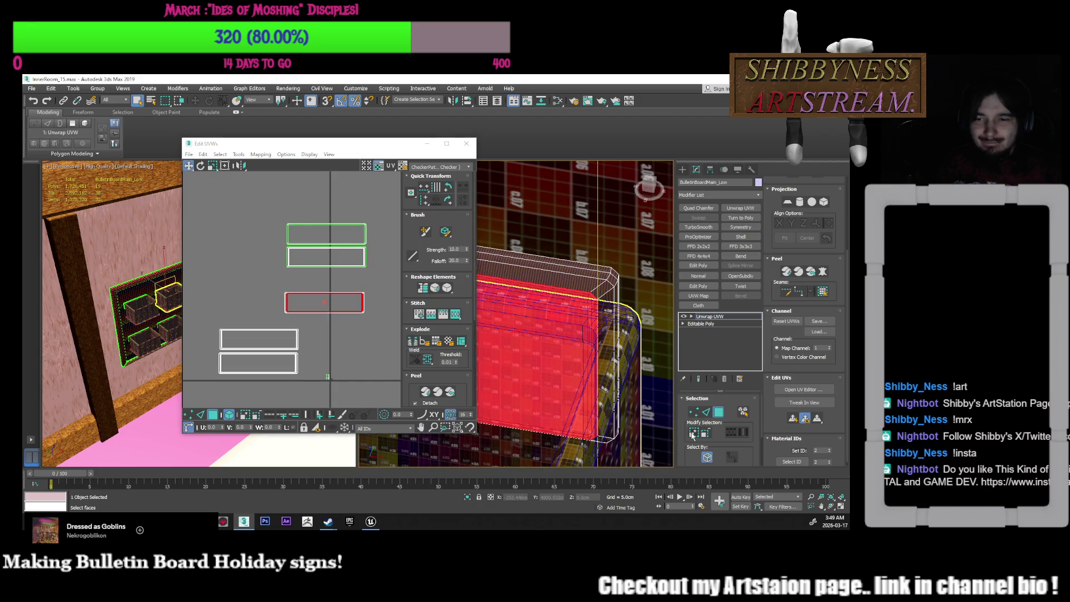
left_click(616, 400)
scroll(340, 303, "up", 4)
Try moving the red plaque island down beside the green island, then undo the placement
right_click(346, 304)
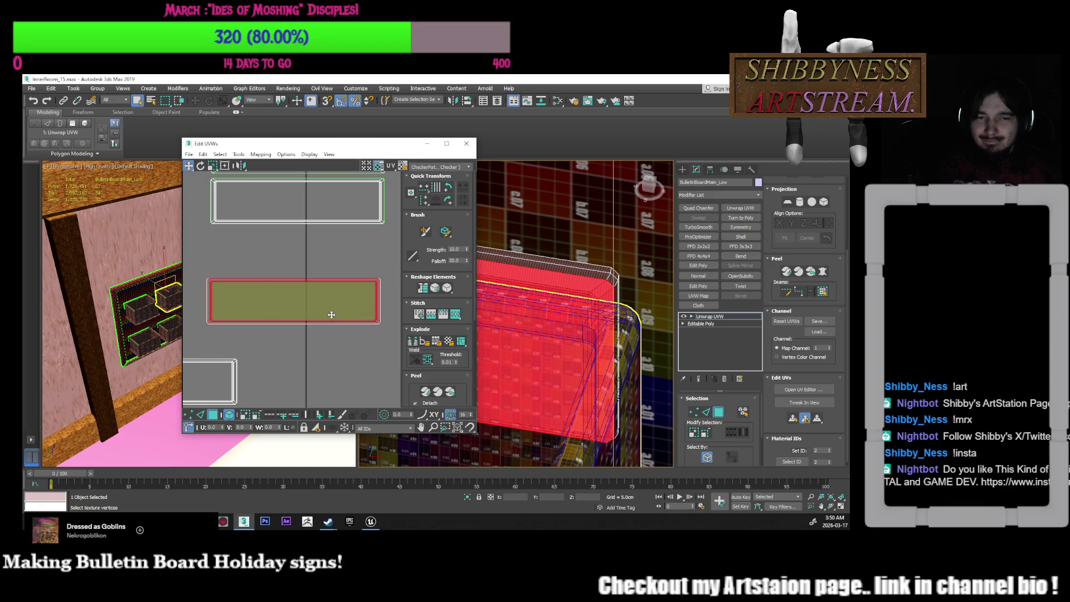
right_click(331, 321)
left_click(312, 337)
left_click_drag(334, 299, 334, 354)
scroll(353, 334, "down", 3)
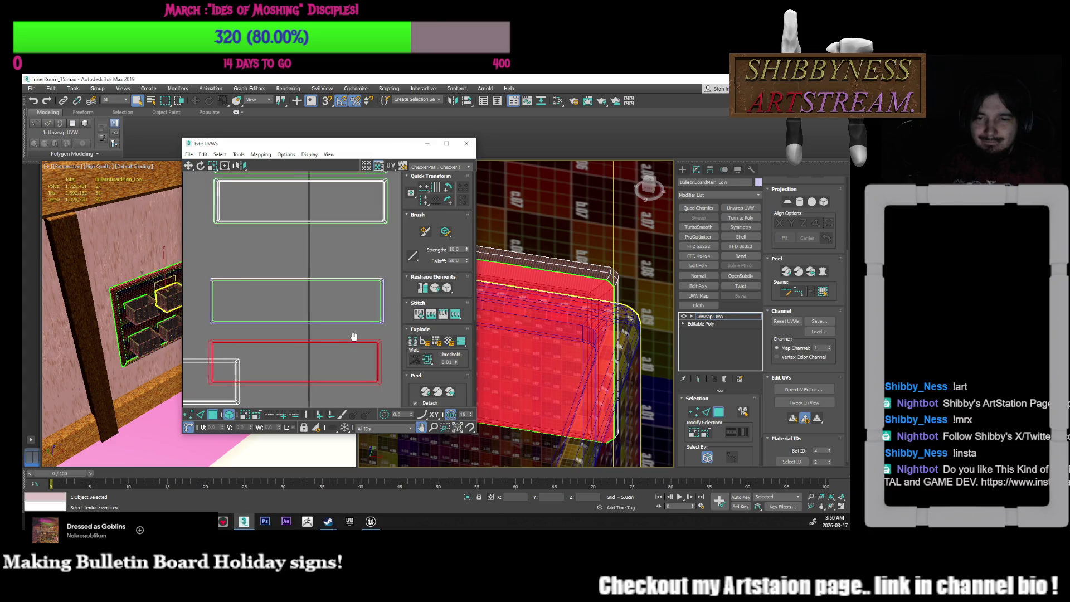
middle_click_drag(357, 338, 331, 310)
mouse_move(336, 328)
left_mouse_down()
mouse_move(365, 320)
mouse_move(352, 311)
left_mouse_up()
key("ctrl+z")
Move the lower green island up beneath the stacked plaques and deselect it
left_click(353, 303)
scroll(354, 301, "up", 5)
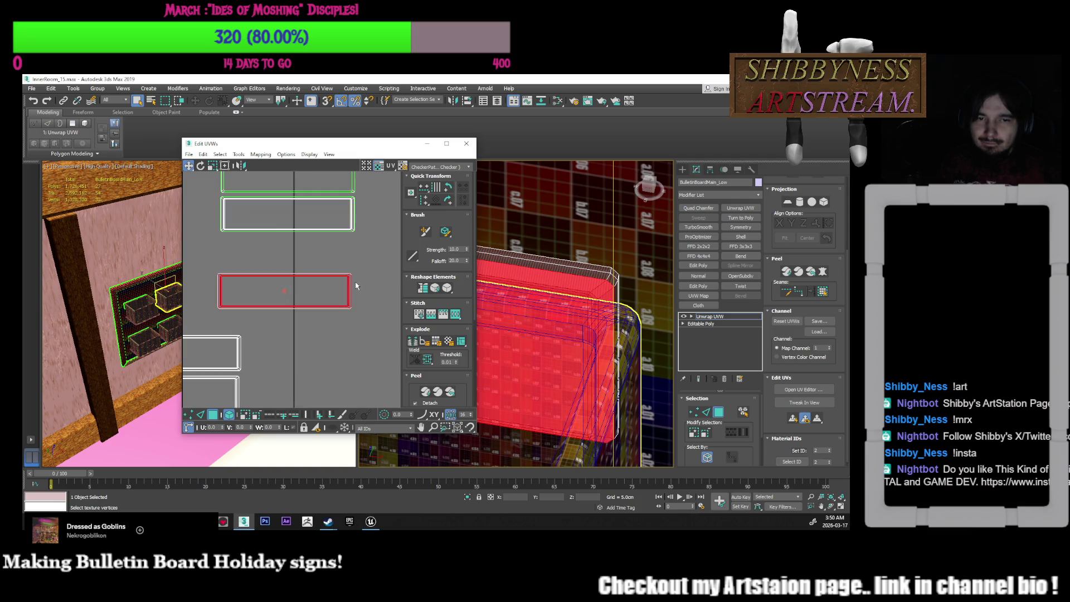
scroll(357, 312, "down", 3)
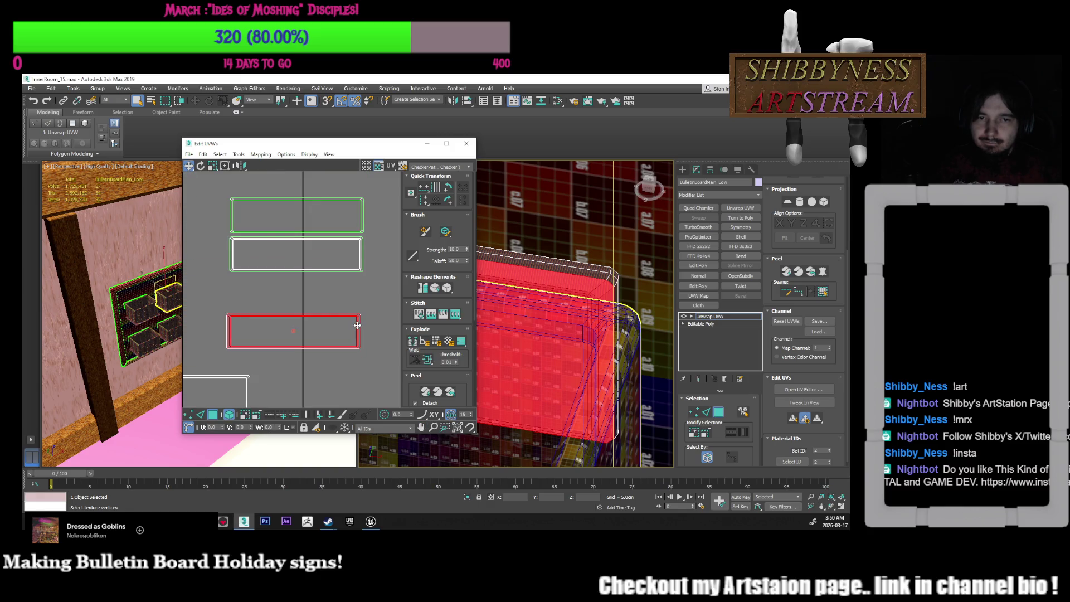
right_click(340, 340)
left_click(306, 357)
left_click_drag(329, 334, 333, 301)
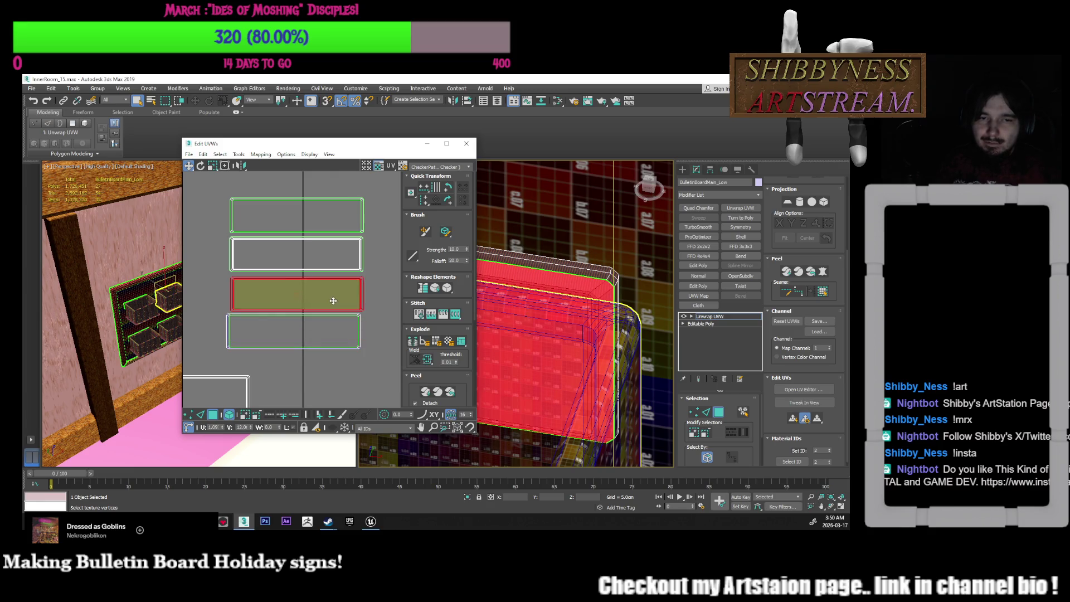
left_click(367, 305)
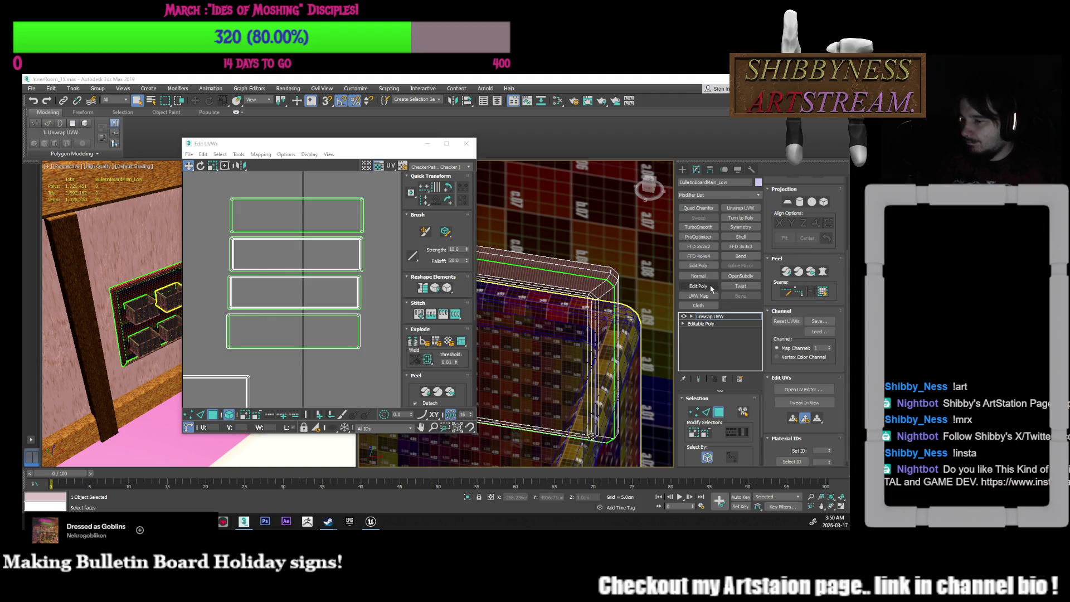
Select the four stacked plaque islands and shift them left together
scroll(301, 287, "down", 3)
middle_click_drag(301, 287, 309, 275)
left_click_drag(348, 228, 297, 329)
left_click_drag(317, 284, 264, 288)
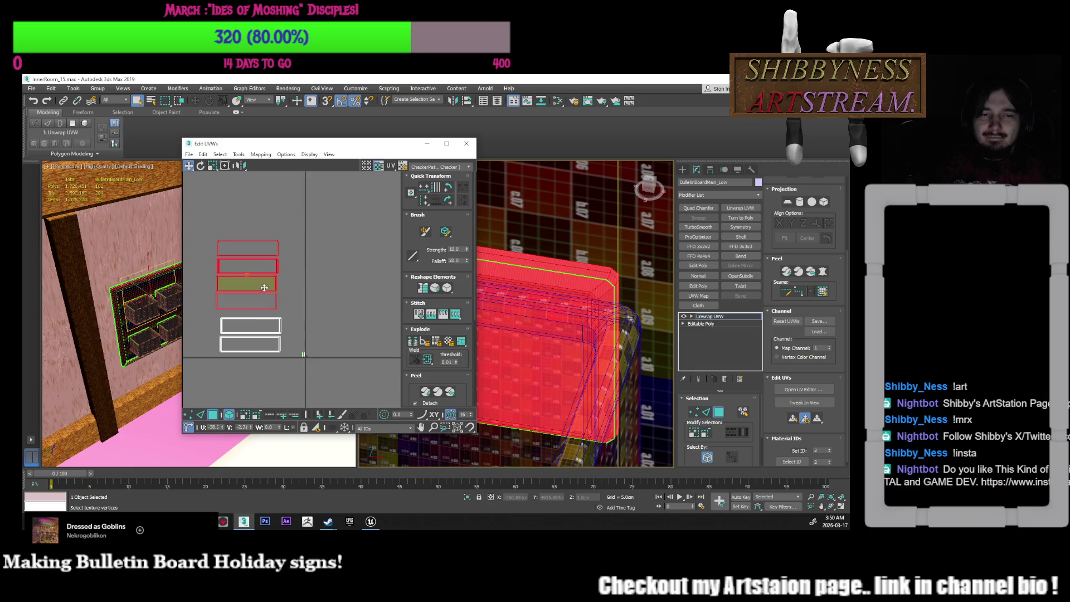
left_click(290, 299)
Select the shelf's top strip face to locate its UV island
middle_click_drag(310, 296, 342, 297)
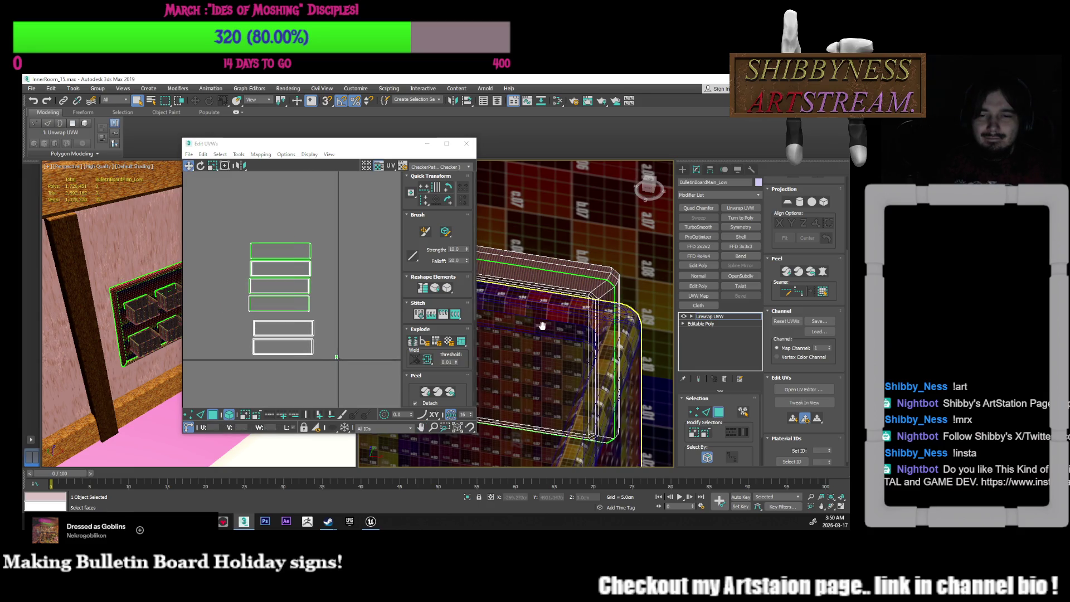
scroll(563, 301, "down", 2)
left_click(563, 301)
mouse_move(563, 301)
middle_mouse_down("alt")
mouse_move(557, 290)
mouse_move(538, 301)
mouse_move(560, 313)
middle_mouse_up("alt")
scroll(565, 316, "up", 4)
scroll(565, 316, "down", 3)
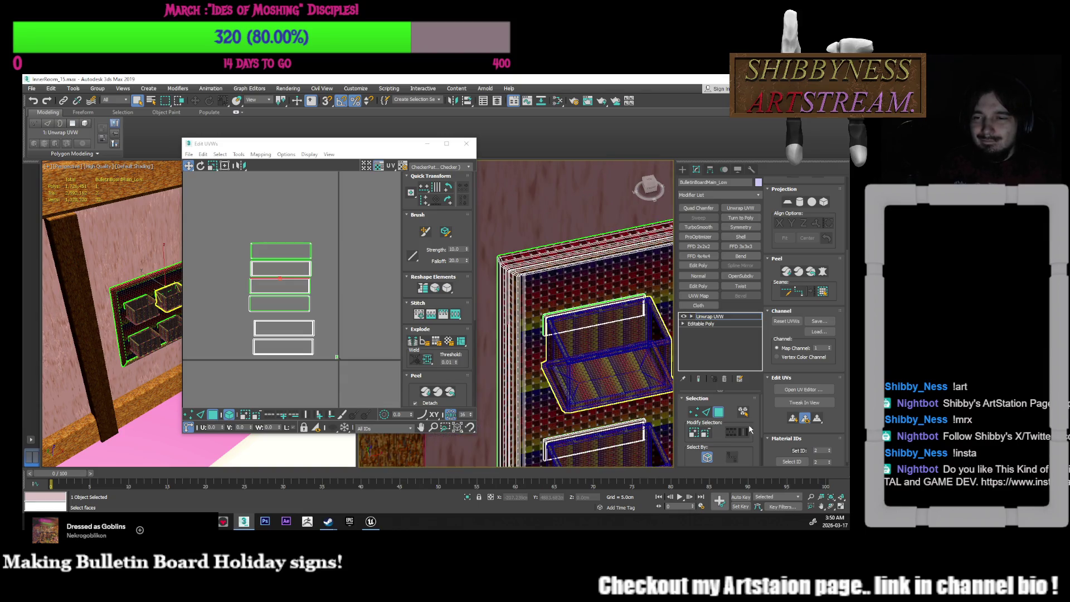
left_click(609, 308)
scroll(626, 327, "up", 3)
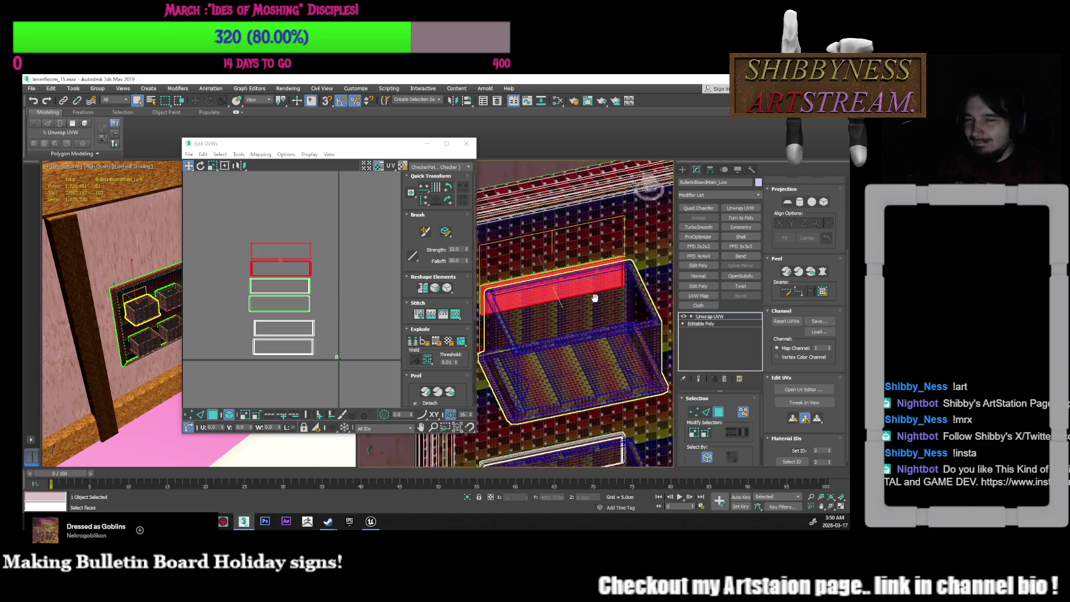
Select the lower shelf faces to find the island shown as the lowest rectangle
left_click(296, 287)
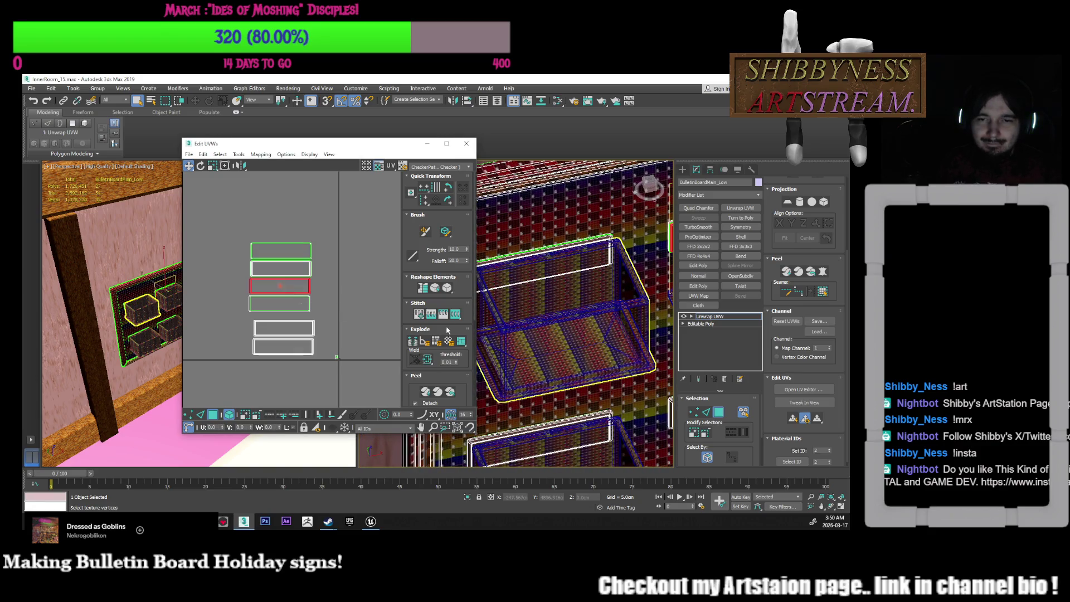
scroll(479, 341, "down", 2)
mouse_move(479, 341)
middle_mouse_down()
mouse_move(560, 365)
mouse_move(612, 346)
mouse_move(620, 323)
middle_mouse_up()
scroll(585, 383, "up", 2)
left_click(604, 370)
left_click(619, 322)
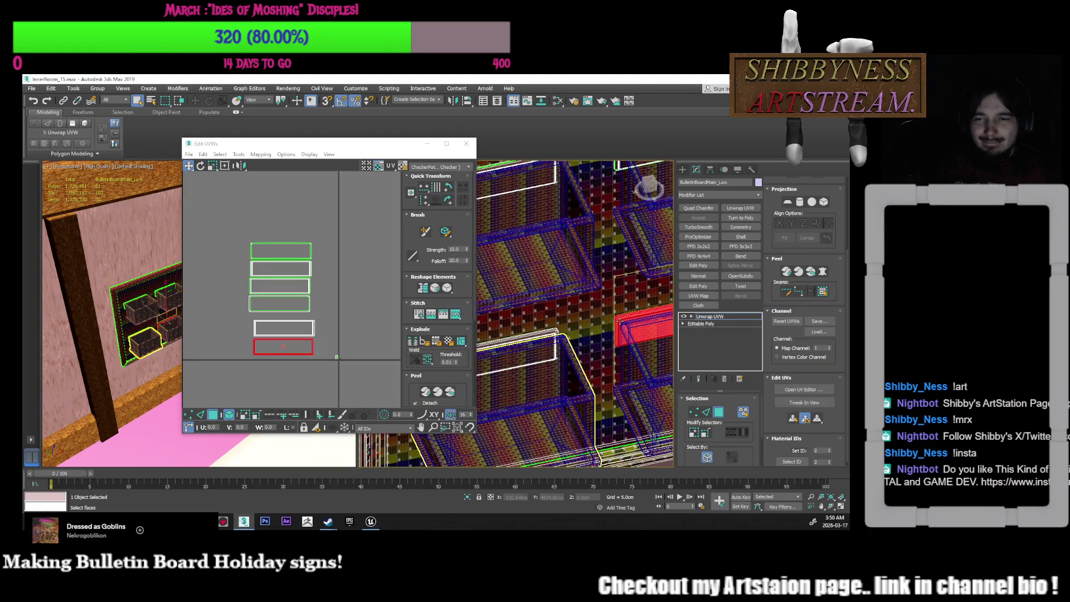
left_click(529, 339)
Place the two remaining islands below the column, raising the upper and nudging the lower down
scroll(532, 343, "up", 5)
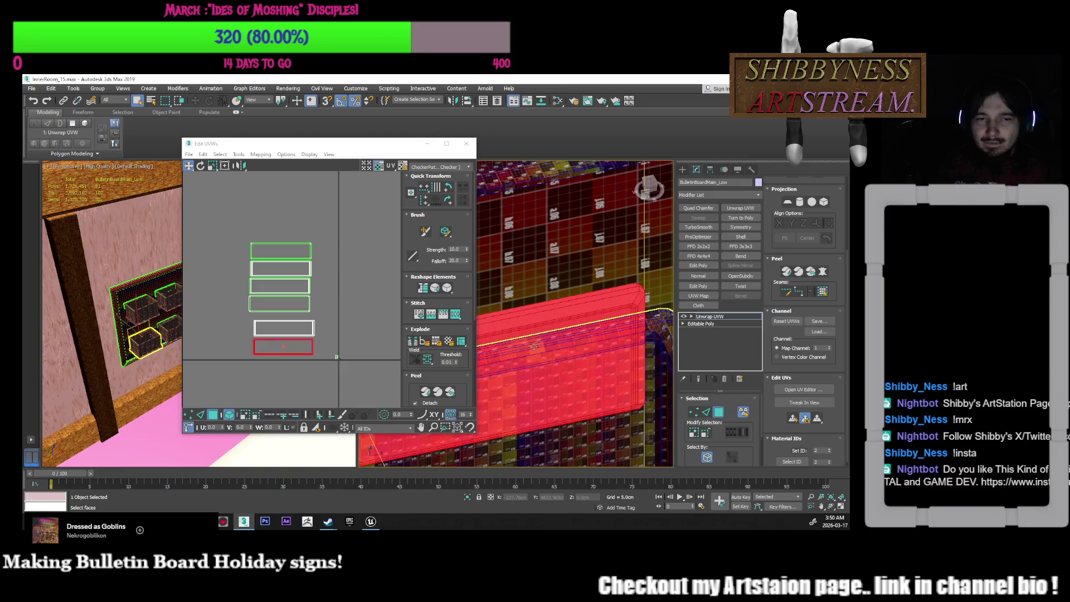
scroll(306, 334, "up", 6)
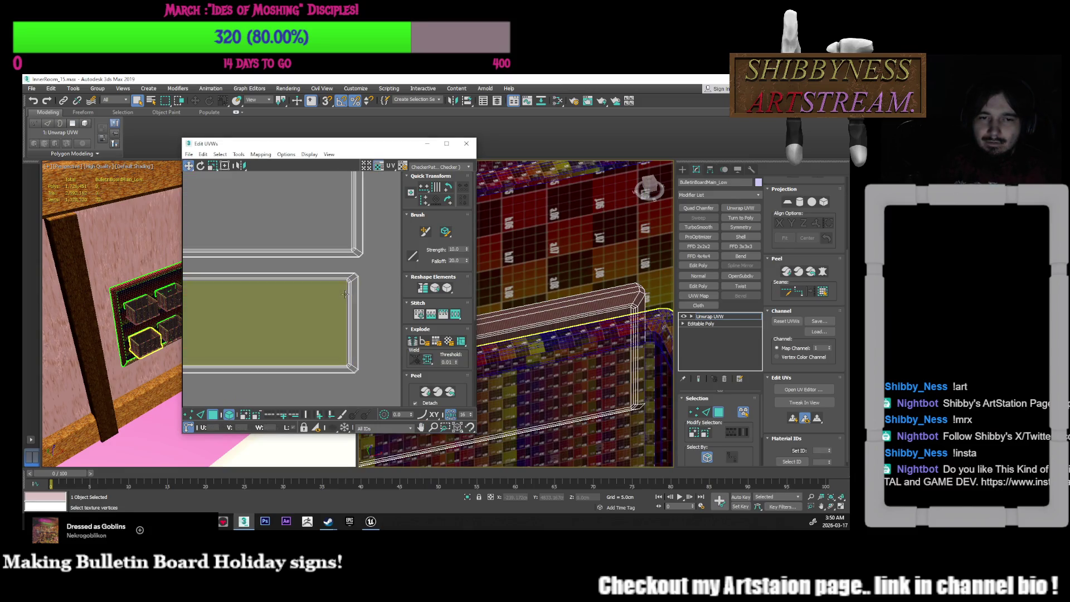
scroll(345, 328, "down", 5)
middle_click_drag(344, 319, 345, 332)
scroll(346, 328, "up", 1)
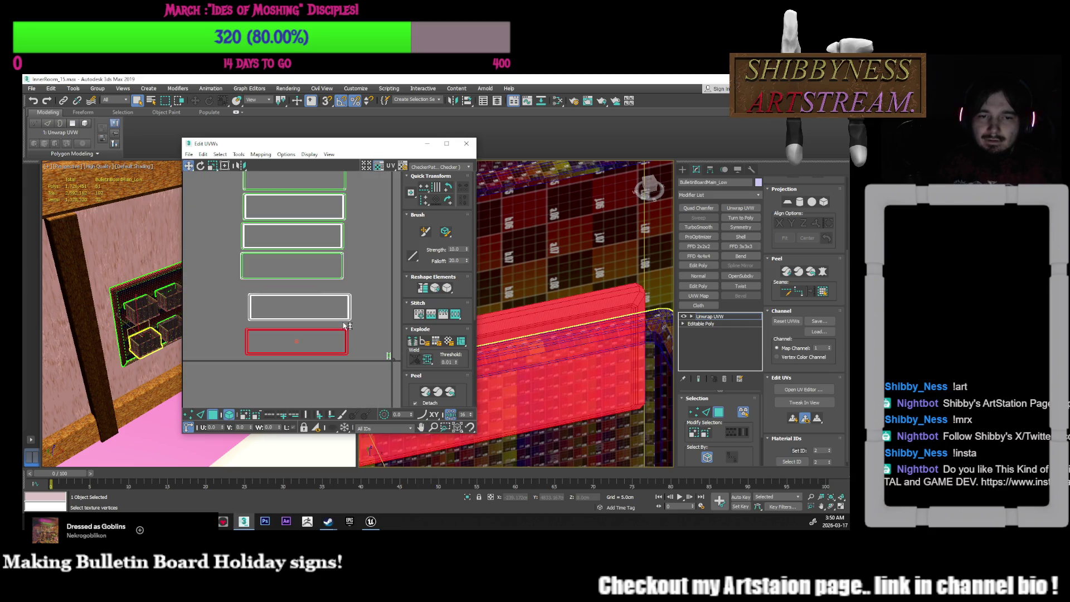
left_click_drag(336, 312, 335, 304)
left_click(342, 342)
left_click_drag(343, 342, 341, 346)
Collapse the board's entire modifier stack
scroll(343, 341, "up", 1)
scroll(359, 317, "up", 1)
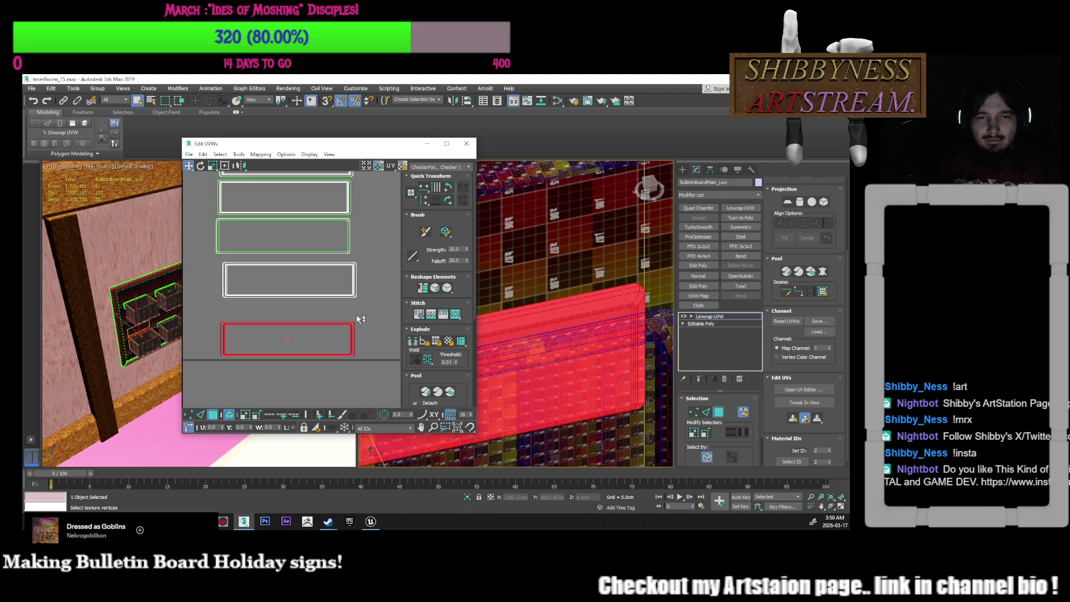
scroll(360, 305, "down", 2)
scroll(556, 337, "down", 5)
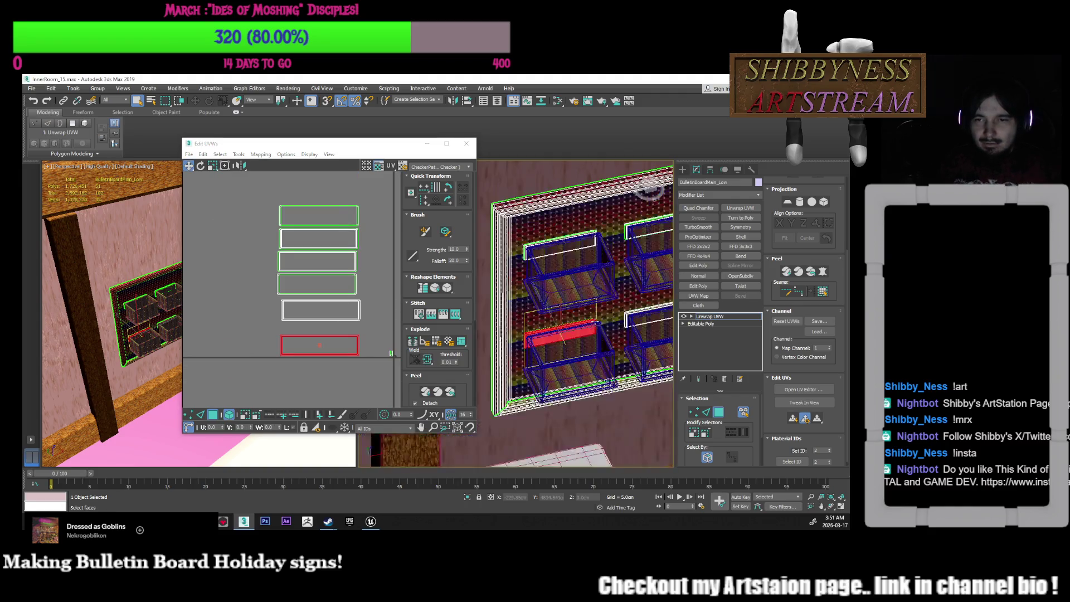
scroll(555, 338, "up", 4)
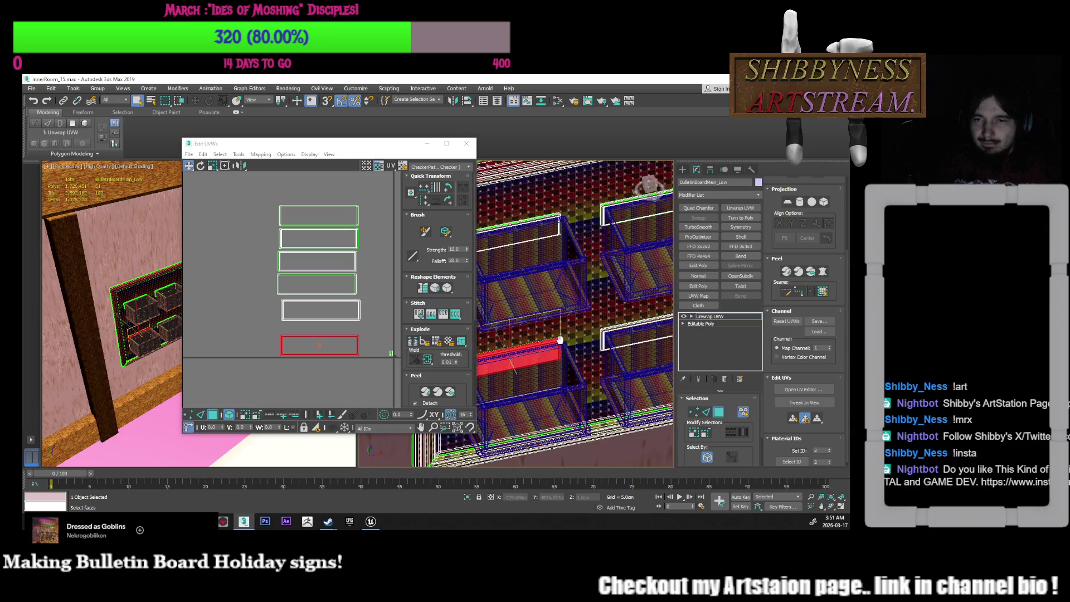
right_click(720, 343)
left_click(747, 244)
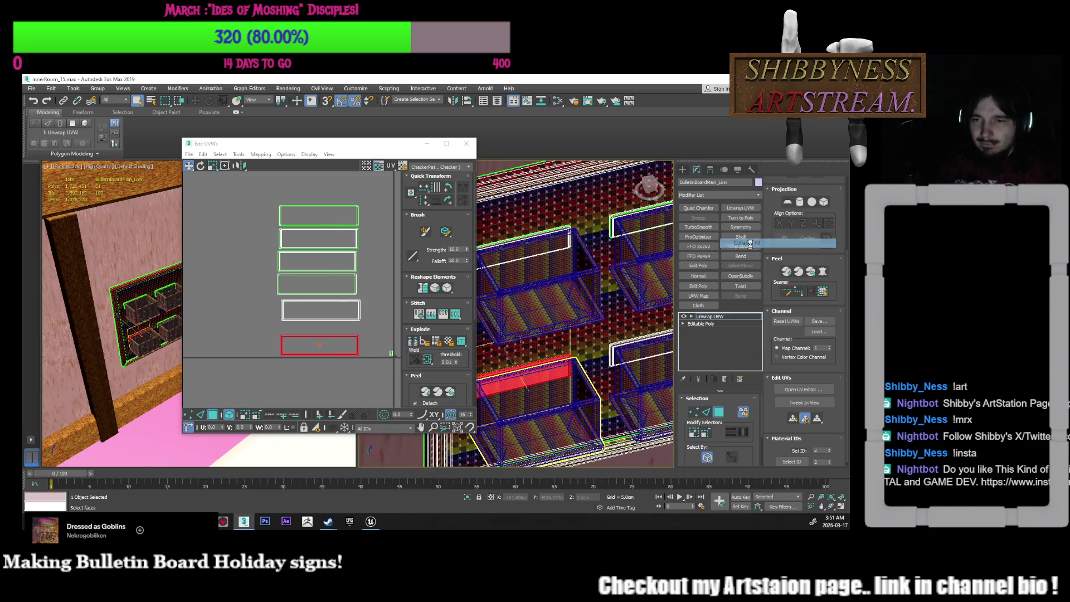
Confirm the collapse to Editable Poly and switch to Element selection
left_click(477, 323)
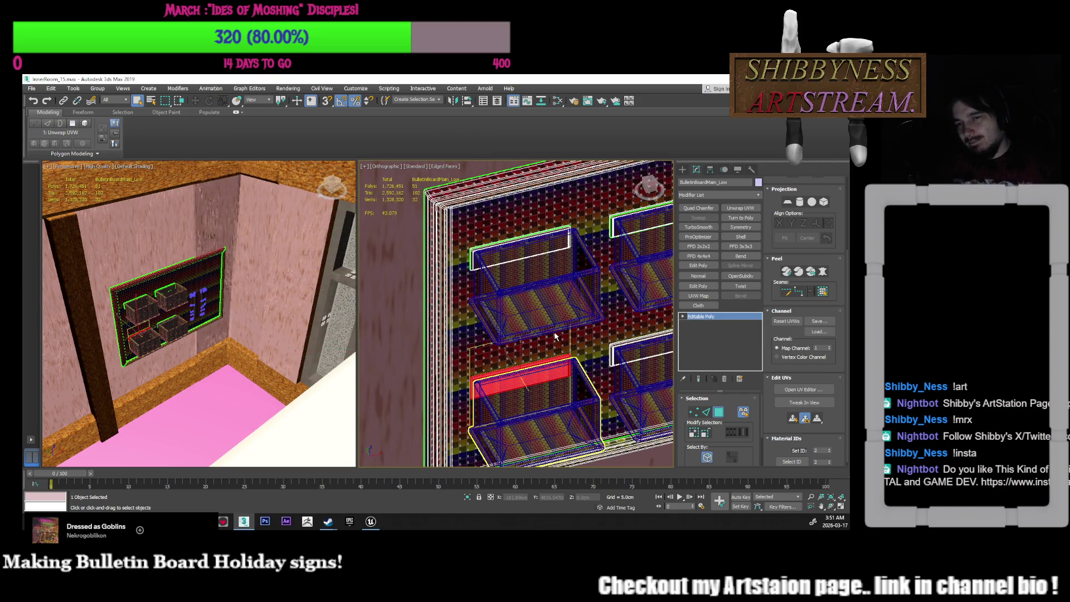
mouse_move(555, 336)
middle_mouse_down()
mouse_move(520, 322)
mouse_move(520, 333)
middle_mouse_up()
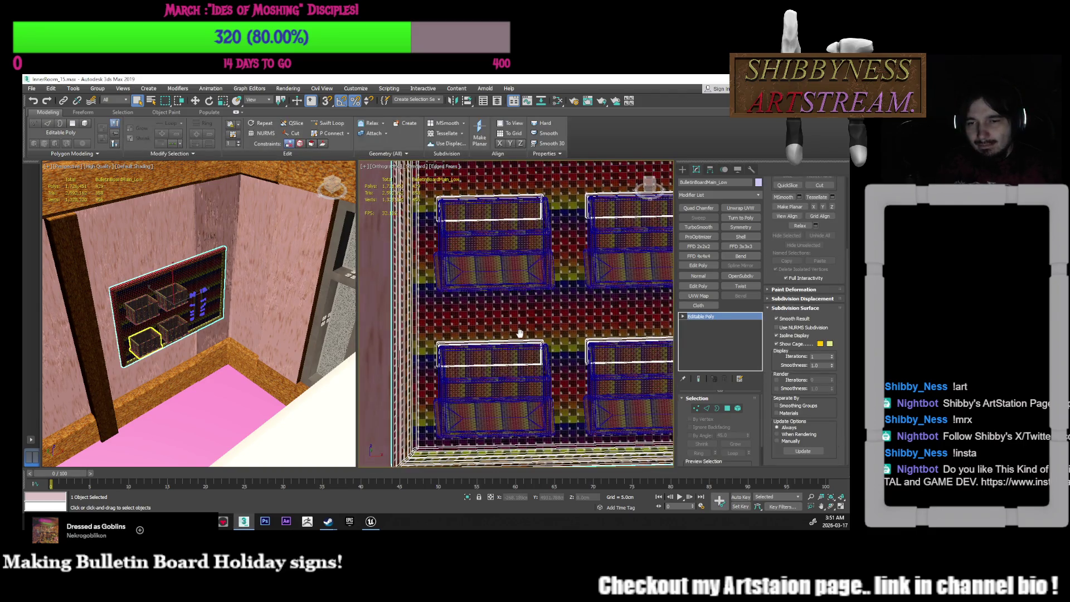
left_click(738, 408)
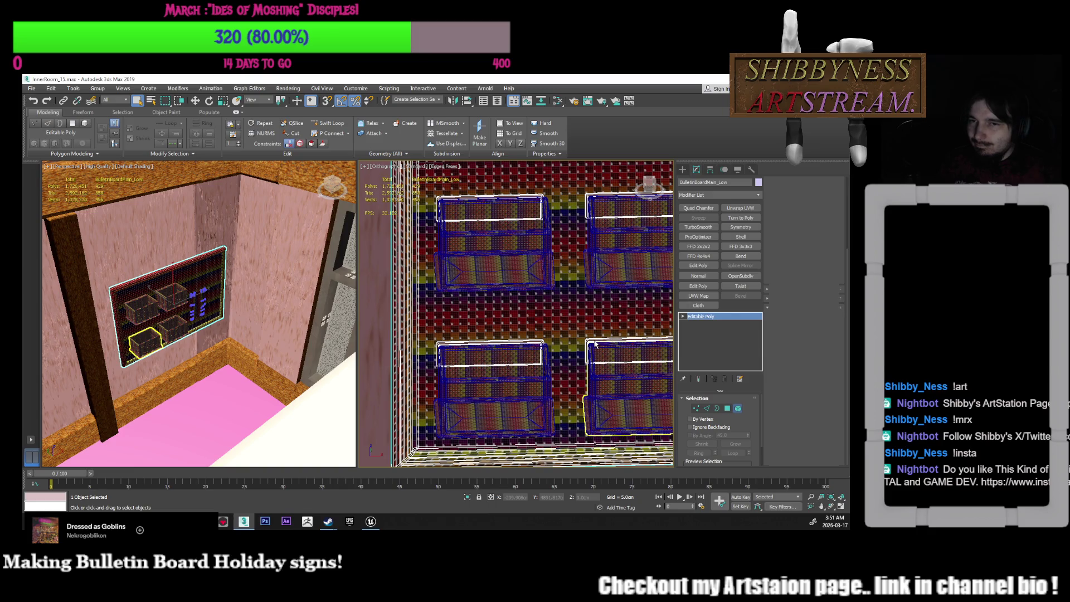
left_click(490, 352)
left_click(630, 351)
left_click(528, 342, "ctrl")
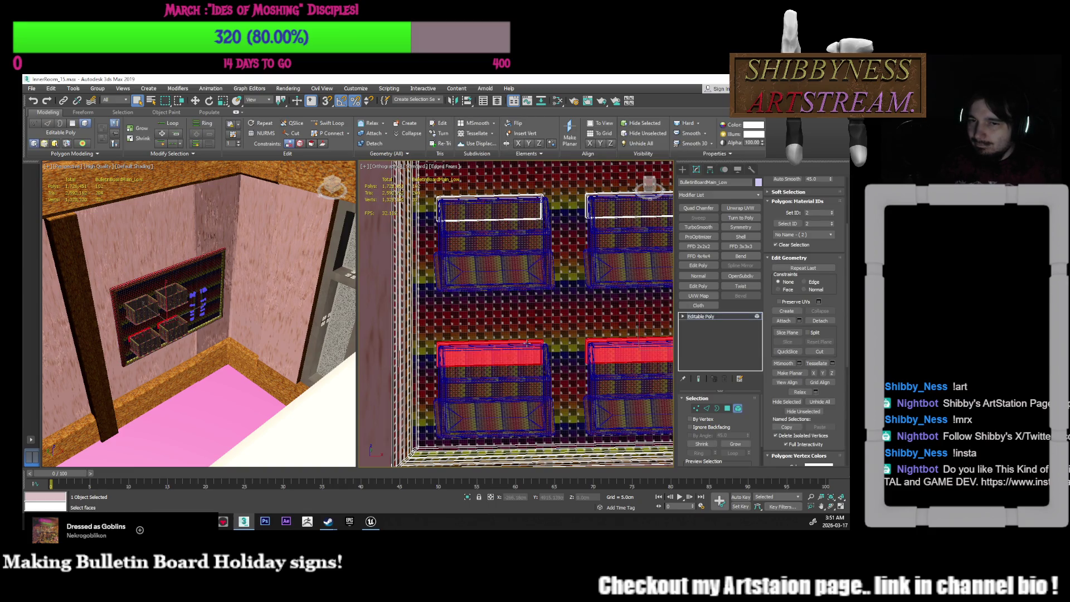
left_click(566, 314)
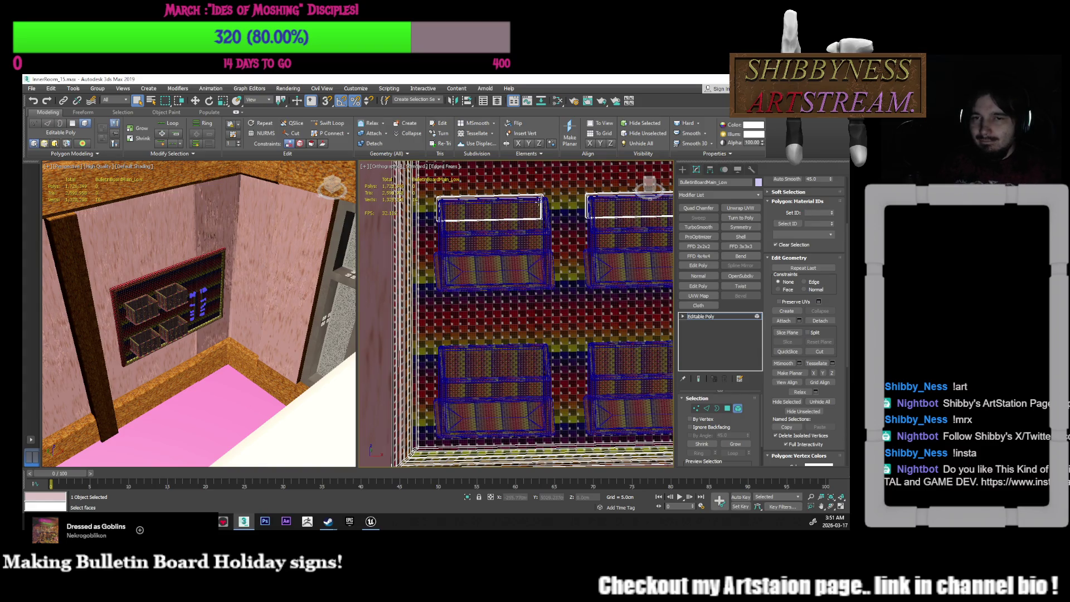
Select the two upper baskets' top strips and Shift-drag copies down onto the lower baskets
left_click(532, 199)
left_click(585, 198, "ctrl")
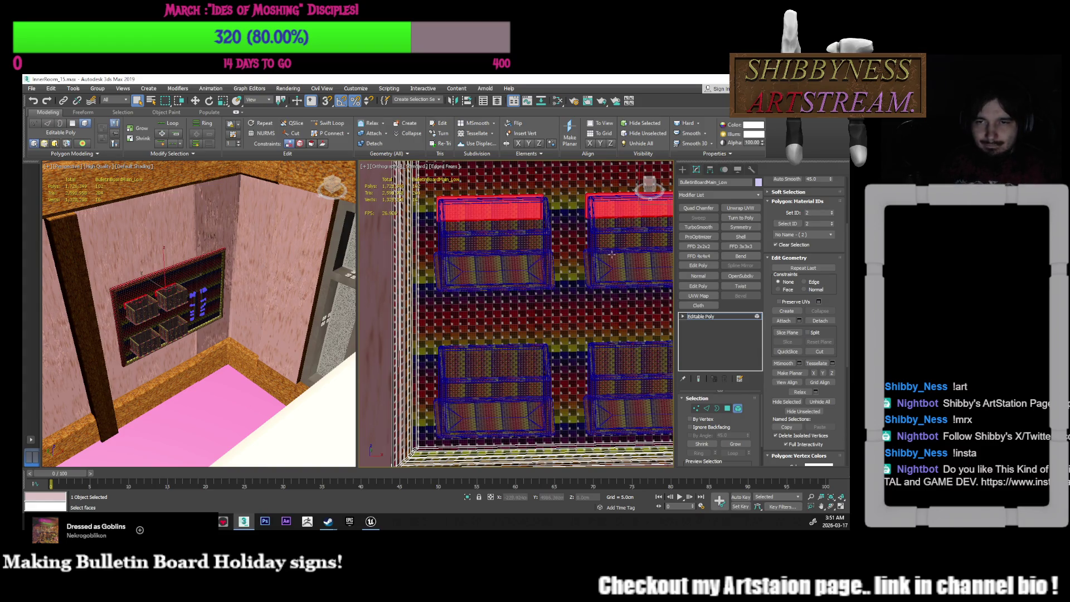
scroll(611, 254, "down", 3)
key("w")
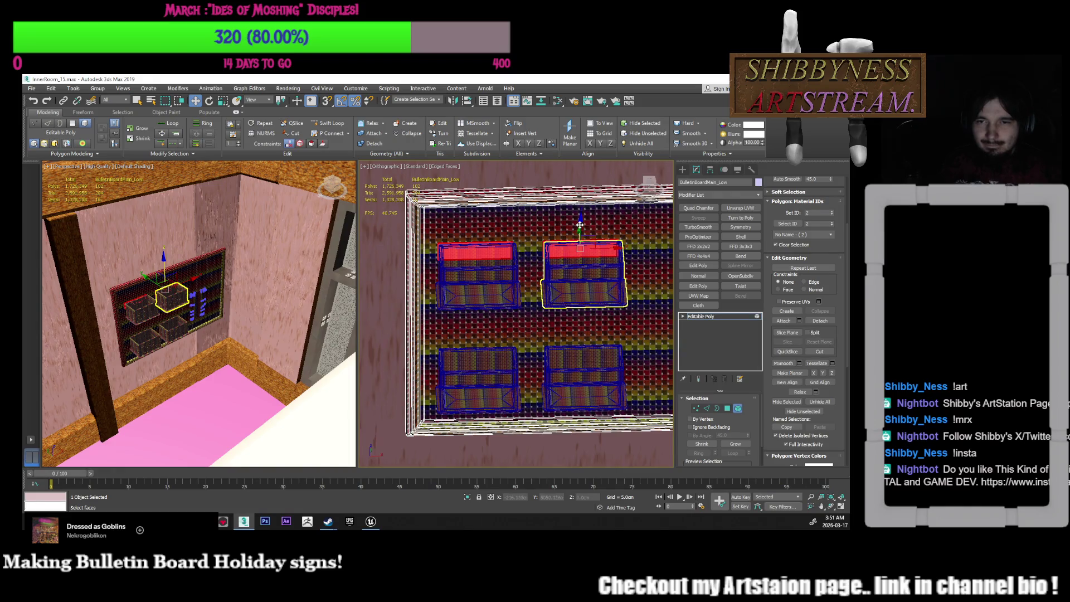
left_click_drag(579, 267, 568, 333)
mouse_move(567, 333)
middle_mouse_down("alt")
mouse_move(550, 380)
mouse_move(563, 390)
mouse_move(596, 375)
mouse_move(549, 335)
mouse_move(540, 307)
middle_mouse_up("alt")
key("ctrl+z")
left_click_drag(506, 254, 505, 311)
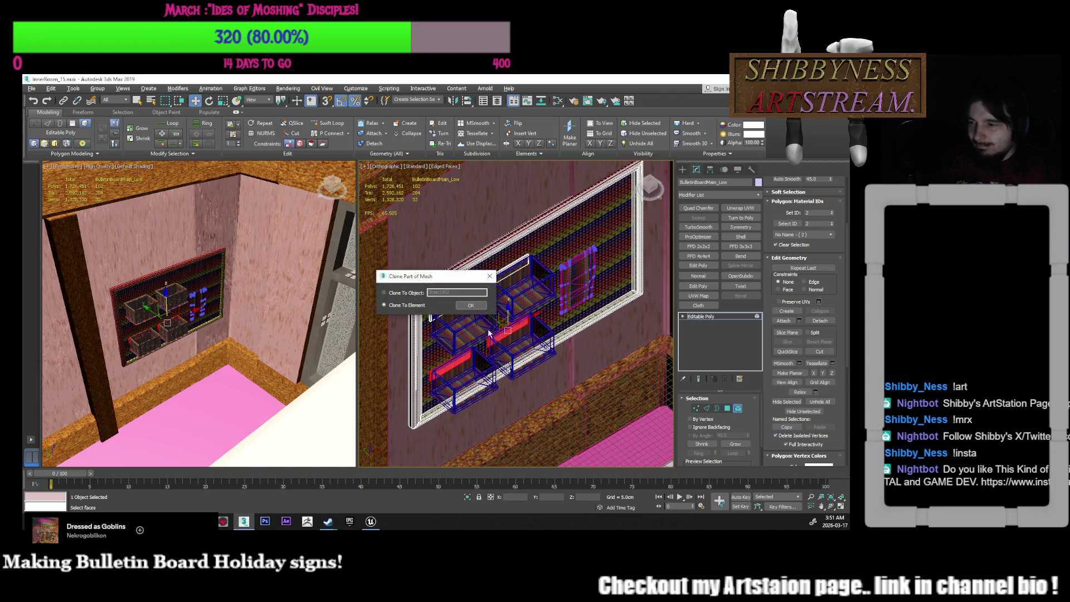
Clone the strips to element and orbit around to check the shelves
left_click(463, 308)
mouse_move(502, 334)
middle_mouse_down("alt")
mouse_move(562, 340)
mouse_move(569, 389)
middle_mouse_up("alt")
scroll(529, 346, "up", 3)
key("shift+z")
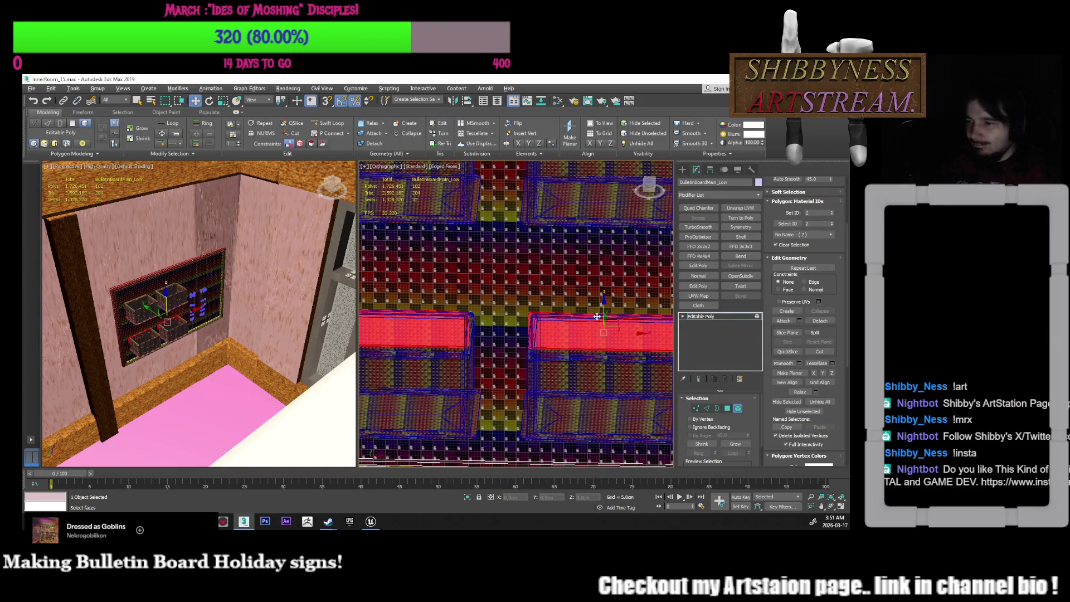
scroll(588, 345, "down", 3)
middle_click_drag(588, 345, 587, 358, "alt")
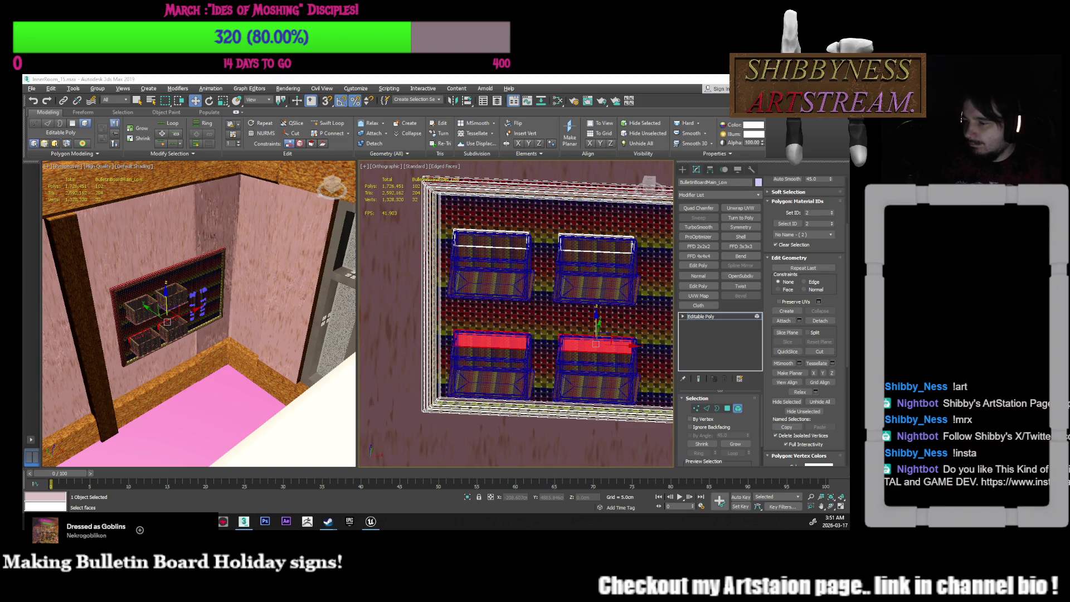
middle_click_drag(586, 358, 487, 360, "alt")
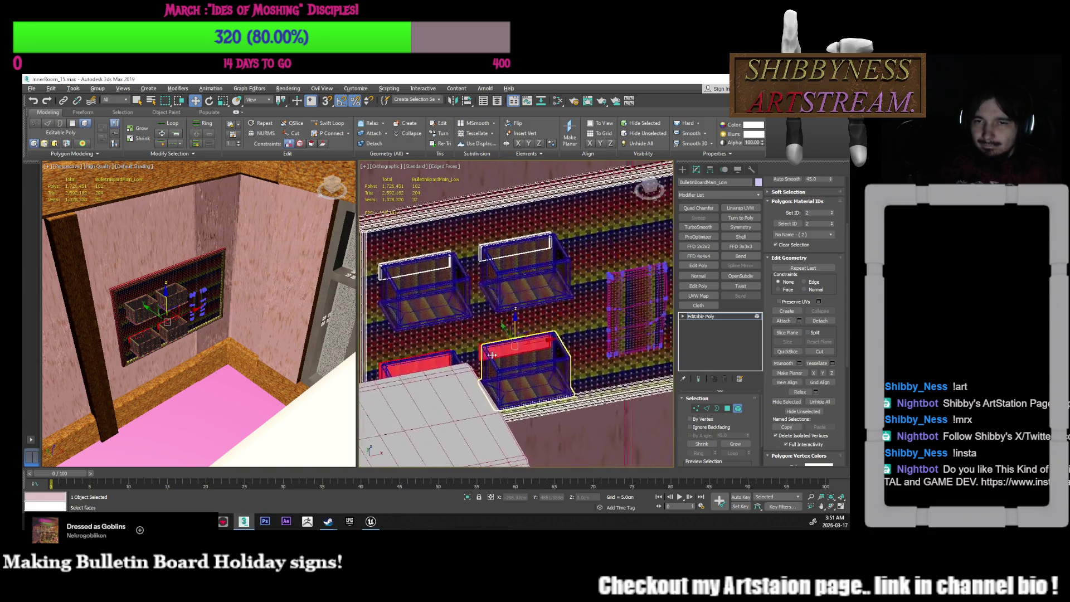
scroll(487, 360, "down", 5)
middle_click_drag(546, 312, 559, 291)
Exit Element mode and open the Layer Explorer
left_click(586, 315)
left_click(737, 408)
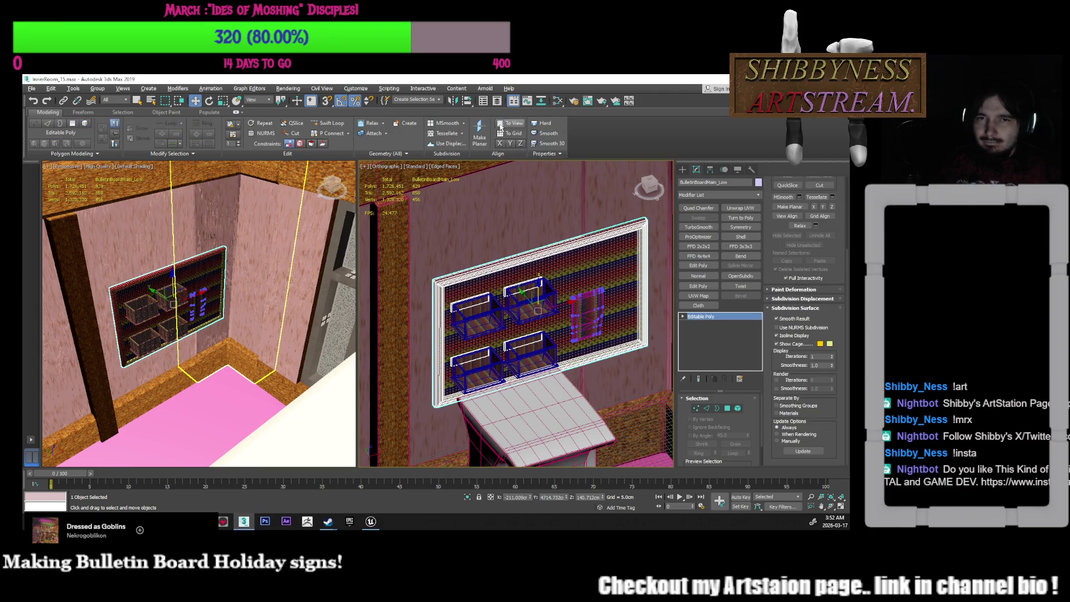
left_click(498, 106)
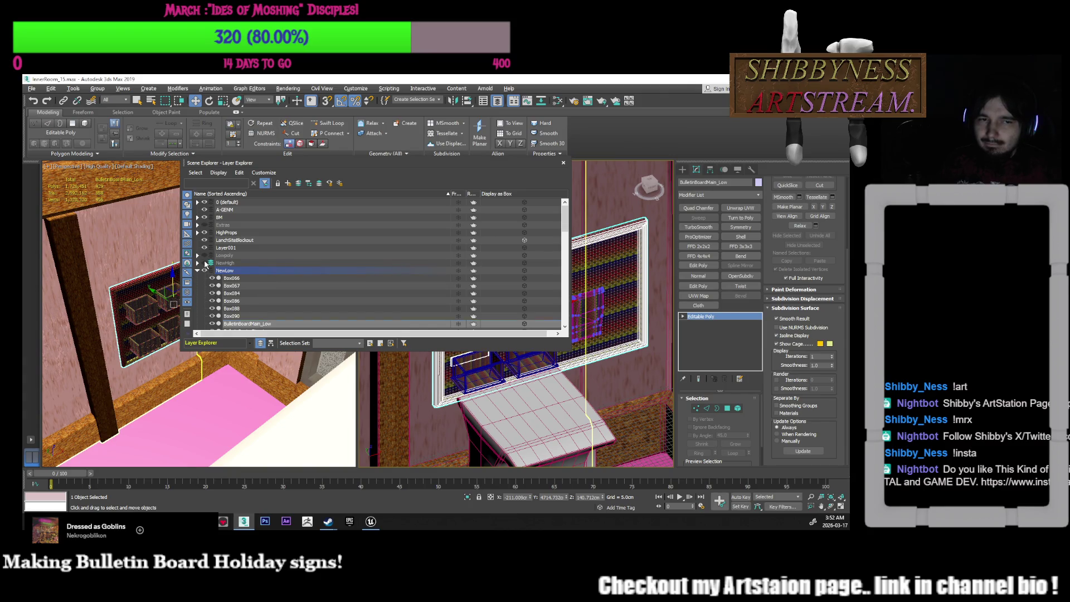
Unhide the NewHigh layer, dock the layer list aside, and enable Element mode
left_click(204, 263)
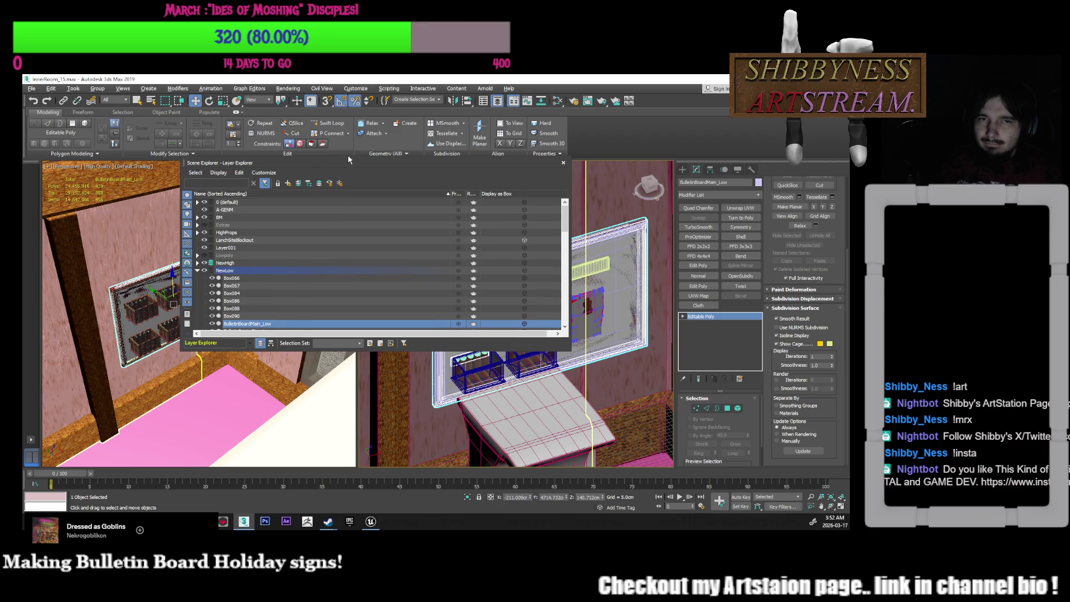
mouse_move(339, 166)
left_mouse_down()
mouse_move(173, 186)
mouse_move(176, 293)
left_mouse_up()
mouse_move(460, 290)
middle_mouse_down()
mouse_move(507, 271)
mouse_move(440, 279)
middle_mouse_up()
left_click_drag(327, 302, 394, 226)
scroll(580, 353, "up", 5)
scroll(581, 352, "down", 2)
scroll(574, 352, "up", 3)
scroll(565, 352, "down", 4)
mouse_move(563, 351)
middle_mouse_down("alt")
mouse_move(556, 336)
mouse_move(637, 329)
middle_mouse_up("alt")
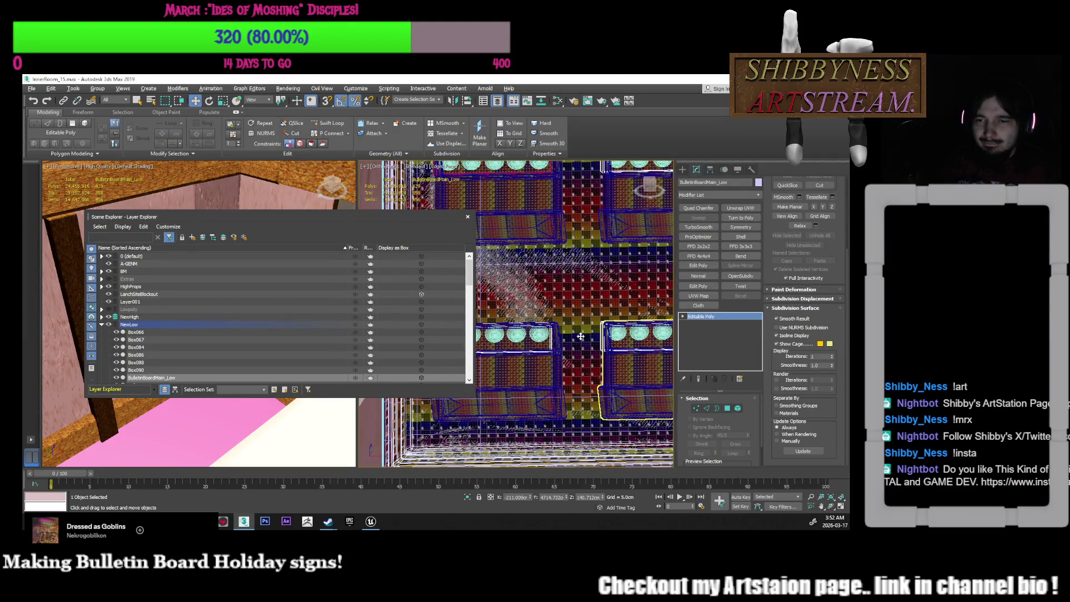
left_click(738, 409)
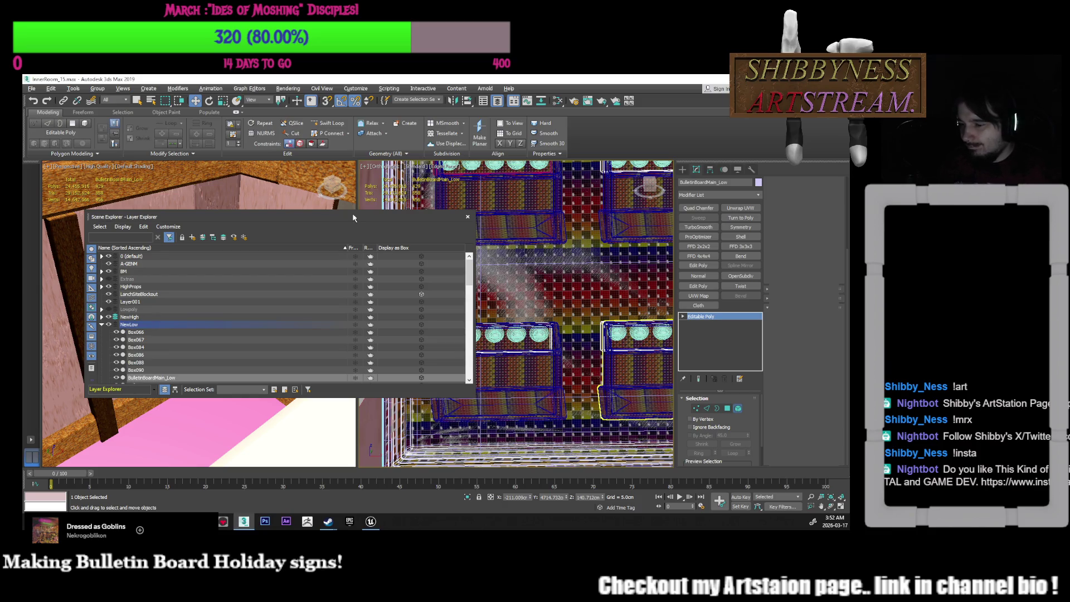
Select both red rim strip faces in Polygon mode and raise them 2.3 cm
key("4")
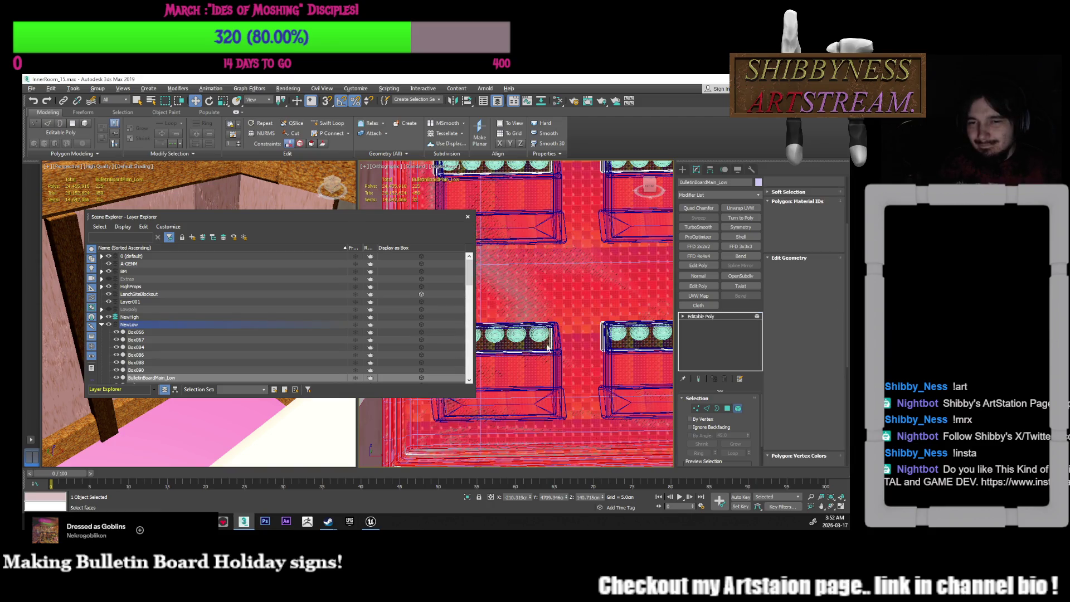
left_click(549, 344)
left_click(635, 343, "ctrl")
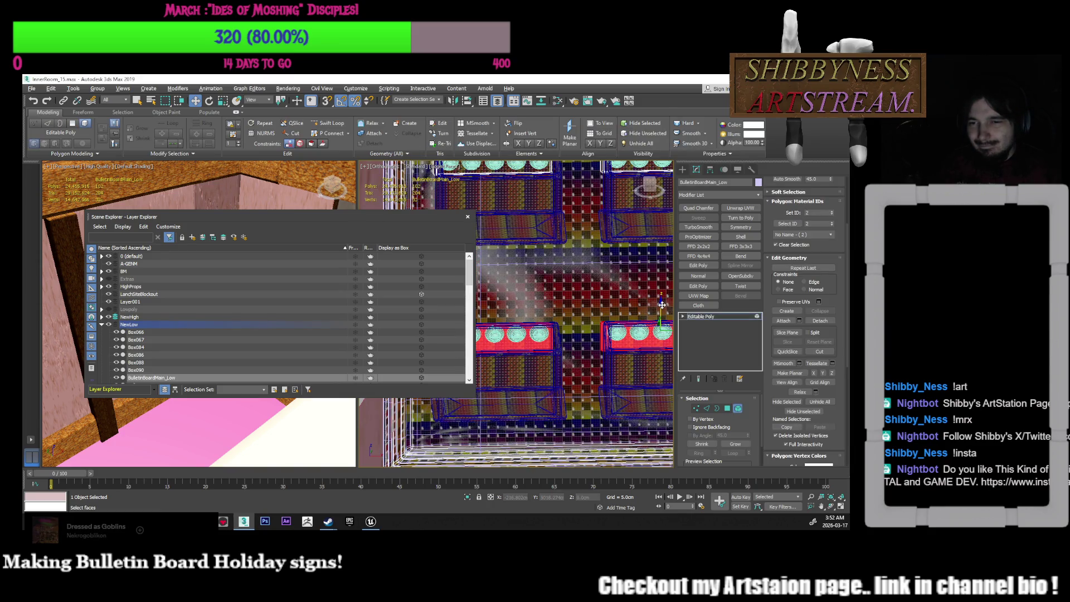
left_click_drag(664, 306, 665, 299)
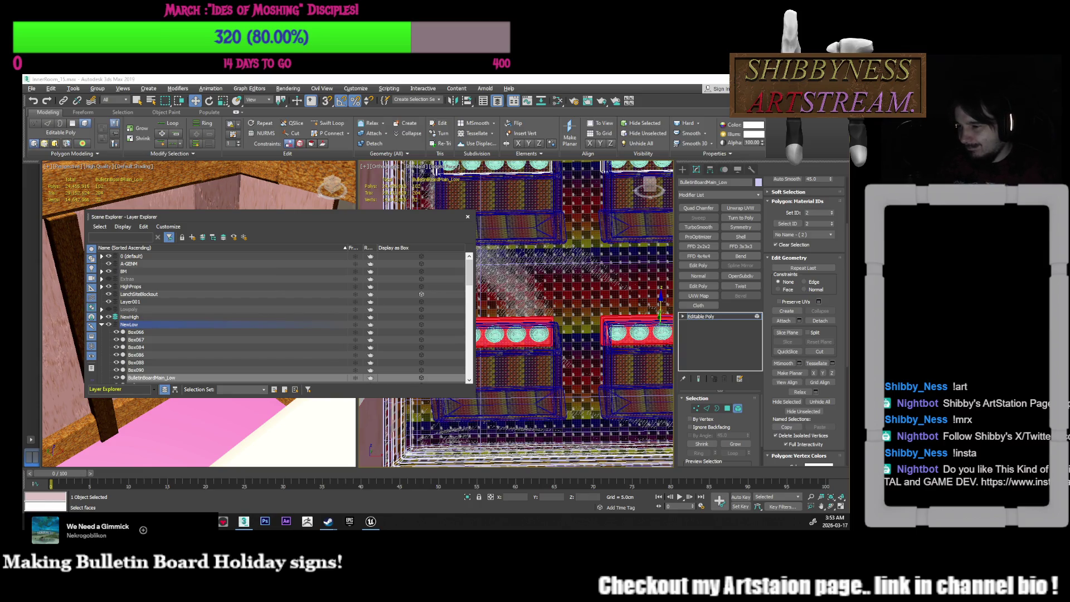
left_click(806, 408)
Close the layer list and invert the face selection to the rest of the board
key("5")
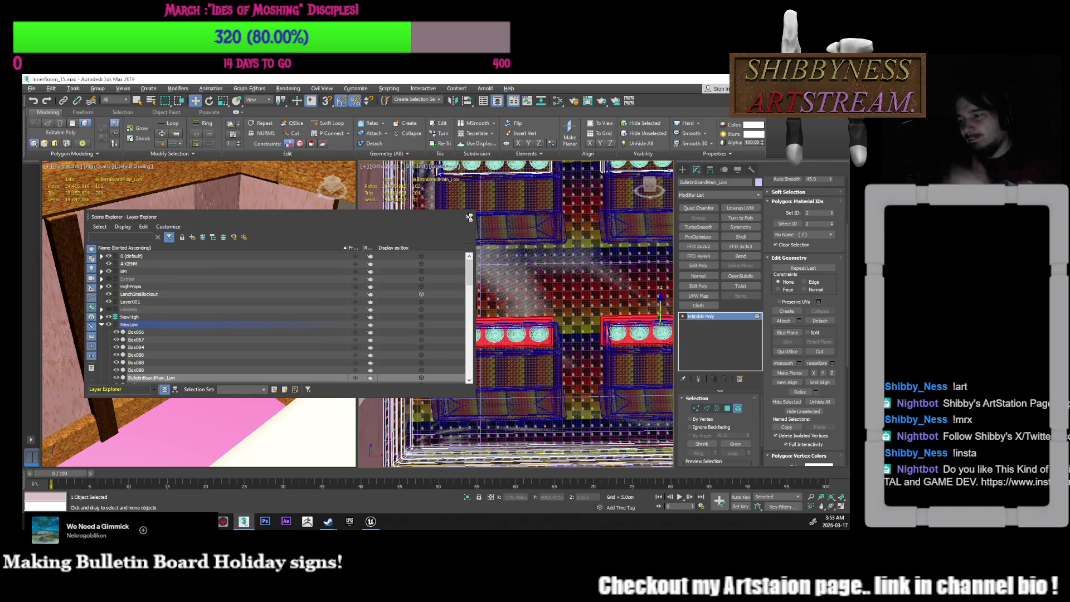
key("5")
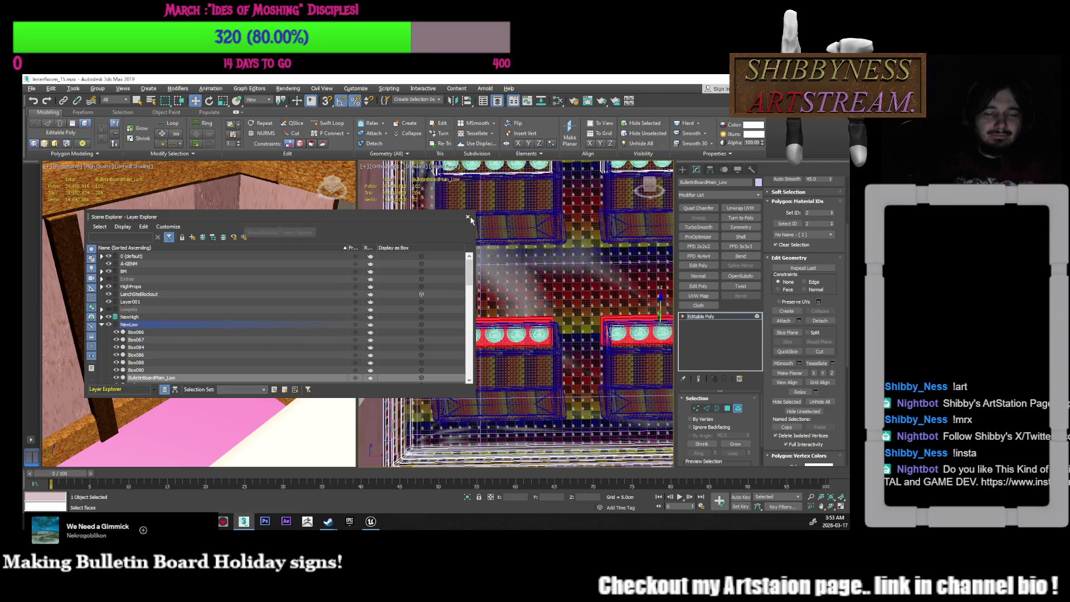
left_click(468, 219)
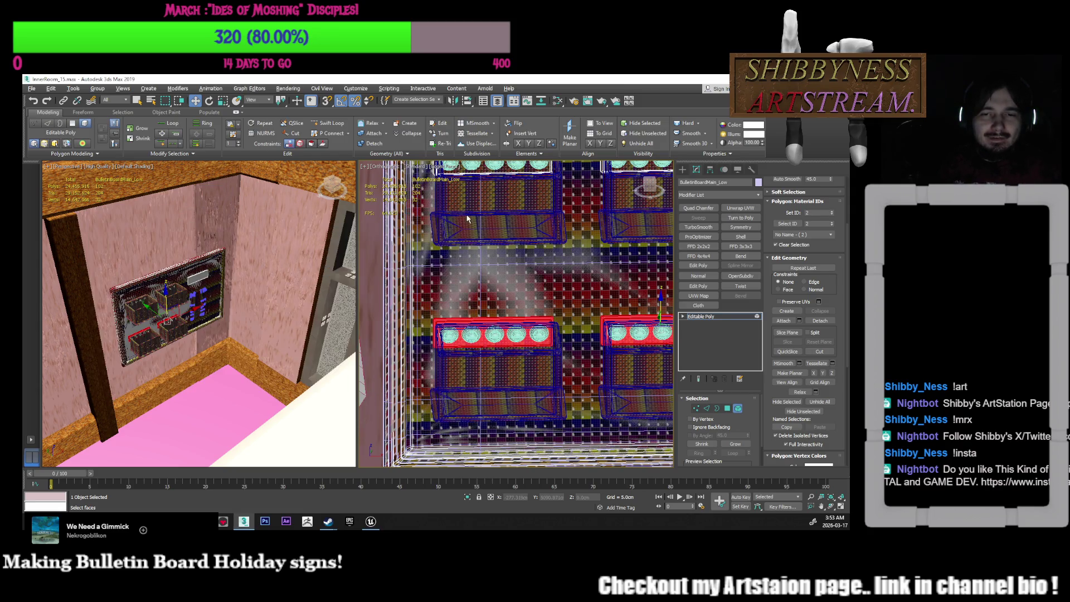
scroll(499, 288, "down", 5)
mouse_move(499, 288)
middle_mouse_down("alt")
mouse_move(527, 316)
mouse_move(582, 300)
mouse_move(591, 355)
middle_mouse_up("alt")
key("shift+z")
scroll(558, 313, "up", 6)
scroll(581, 300, "down", 5)
scroll(590, 355, "down", 4)
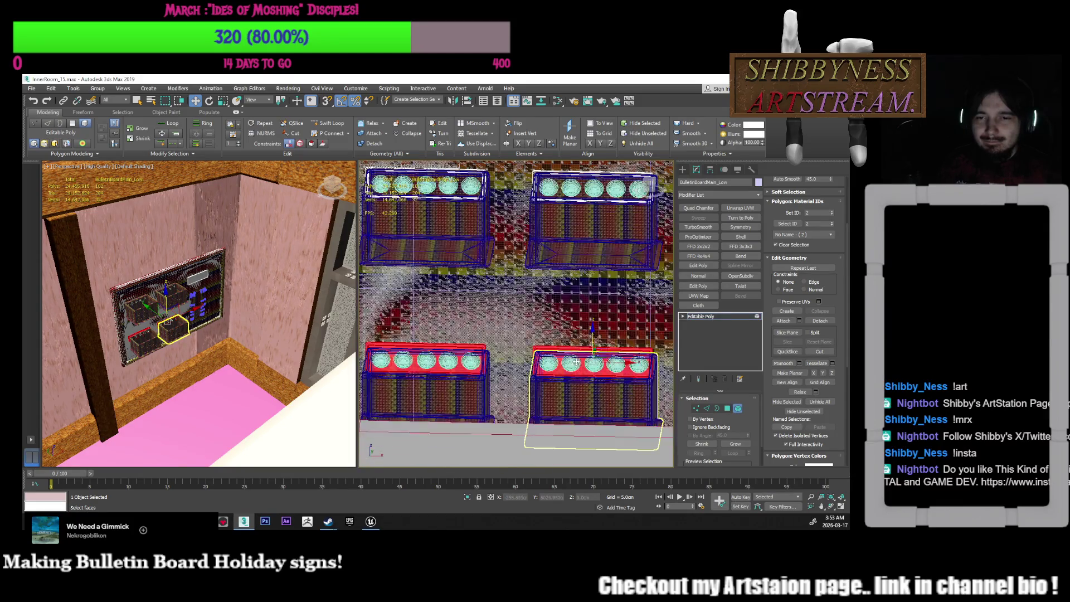
scroll(586, 372, "up", 3)
key("ctrl+i")
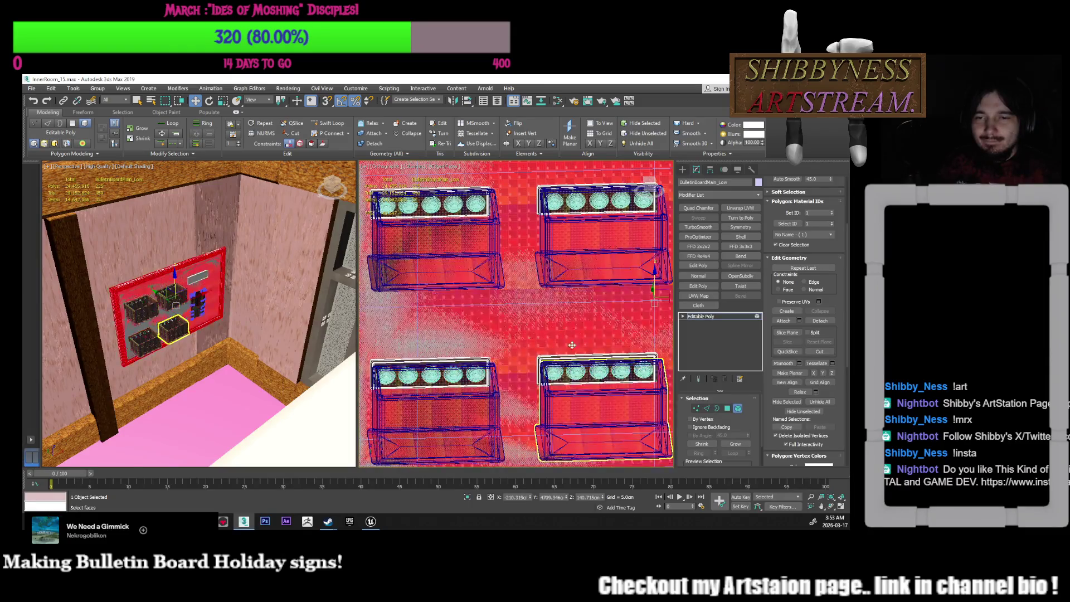
Return to object level and add an Unwrap UVW modifier to the board
middle_click_drag(578, 355, 562, 327)
scroll(584, 403, "down", 5)
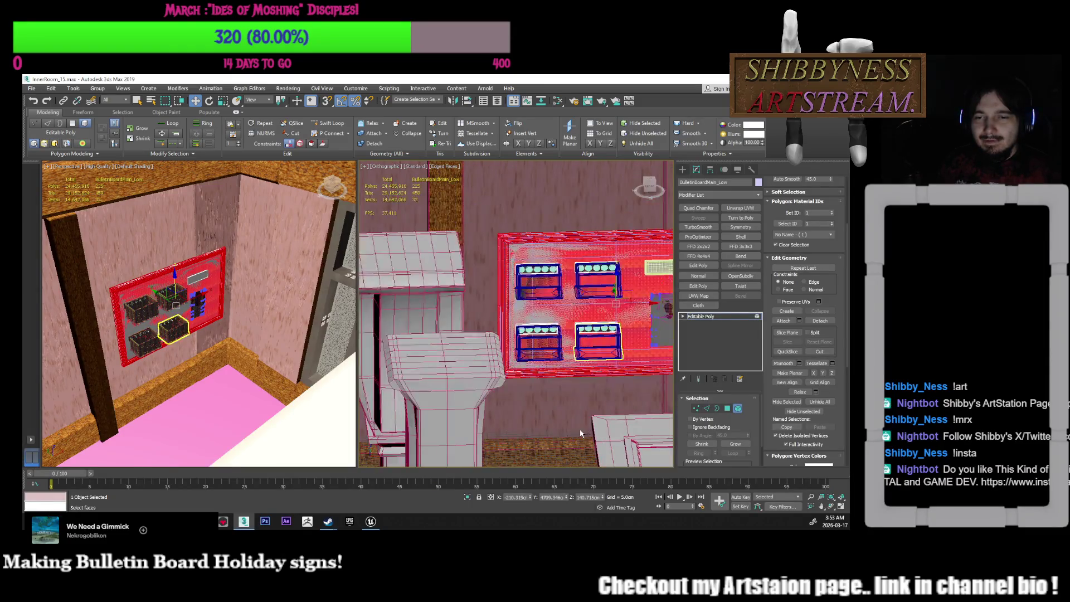
scroll(584, 403, "up", 5)
left_click(738, 409)
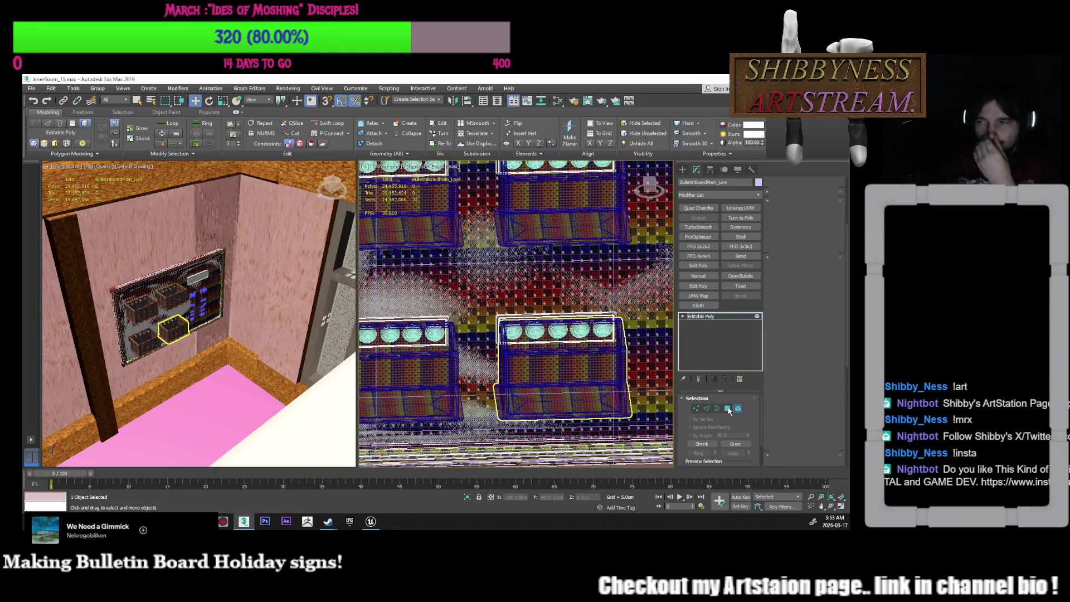
left_click(728, 409)
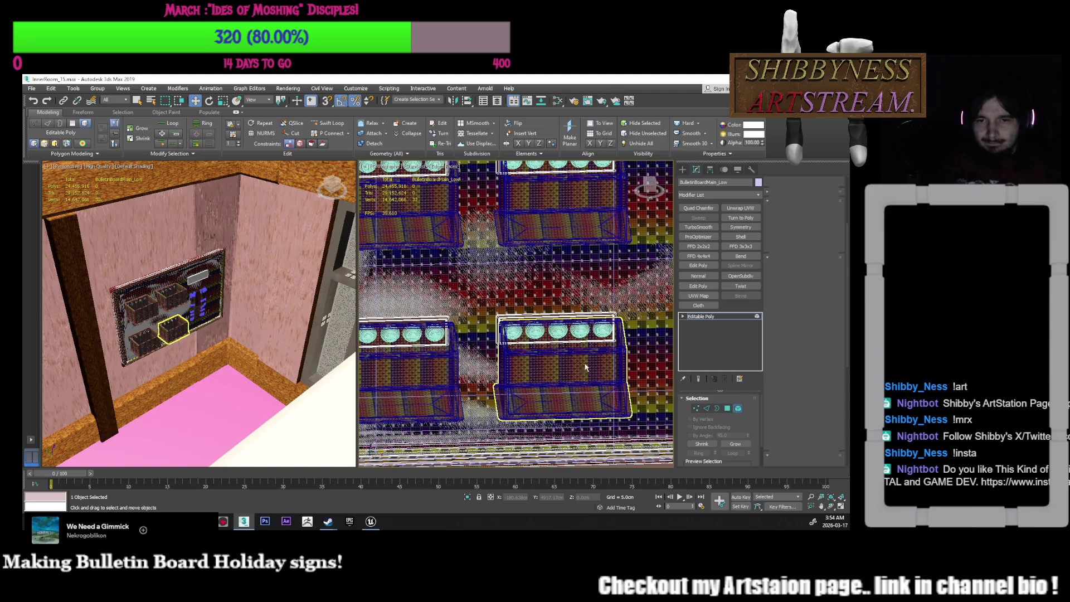
scroll(525, 354, "down", 5)
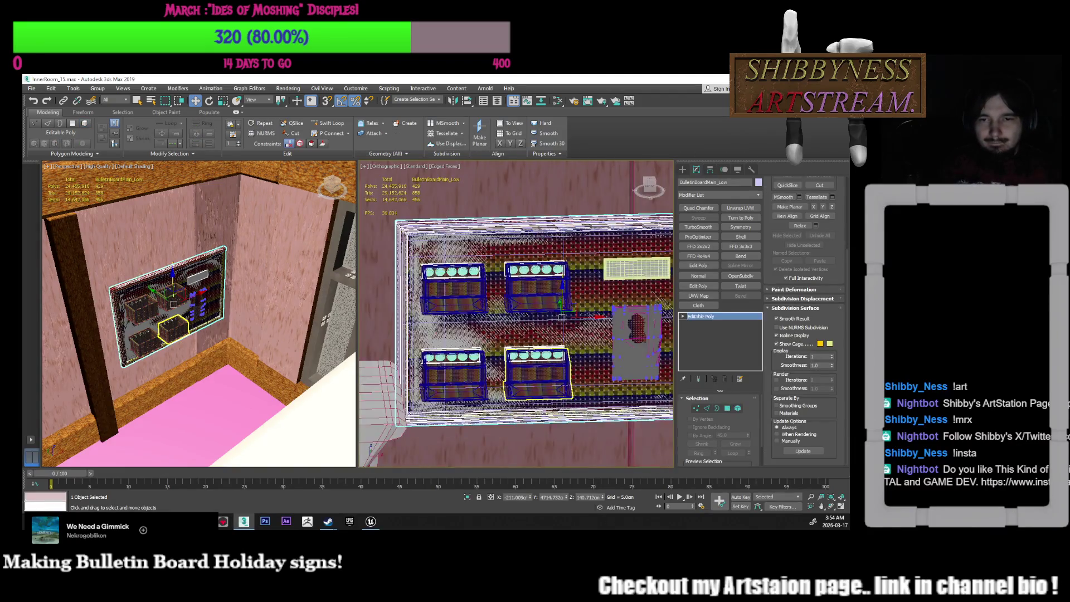
mouse_move(503, 383)
middle_mouse_down()
mouse_move(472, 381)
mouse_move(498, 388)
mouse_move(526, 368)
mouse_move(517, 376)
middle_mouse_up()
scroll(527, 368, "up", 3)
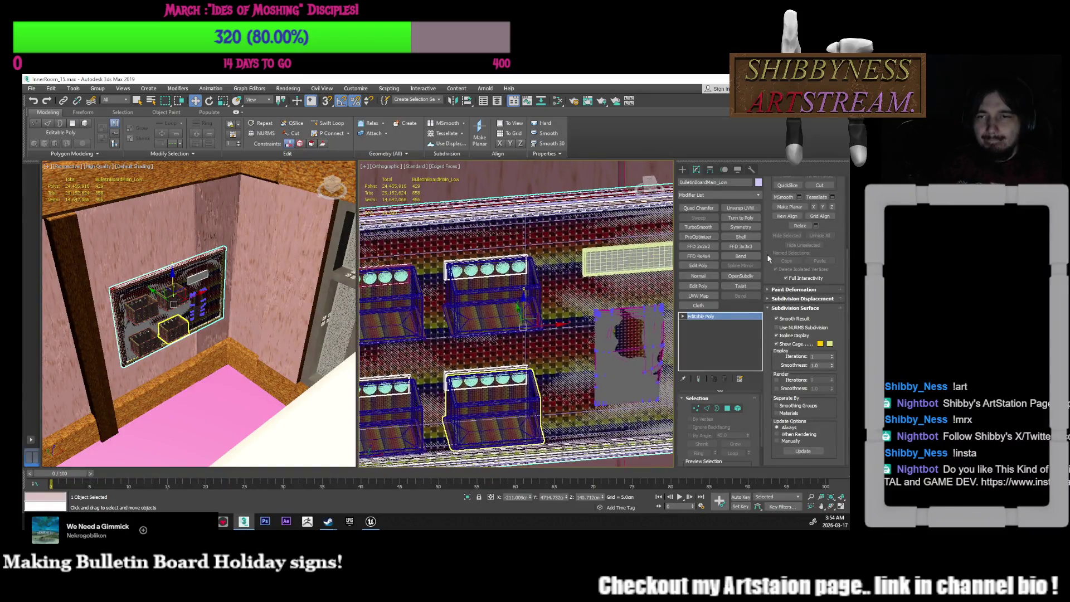
left_click(750, 209)
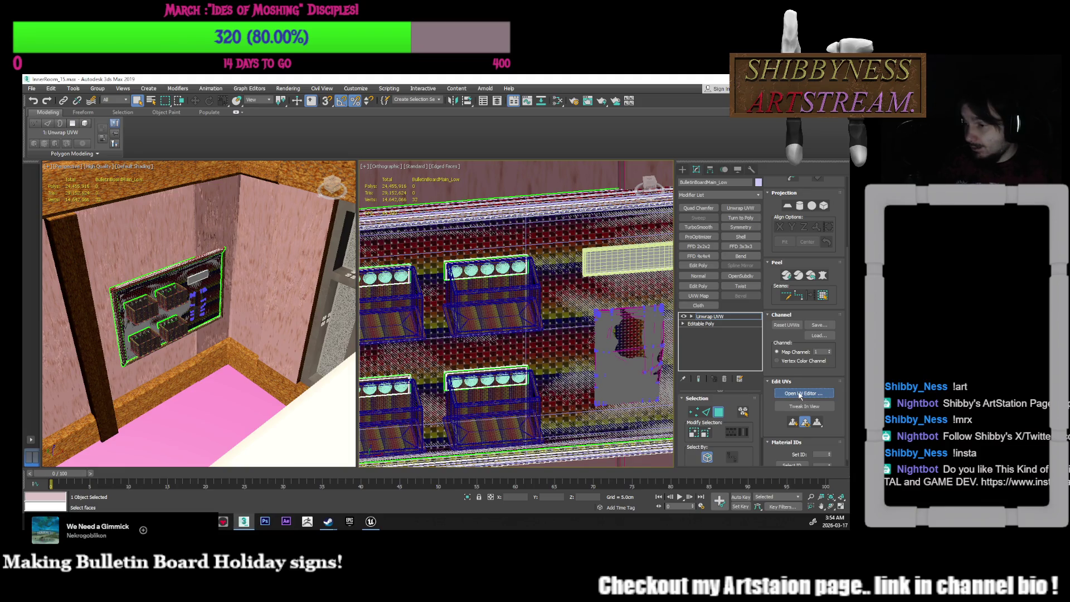
Open the UV editor in island selection mode and shift one island right and down
left_click(800, 394)
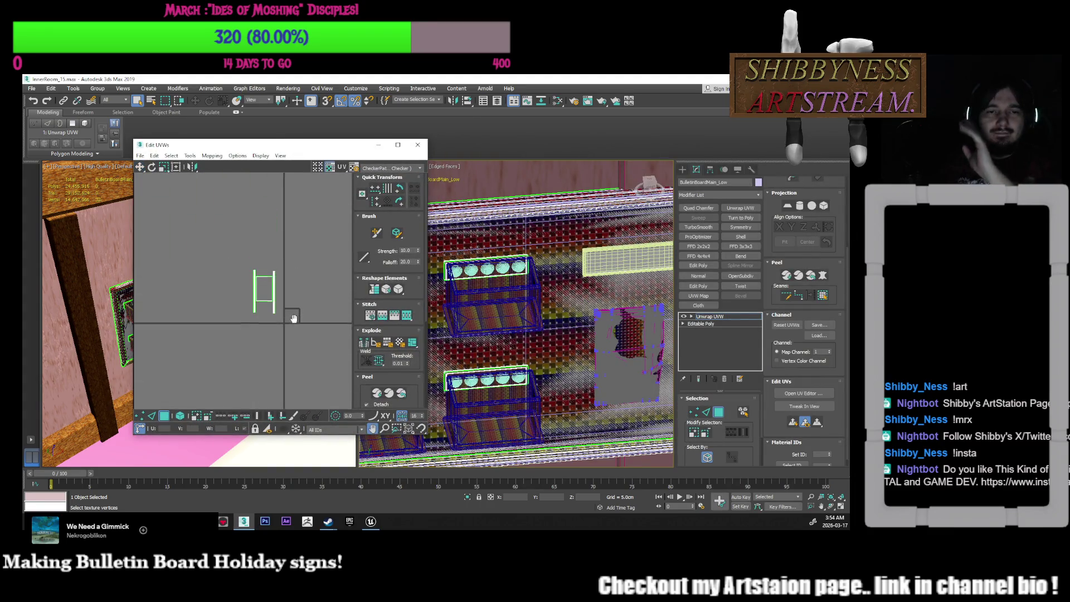
left_click(180, 415)
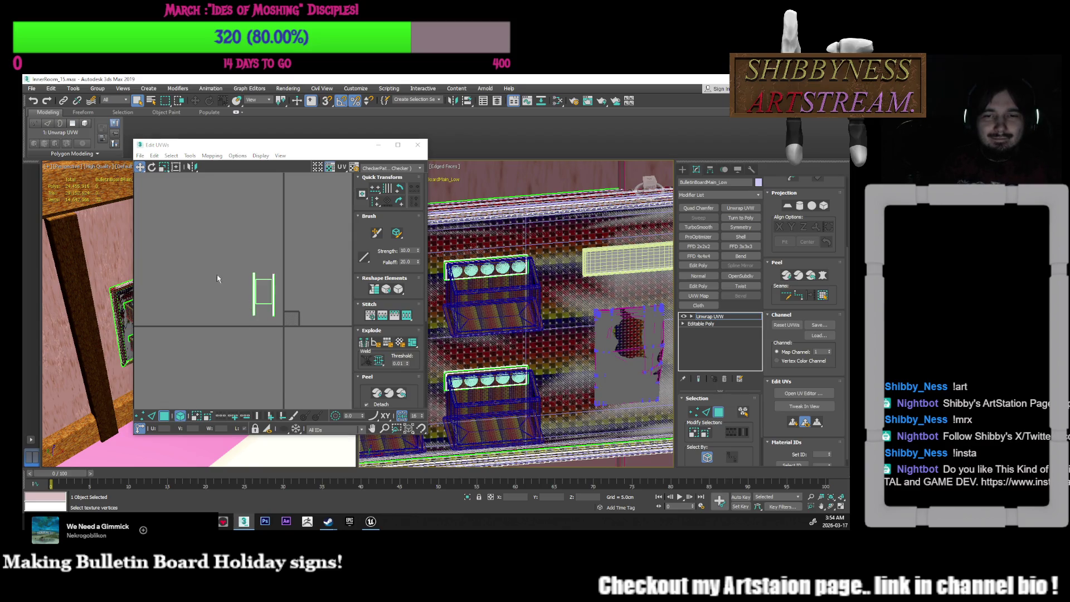
left_click_drag(264, 290, 294, 311)
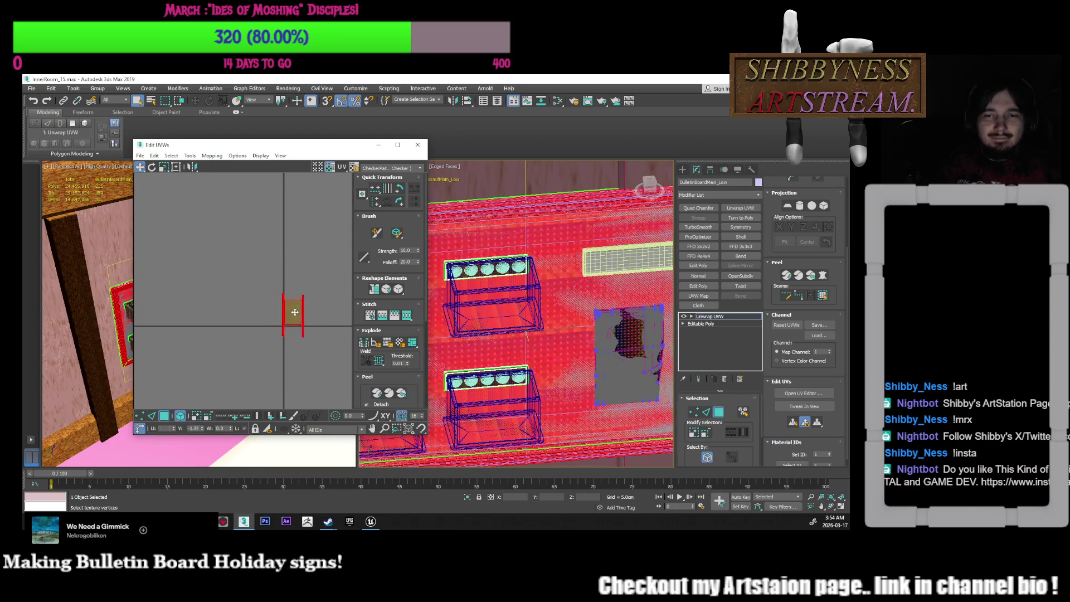
scroll(293, 311, "up", 2)
scroll(278, 320, "down", 3)
Move the stacked plaque islands down and right toward the UV grid centre
left_click(263, 322)
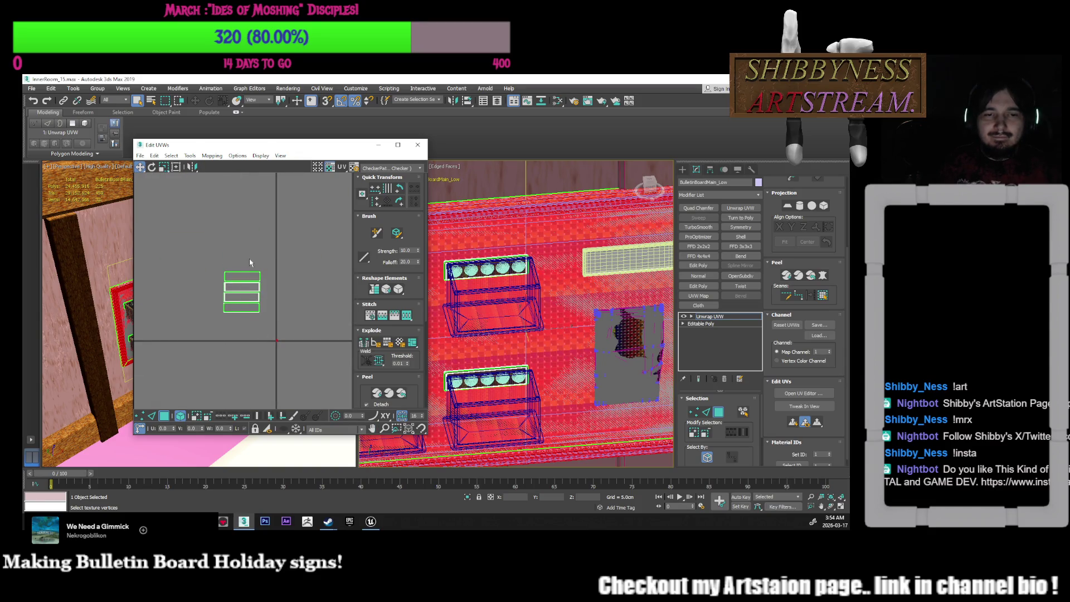
left_click(245, 290)
left_click_drag(245, 289, 270, 349)
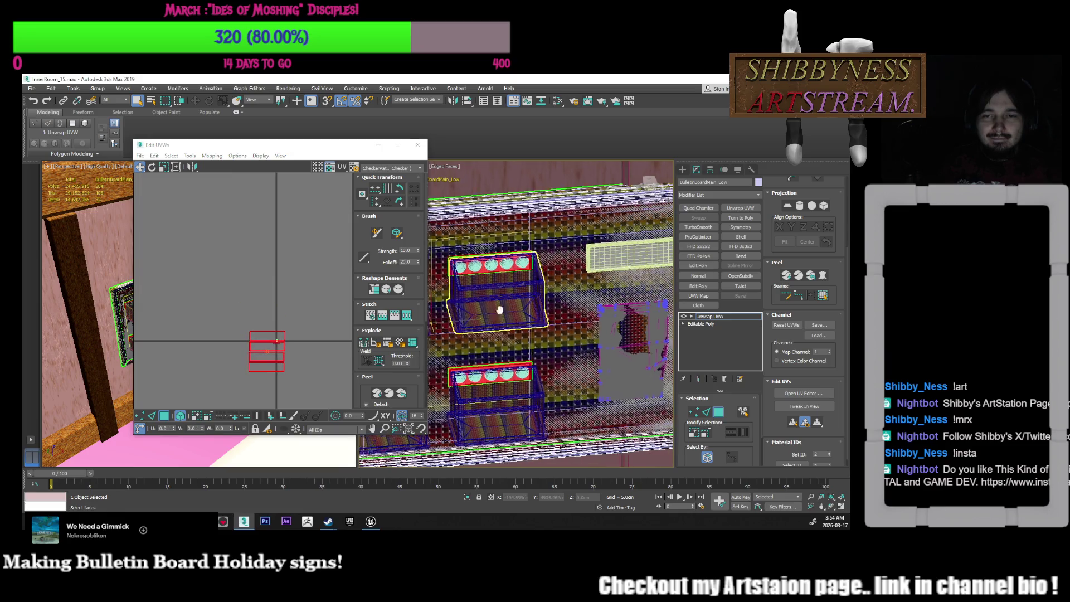
middle_click_drag(500, 310, 505, 282)
scroll(262, 340, "up", 5)
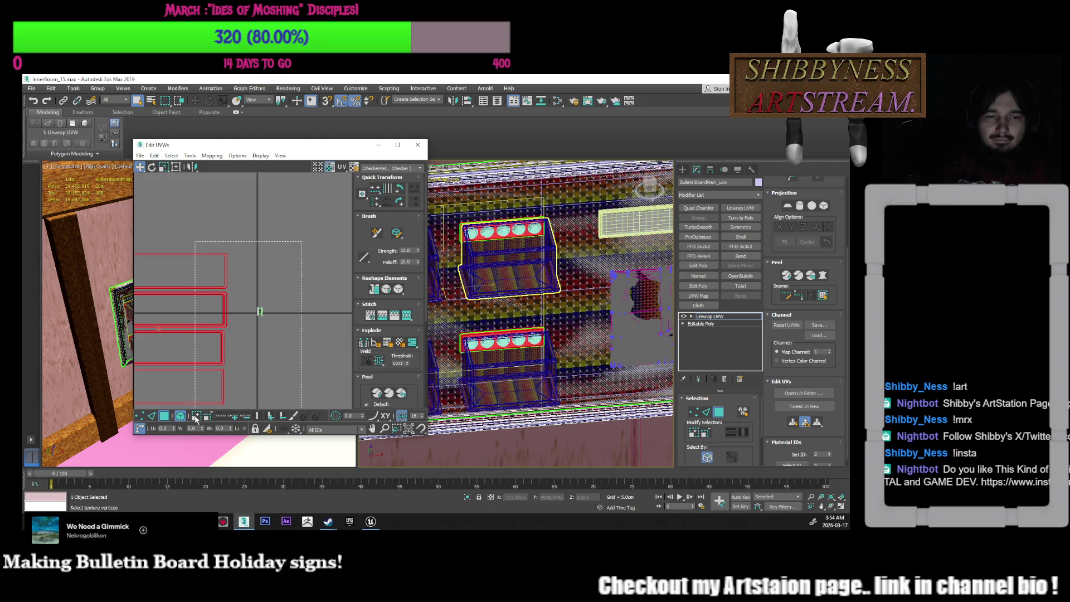
scroll(262, 323, "down", 3)
scroll(277, 318, "down", 1)
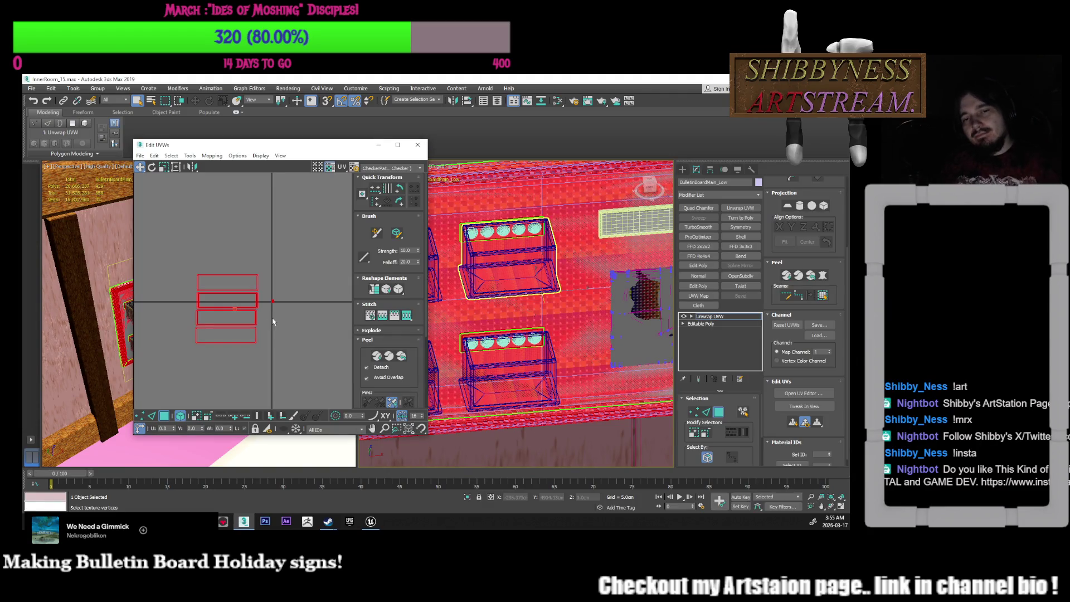
Pack all of the board's UV islands into a new layout
middle_click_drag(272, 263, 289, 257)
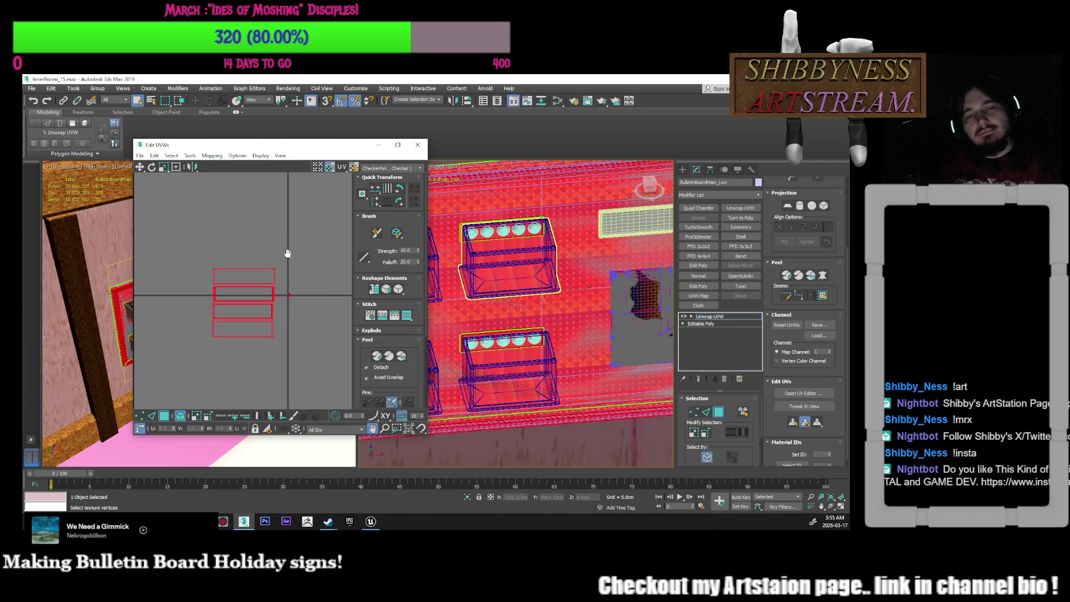
left_click(359, 331)
scroll(363, 296, "down", 5)
left_click(364, 347)
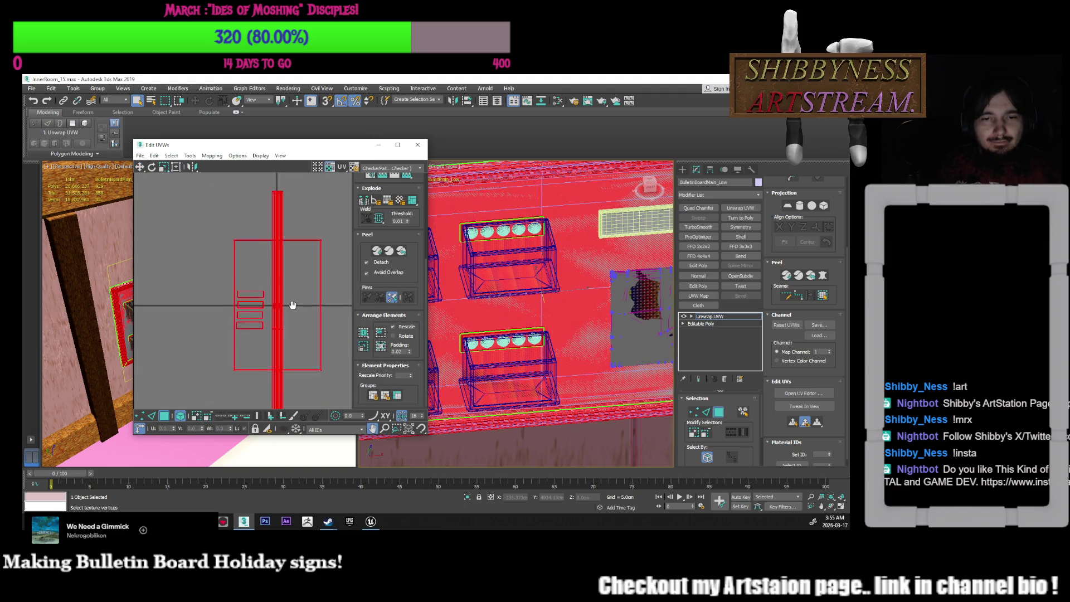
scroll(342, 331, "down", 2)
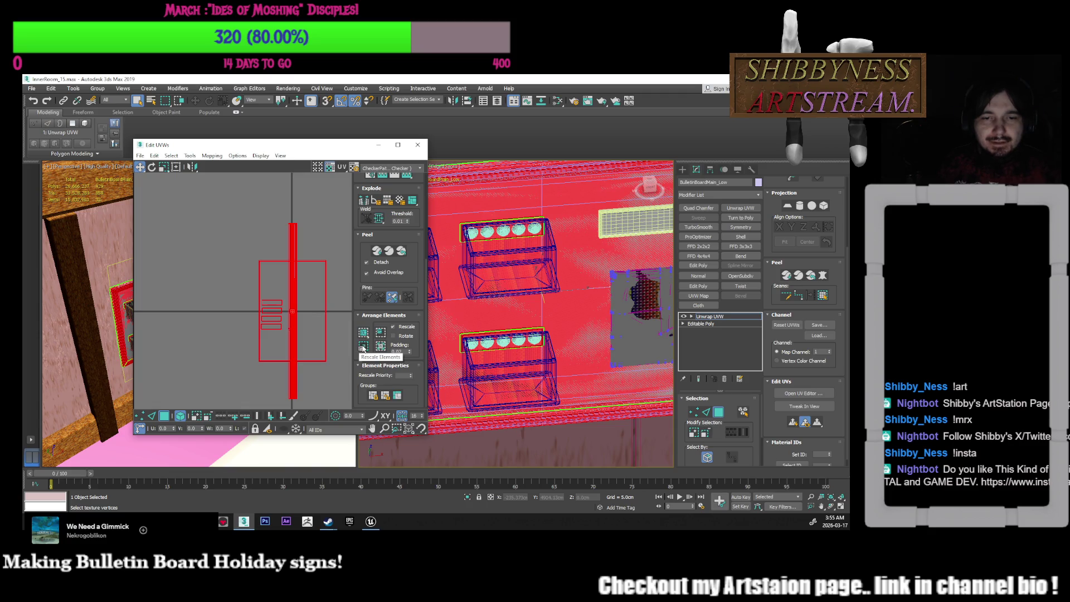
Move the large rectangle up-left off the strips and nudge the tall strip left
left_click(313, 299)
mouse_move(318, 301)
left_mouse_down()
mouse_move(247, 274)
mouse_move(290, 239)
left_mouse_up()
left_click(274, 258)
left_click(242, 240)
left_click(219, 265)
left_click_drag(225, 267, 221, 264)
Move the four plaque islands above the large square
left_click(198, 290)
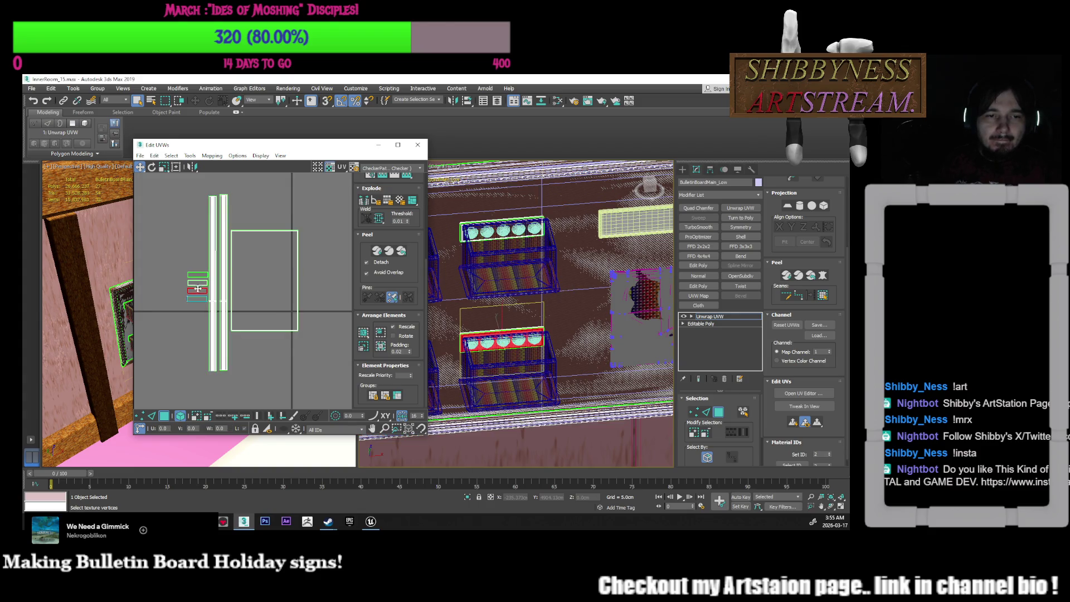
left_click_drag(198, 329, 194, 304)
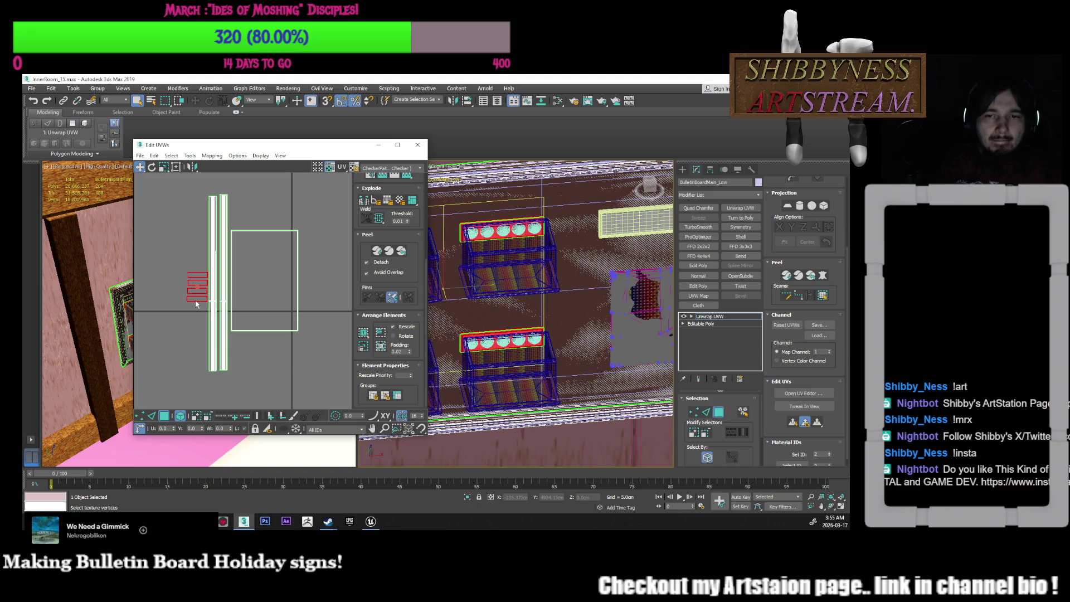
middle_click_drag(253, 289, 250, 312)
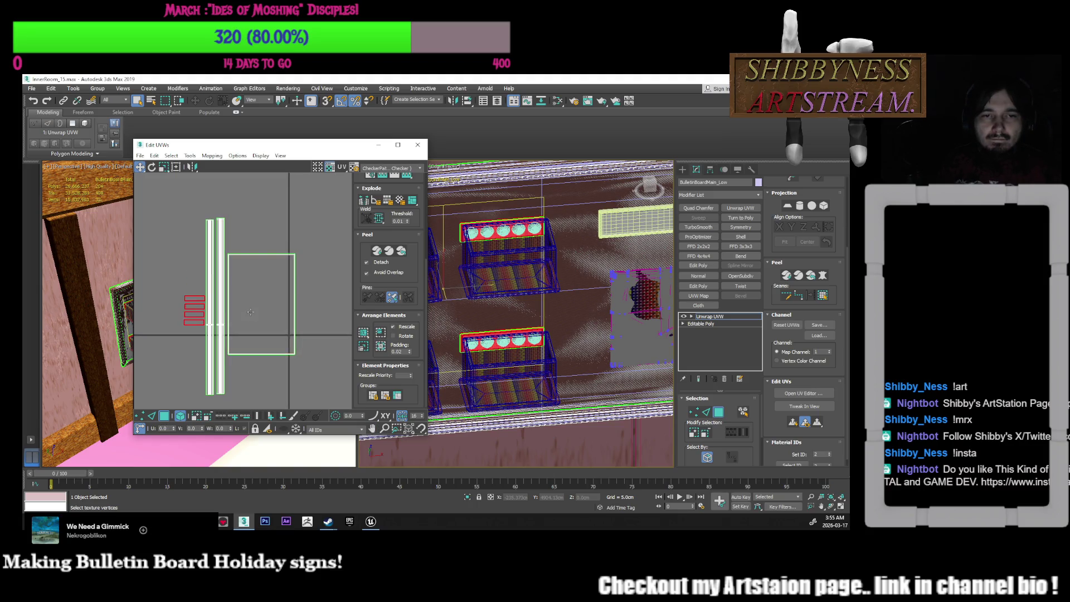
mouse_move(198, 308)
left_mouse_down()
mouse_move(251, 255)
mouse_move(241, 235)
left_mouse_up()
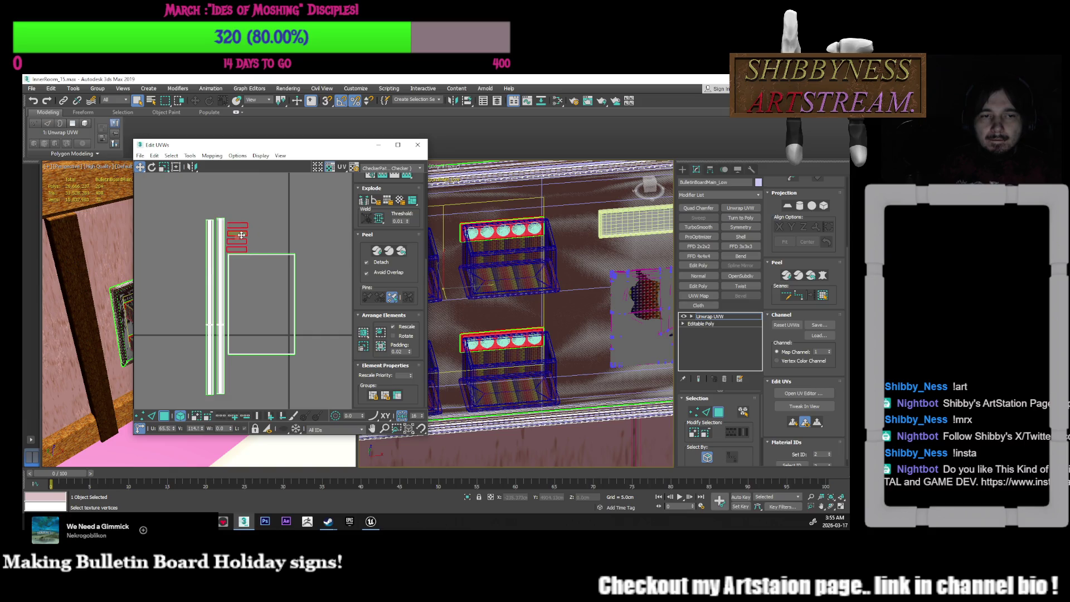
left_click(250, 239)
scroll(252, 237, "up", 5)
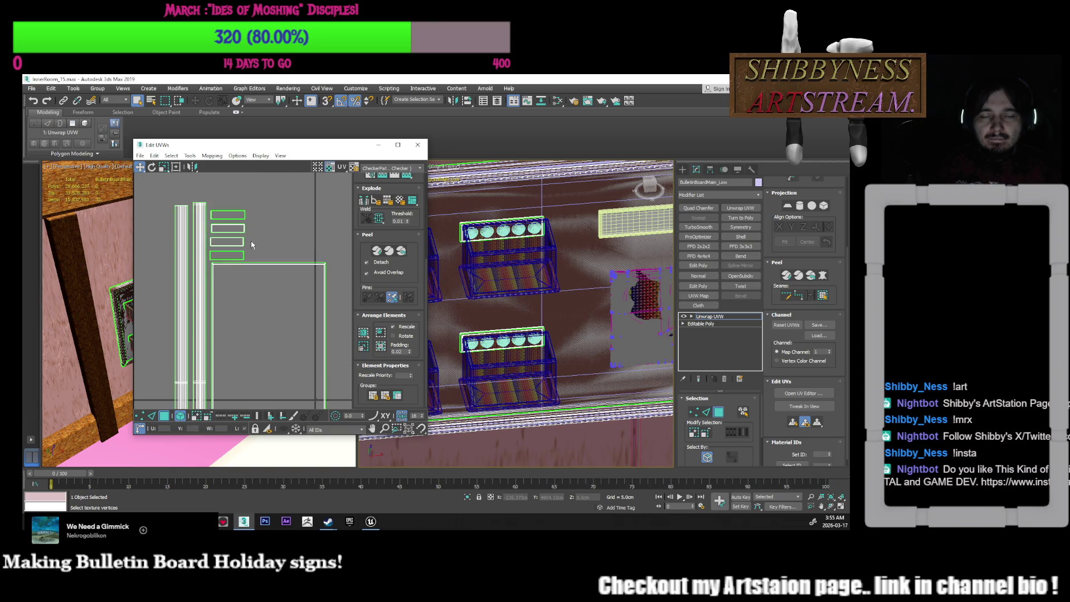
scroll(262, 291, "down", 2)
Raise the tall strips slightly and select them together with the large square
left_click(255, 286)
scroll(257, 289, "down", 3)
scroll(253, 300, "up", 2)
scroll(253, 301, "down", 2)
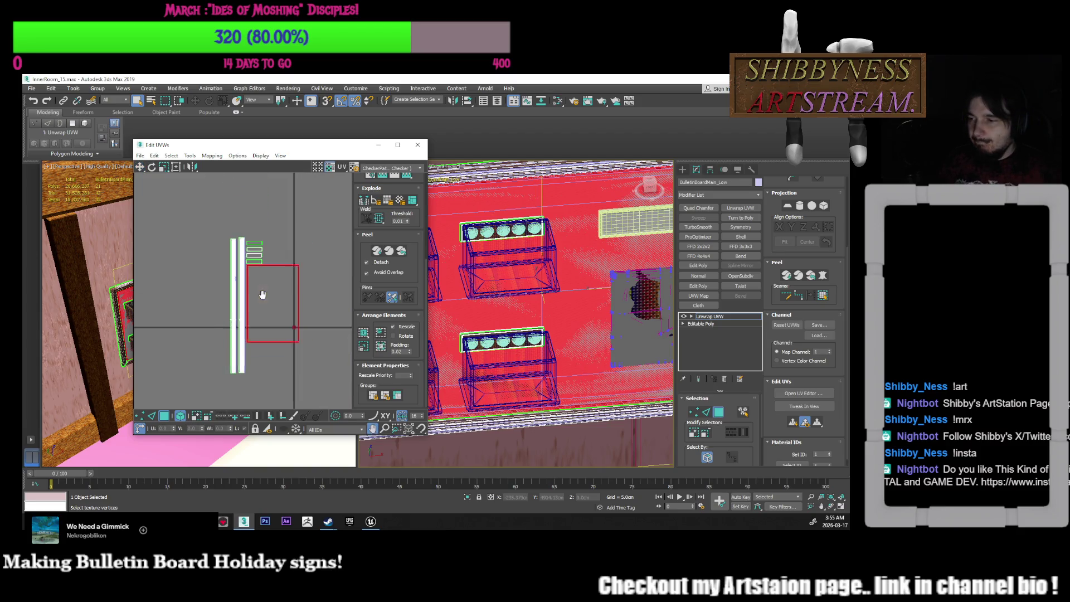
left_click(244, 318)
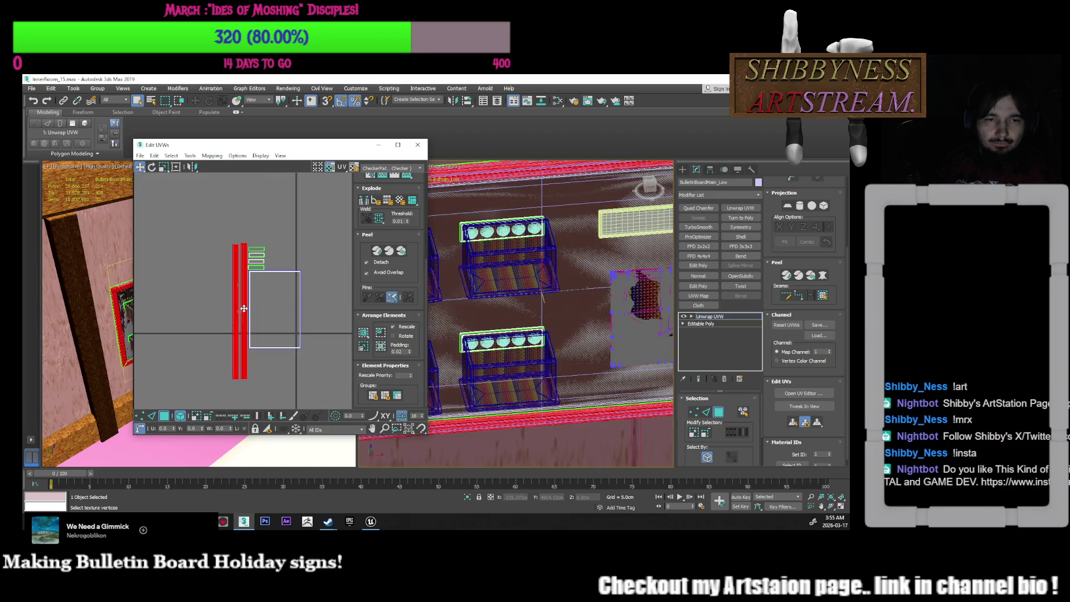
left_click_drag(244, 309, 243, 282)
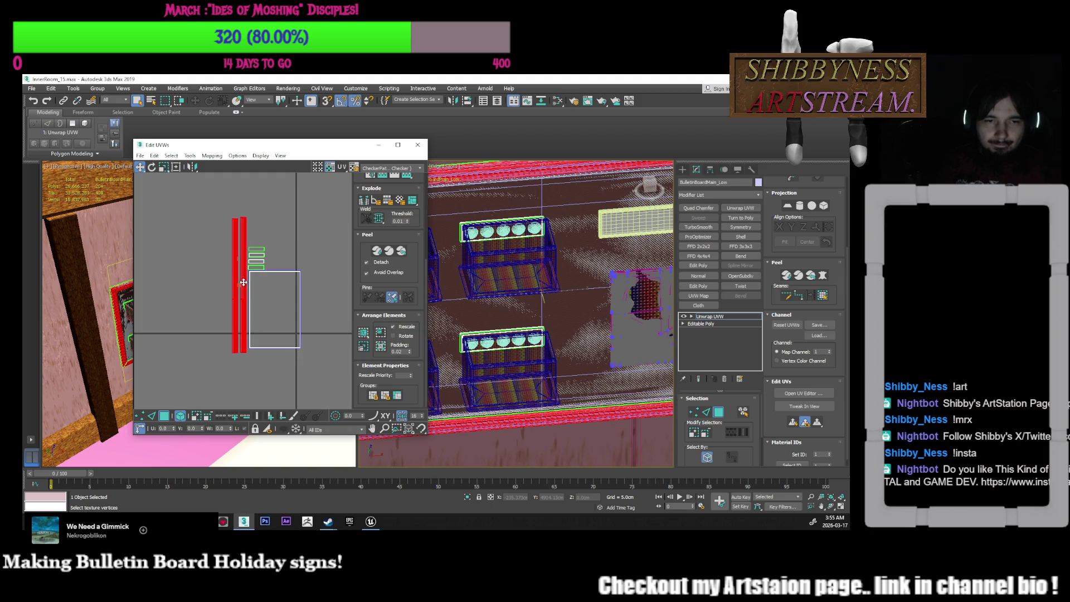
left_click(294, 313, "ctrl")
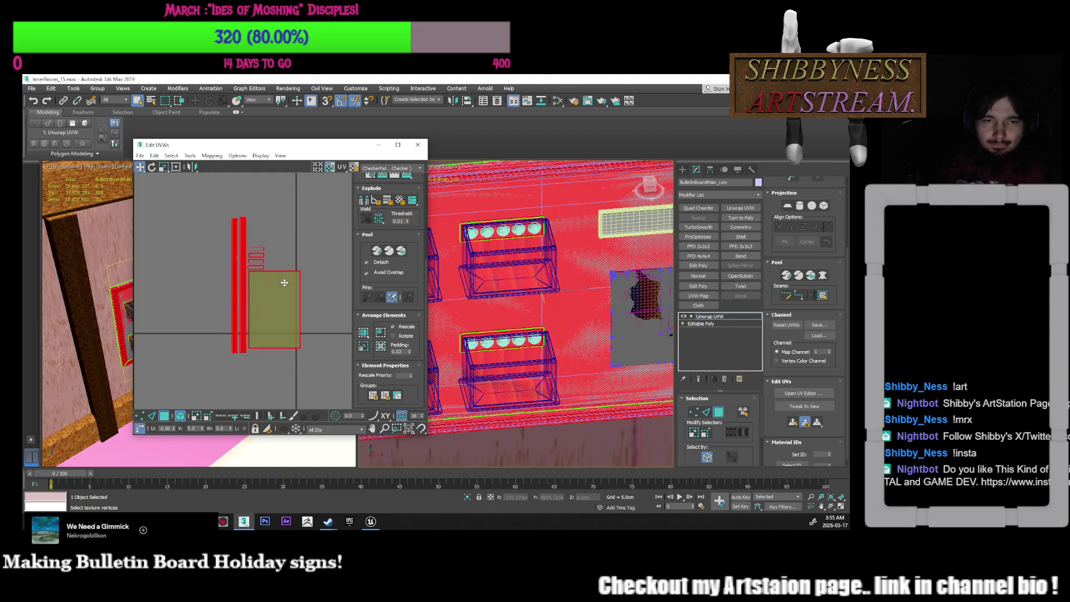
middle_click_drag(242, 235, 210, 209)
Scale the strips and square to about 30% and move them down-right
left_click(164, 167)
left_click_drag(222, 248, 240, 318)
left_click(140, 167)
left_click_drag(238, 262, 270, 280)
scroll(270, 280, "up", 10)
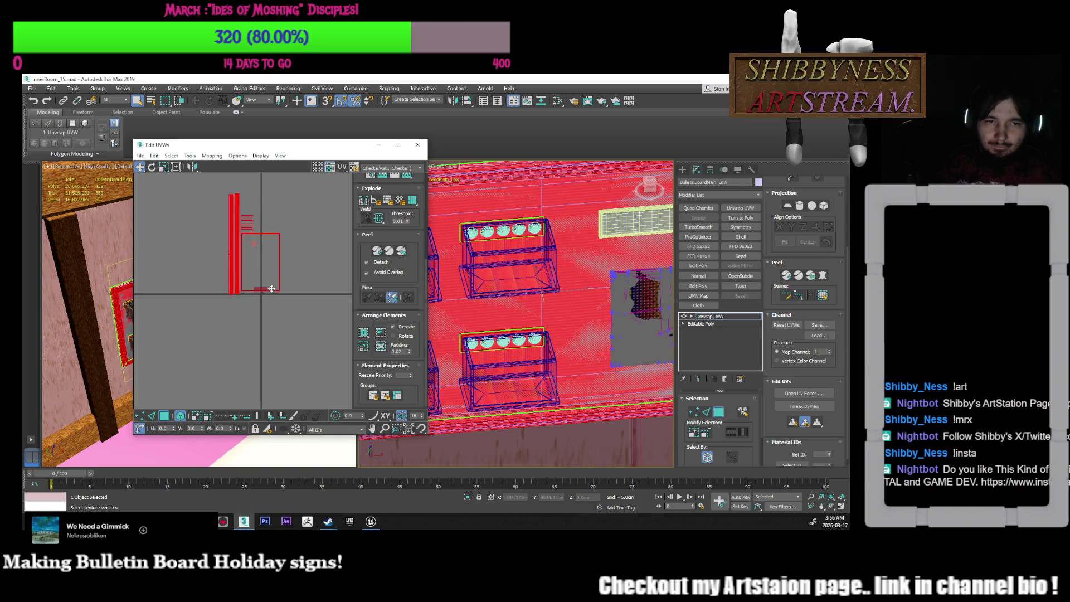
scroll(268, 323, "down", 5)
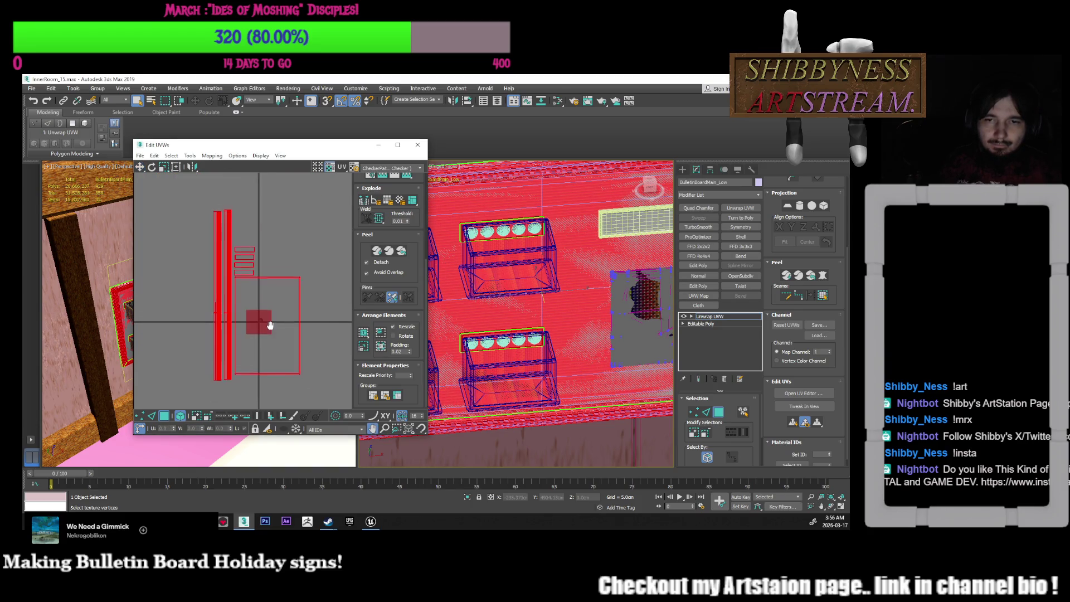
scroll(551, 321, "down", 5)
middle_click_drag(548, 316, 570, 326)
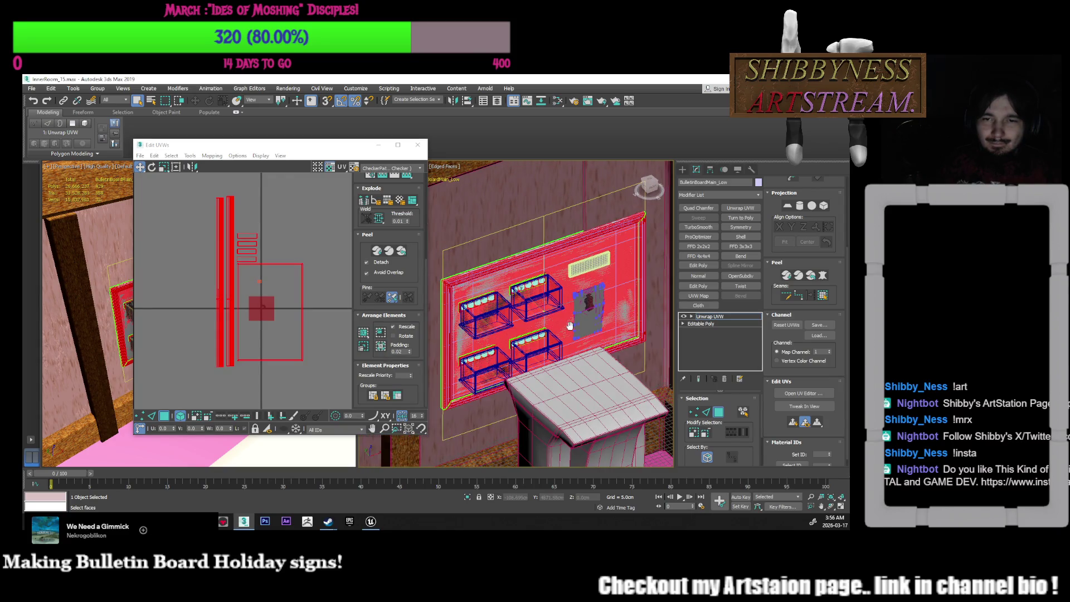
Shrink the strips and box island toward the centre of the UV grid
scroll(285, 322, "up", 3)
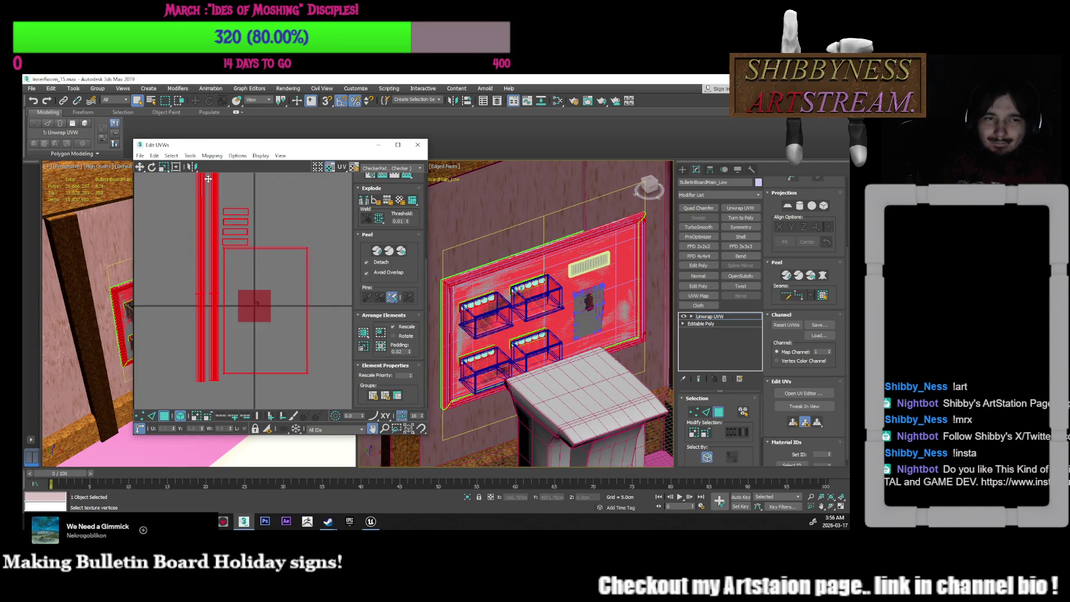
left_click(164, 166)
left_click_drag(257, 262, 260, 338)
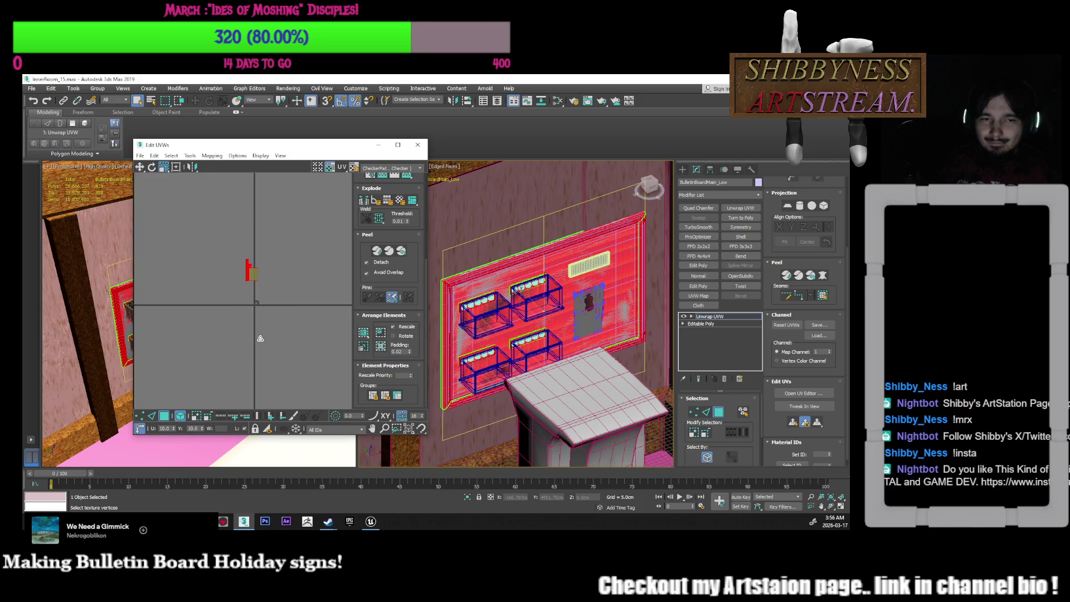
left_click(139, 167)
scroll(258, 304, "up", 5)
scroll(258, 305, "up", 5)
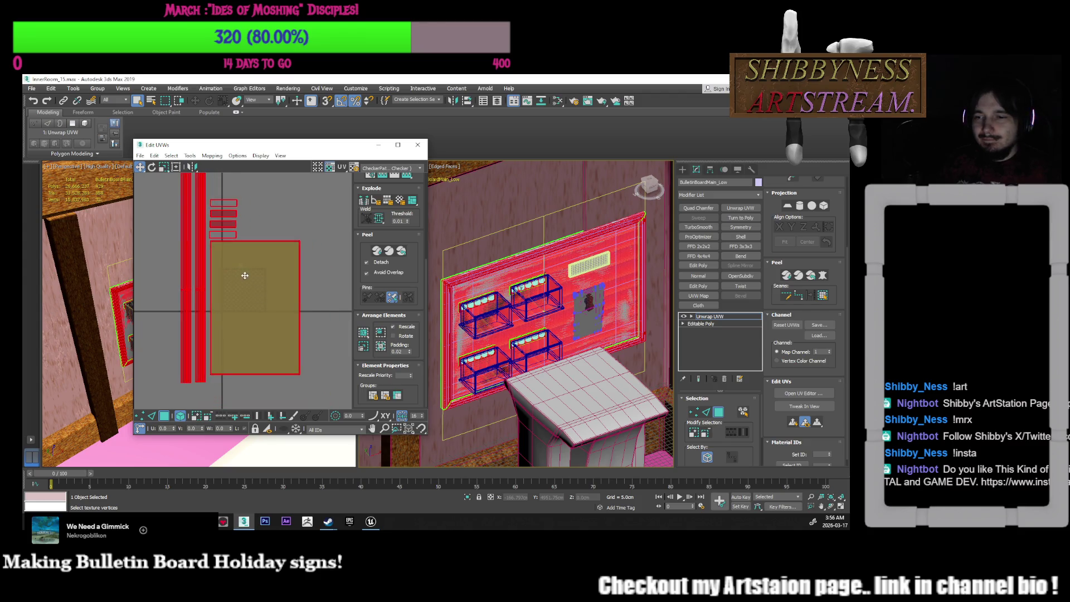
left_click(163, 167)
scroll(245, 290, "down", 5)
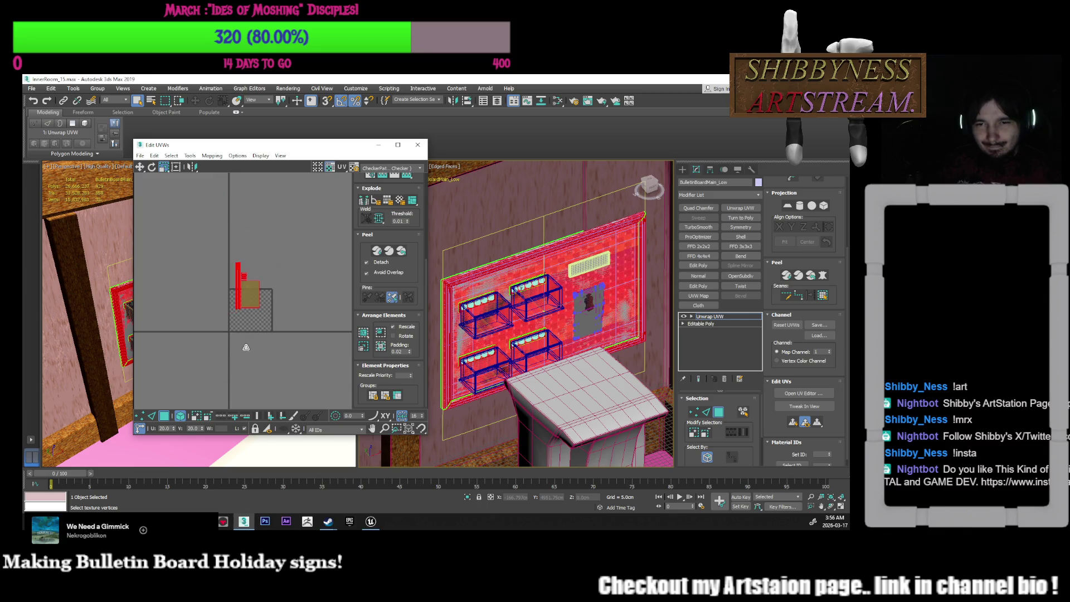
Move the box island down slightly
left_click(250, 301)
left_click(140, 166)
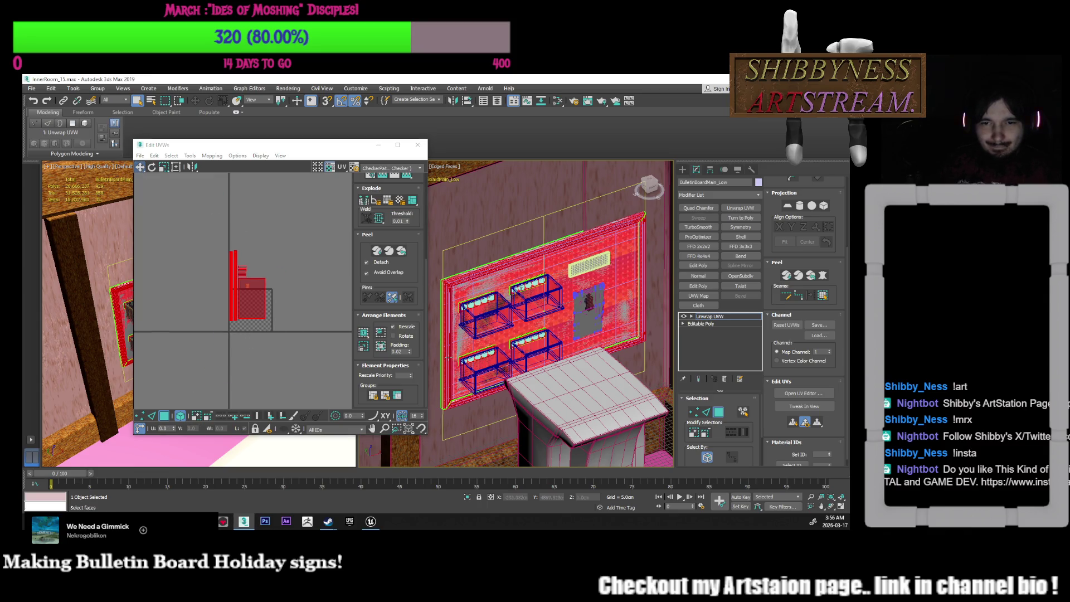
middle_click_drag(496, 323, 503, 338)
scroll(503, 338, "up", 4)
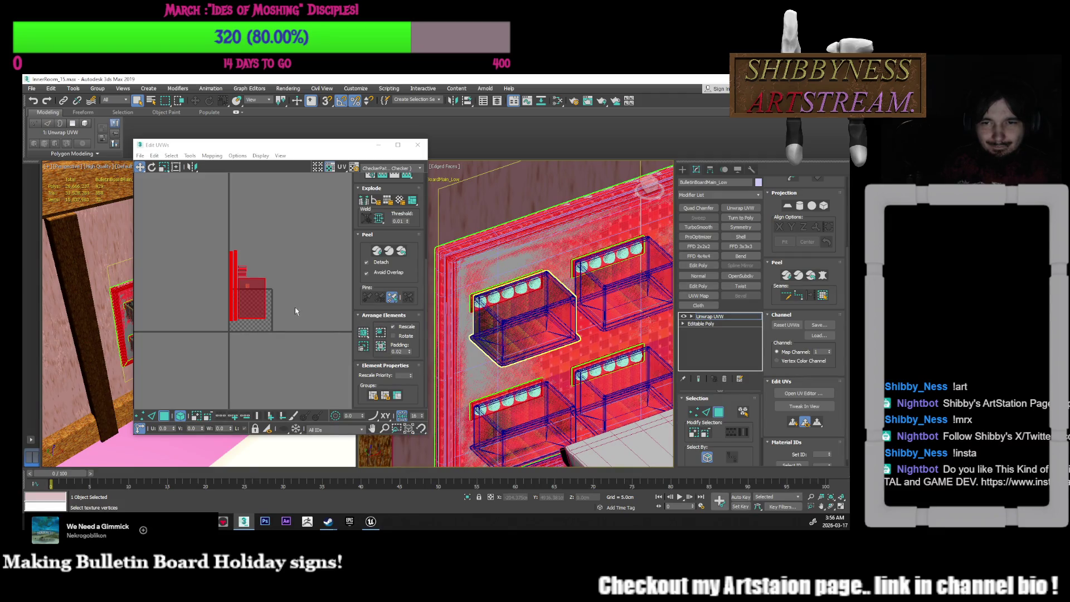
middle_click_drag(295, 310, 283, 308)
left_click_drag(245, 301, 248, 320)
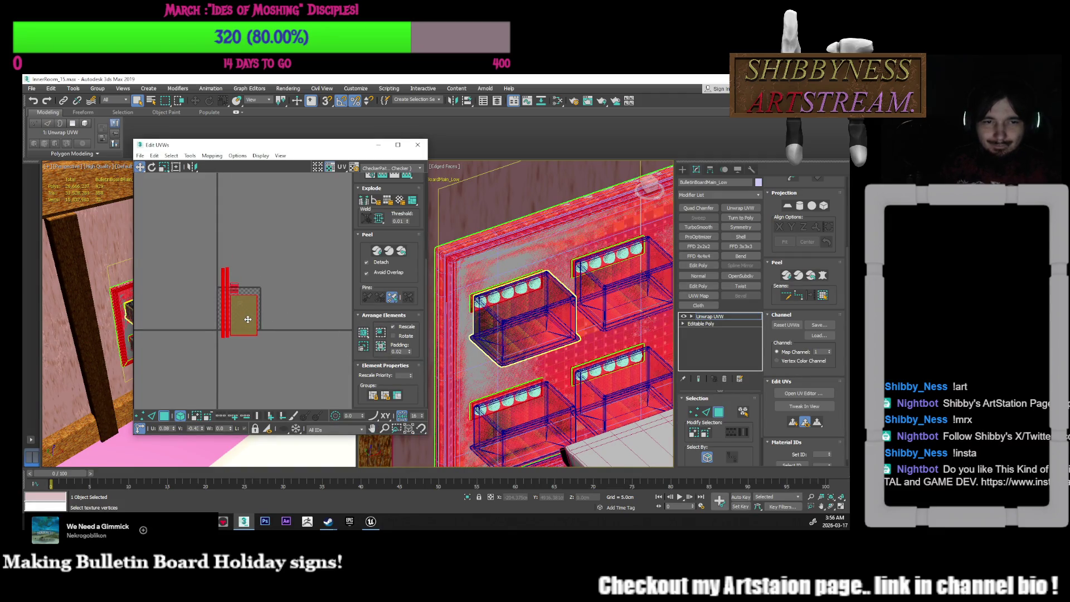
left_click(260, 335)
scroll(260, 334, "up", 3)
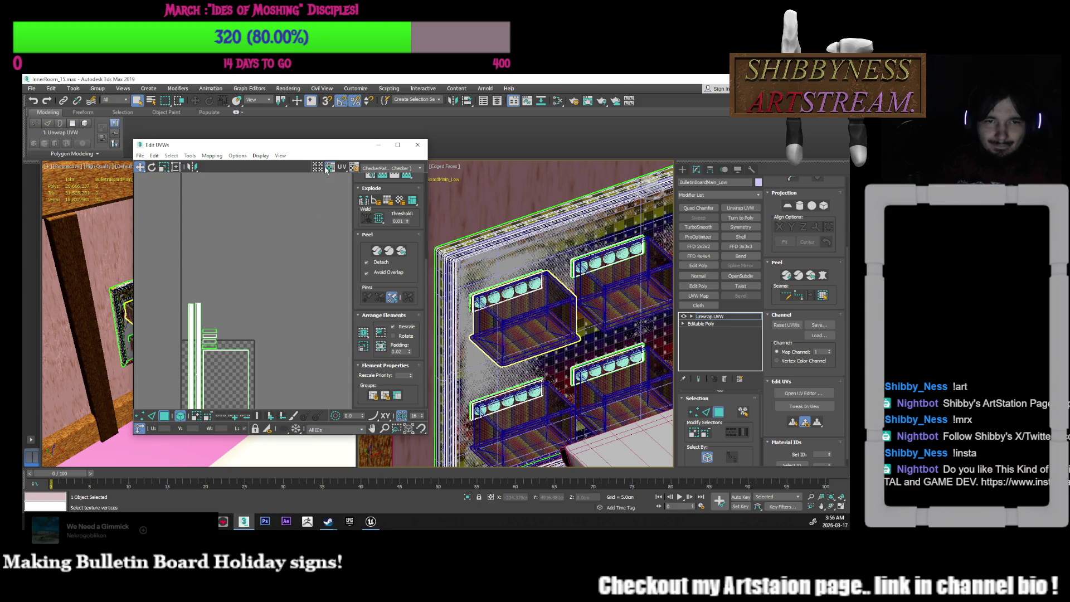
middle_click_drag(260, 334, 303, 241)
scroll(304, 256, "up", 1)
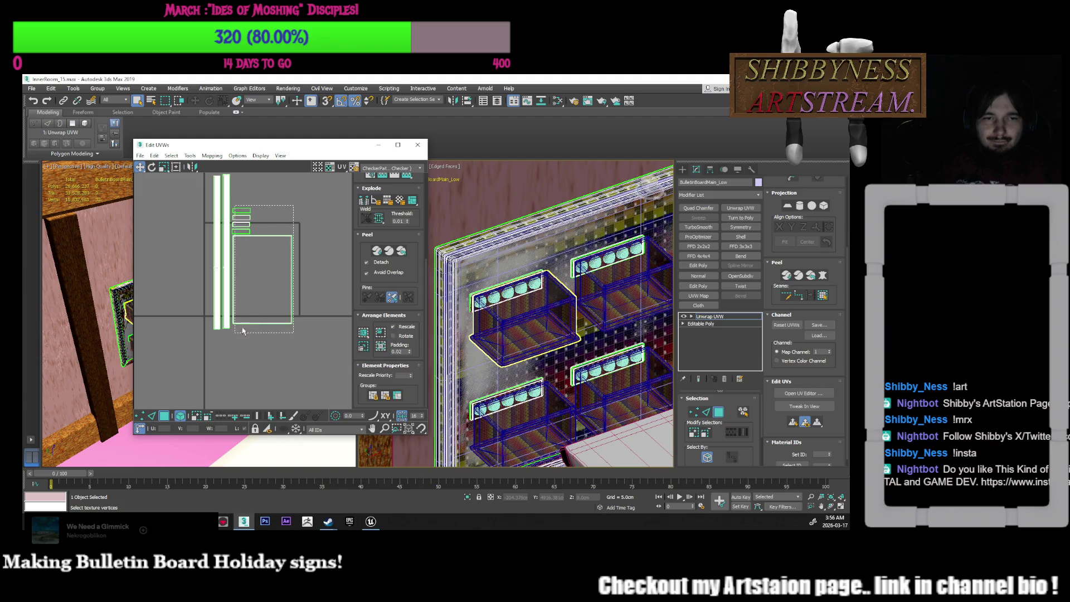
Shift the square and plaques up-right, then move the tall strips right and scale them to 70% height
left_click(254, 293)
left_click_drag(254, 293, 312, 278)
left_click_drag(236, 233, 206, 284)
middle_click_drag(225, 257, 223, 286)
mouse_move(226, 290)
left_mouse_down()
mouse_move(245, 297)
mouse_move(238, 305)
left_mouse_up()
left_click(164, 167)
left_click_drag(235, 265, 240, 292)
left_click(139, 166)
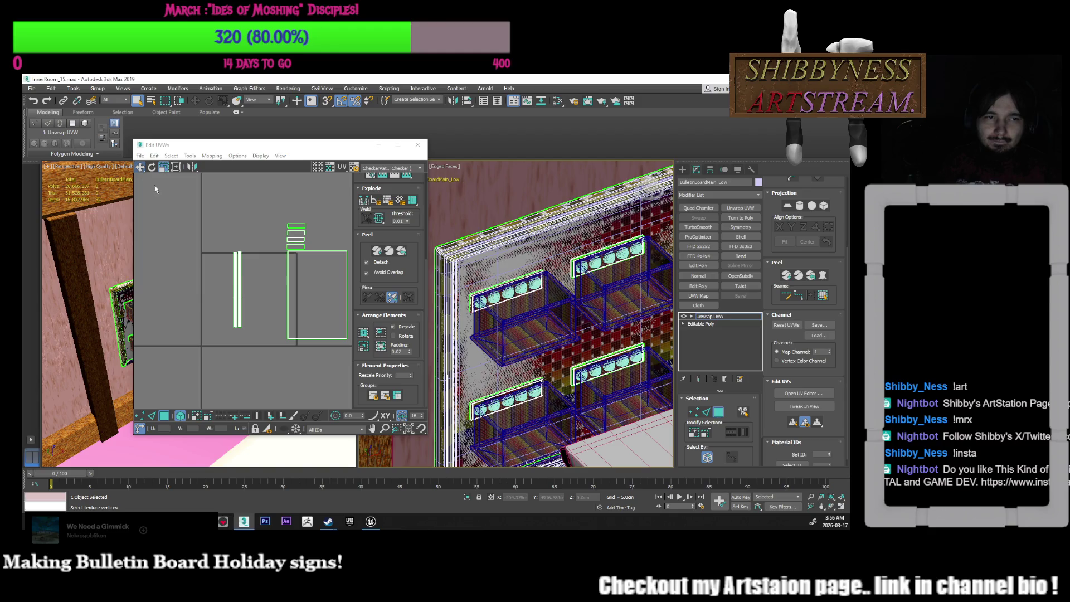
Move one thin UV strip further left
left_click(246, 296)
left_click(236, 285)
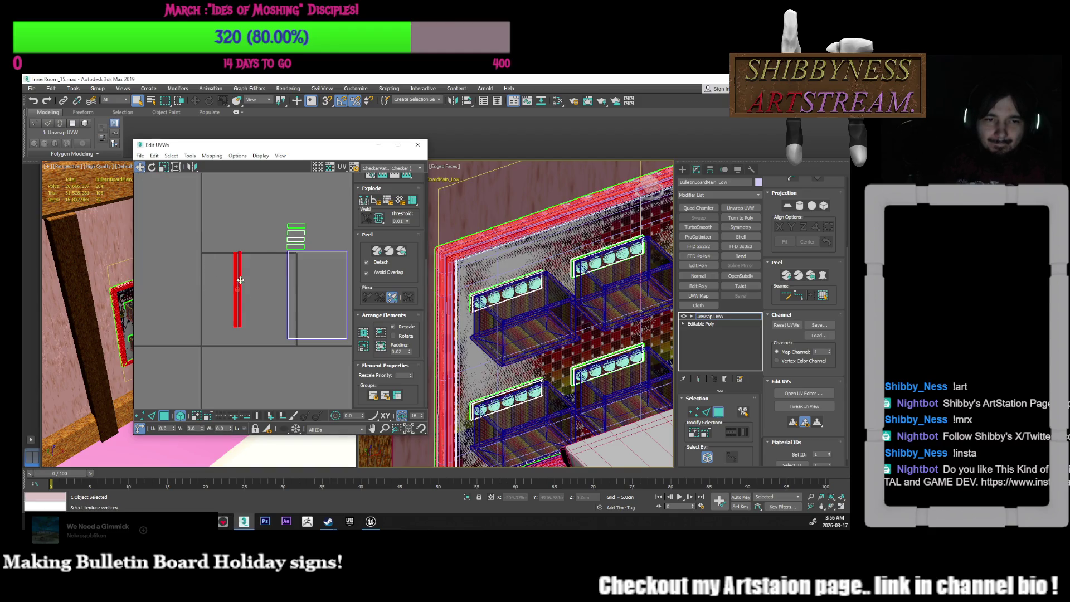
left_click_drag(237, 280, 210, 283)
left_click(222, 281)
middle_click_drag(222, 281, 203, 287)
Shift the board island left and shrink it to 80%
mouse_move(296, 327)
left_mouse_down()
mouse_move(264, 305)
mouse_move(239, 309)
left_mouse_up()
left_click(164, 166)
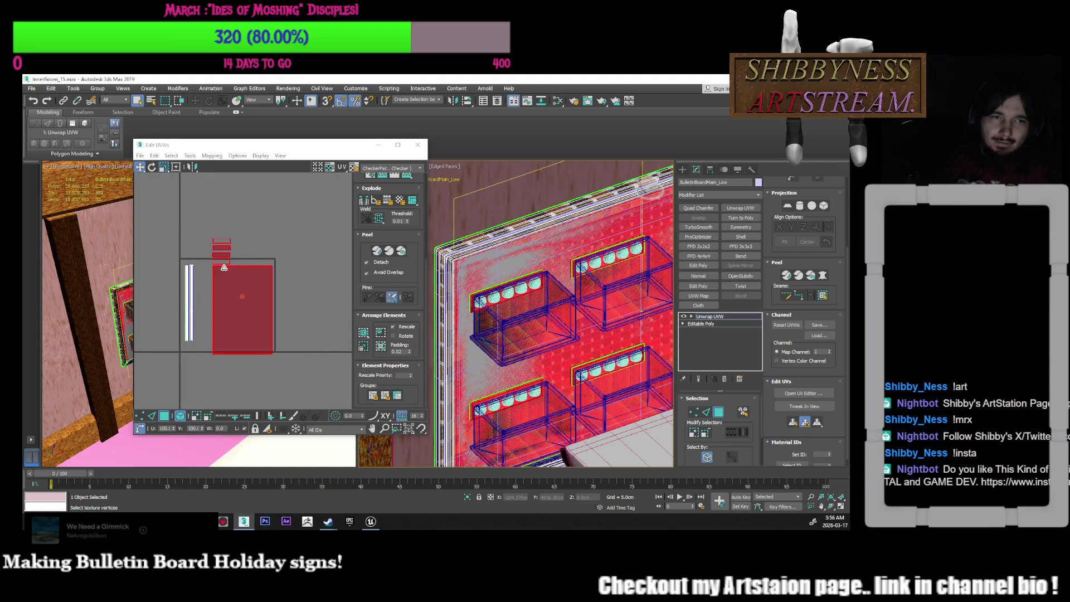
left_click_drag(229, 268, 227, 290)
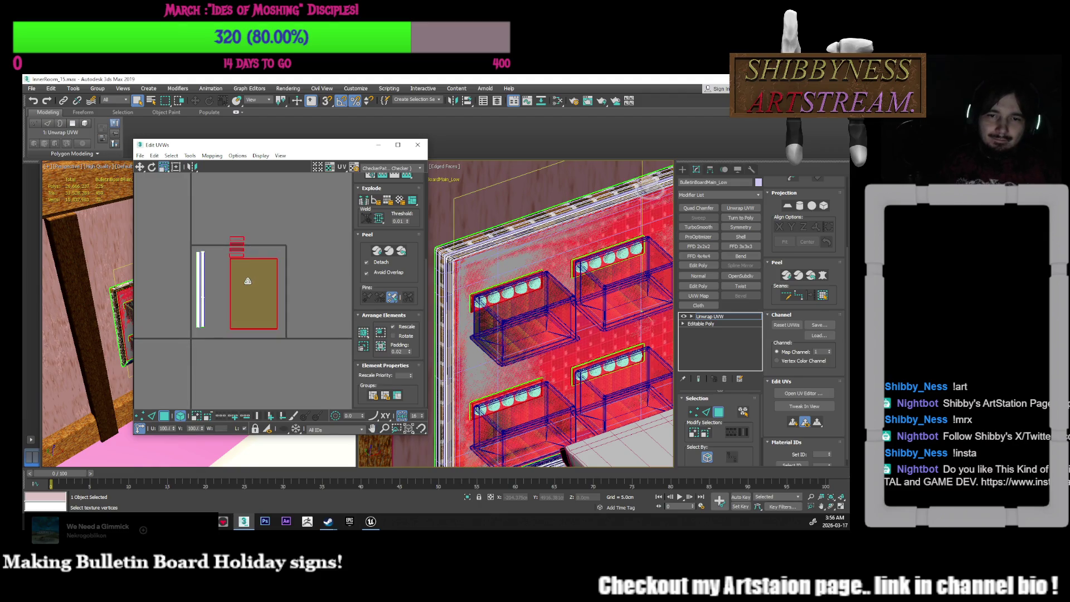
scroll(241, 283, "up", 3)
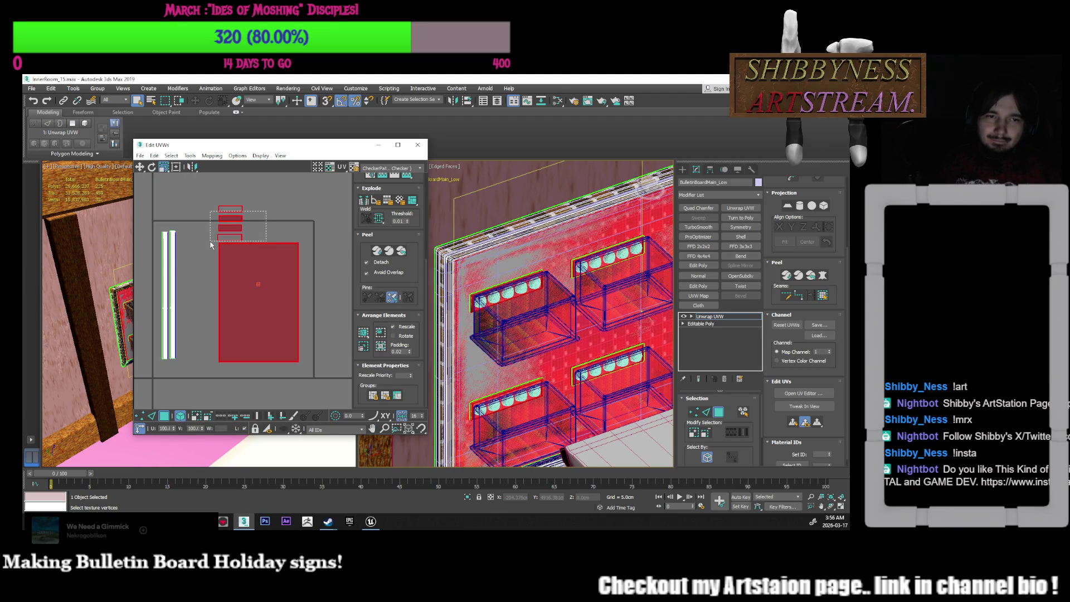
Move the four plaque islands up-left above the board island and nudge the board island right
left_click_drag(211, 244, 211, 244)
left_click(139, 167)
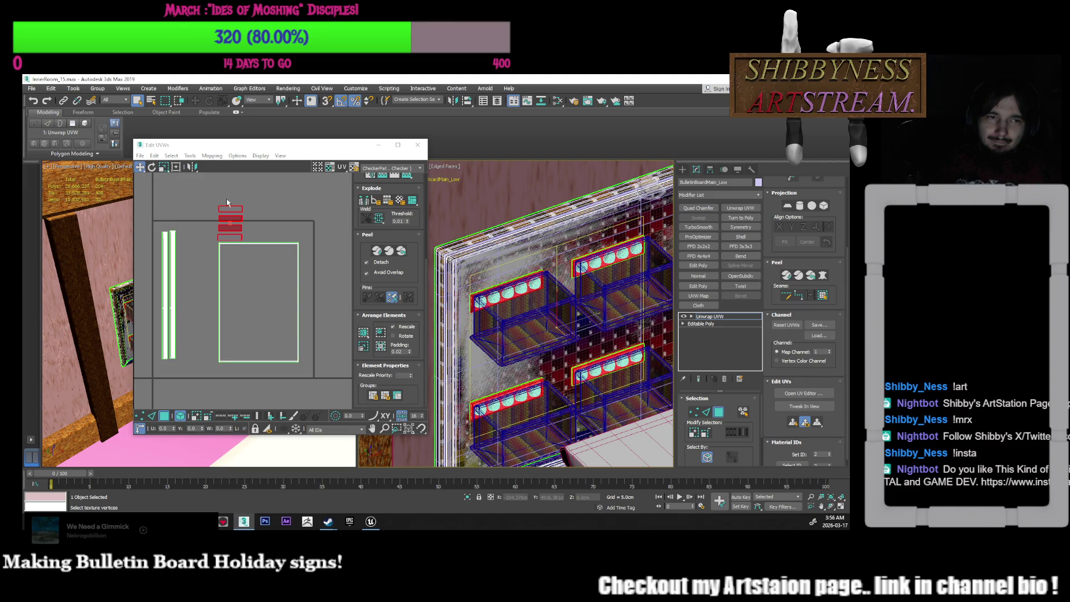
left_click(225, 210)
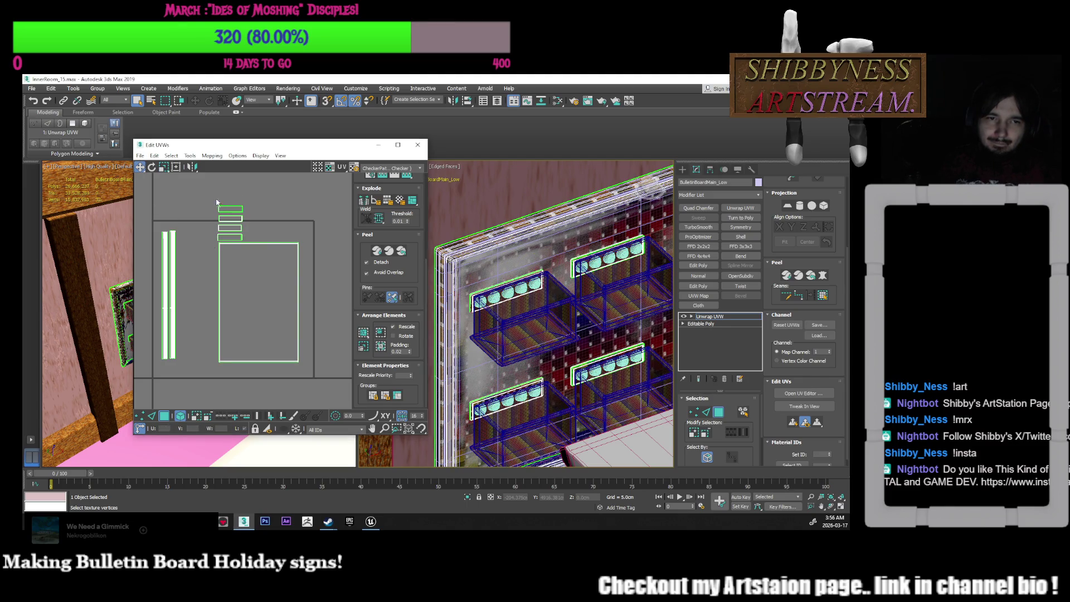
left_click_drag(246, 239, 202, 199)
left_click(232, 256)
left_click(233, 256)
left_click_drag(222, 251, 230, 251)
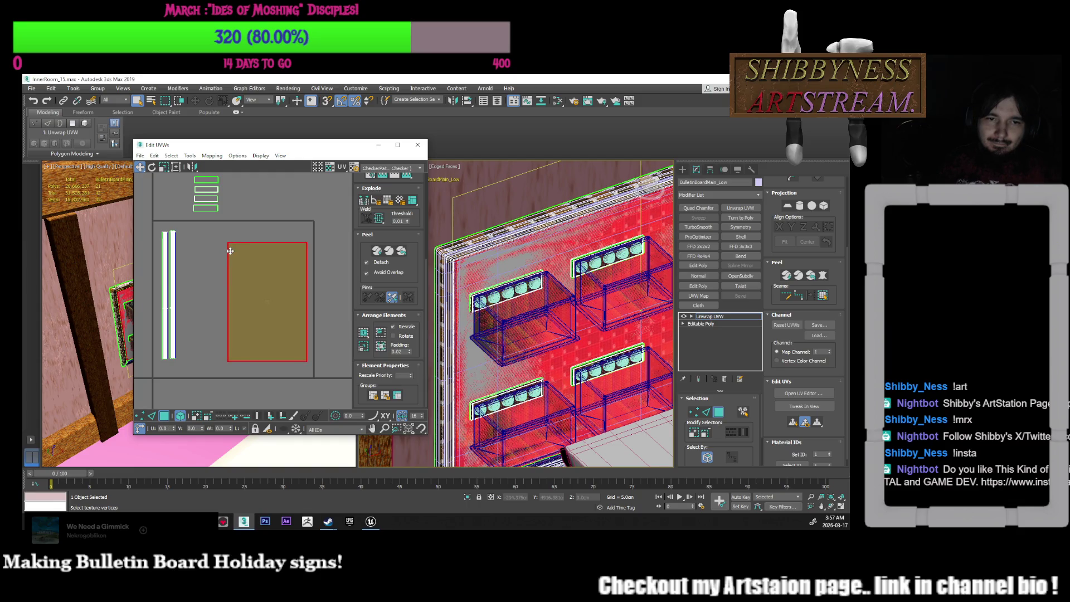
scroll(518, 318, "down", 5)
mouse_move(518, 318)
middle_mouse_down()
mouse_move(507, 337)
mouse_move(569, 350)
mouse_move(571, 368)
mouse_move(552, 372)
middle_mouse_up()
scroll(507, 337, "down", 3)
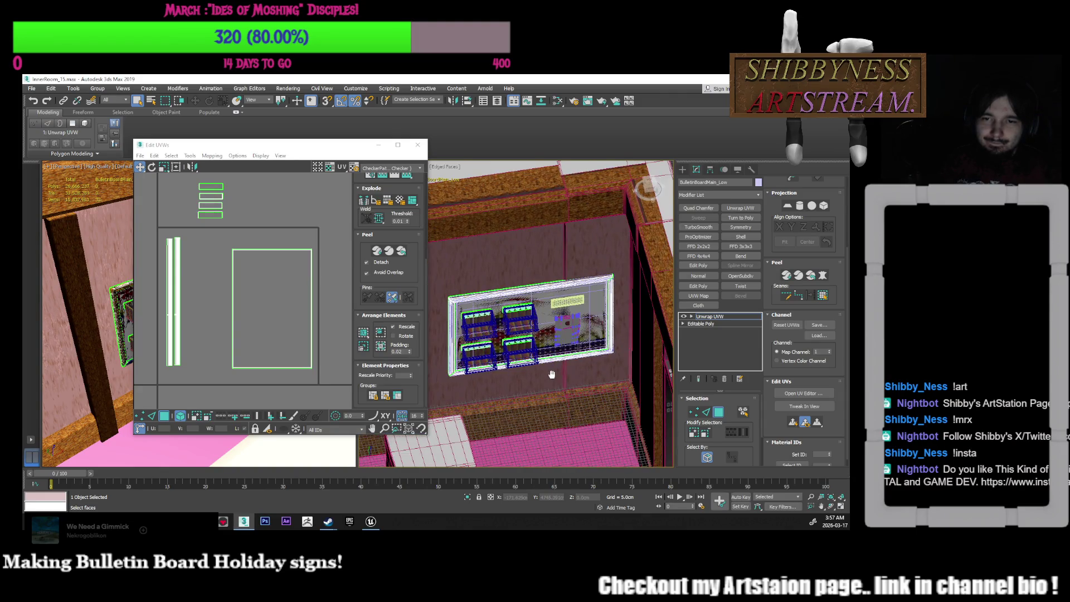
Nudge one thin UV strip slightly to the right
scroll(572, 365, "up", 6)
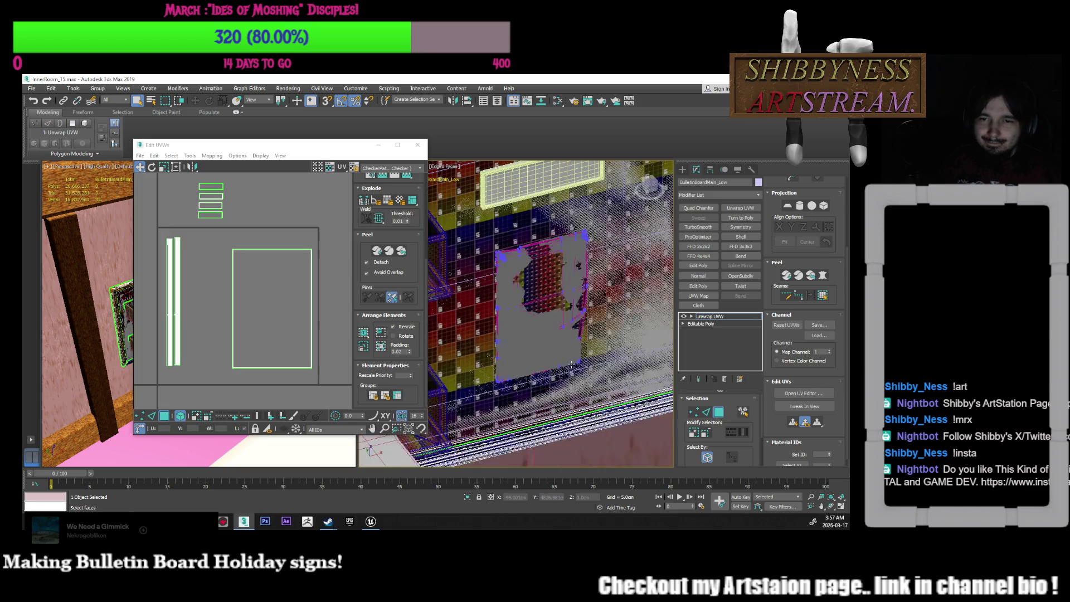
scroll(575, 390, "down", 3)
middle_click_drag(575, 390, 630, 386)
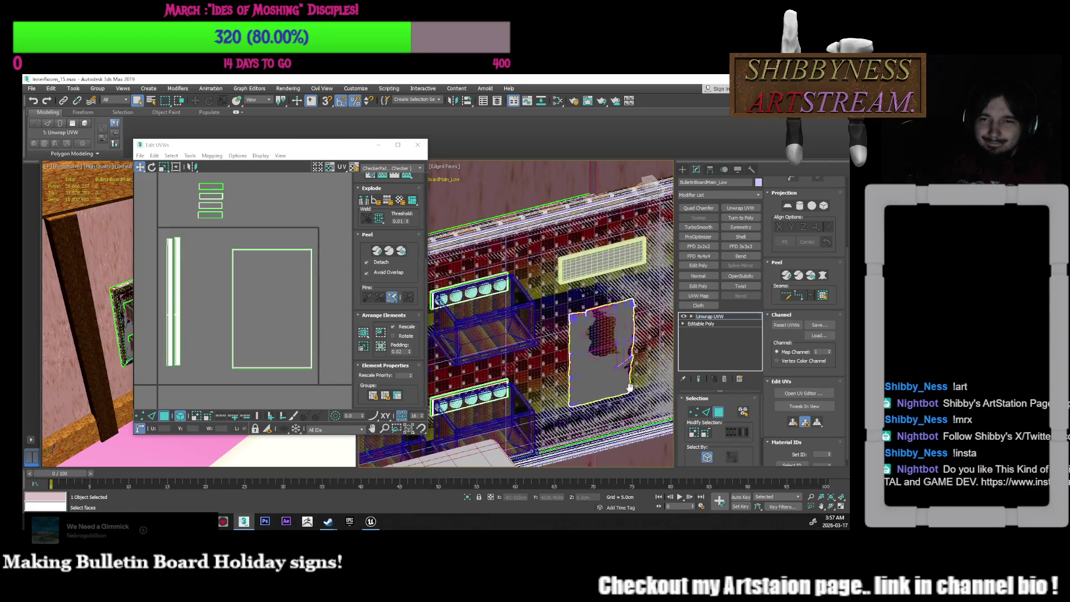
middle_click_drag(262, 333, 294, 315)
left_click(206, 249)
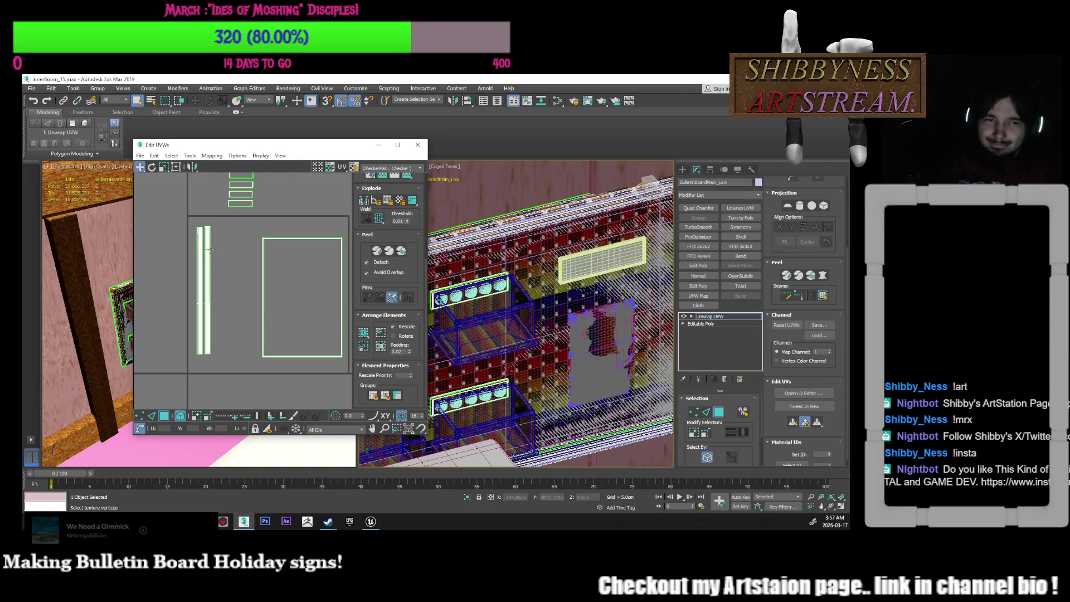
left_click_drag(206, 250, 208, 250)
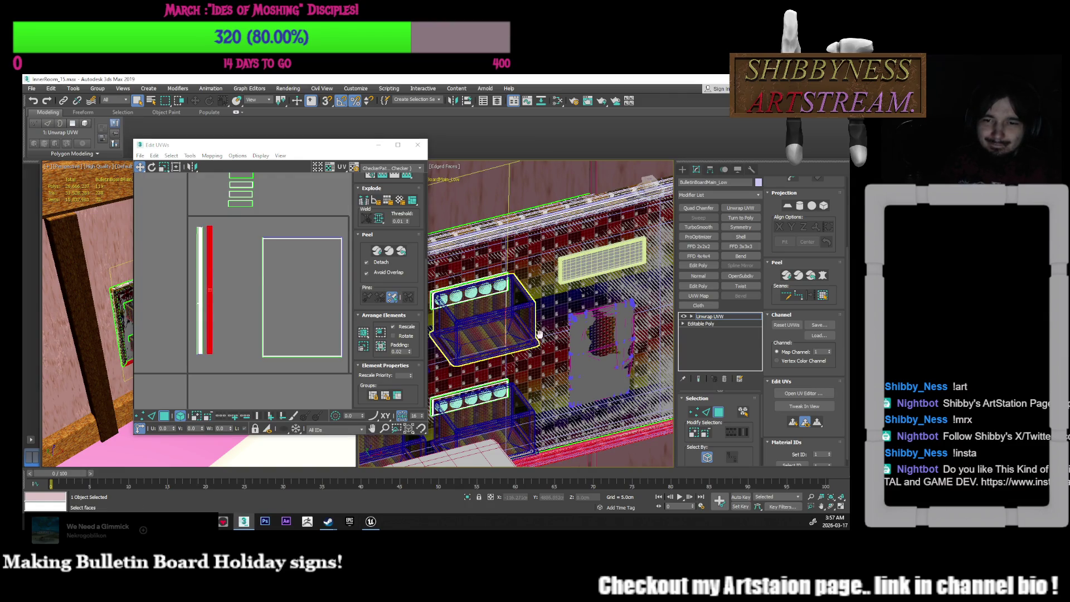
scroll(549, 329, "down", 4)
middle_click_drag(549, 328, 591, 335)
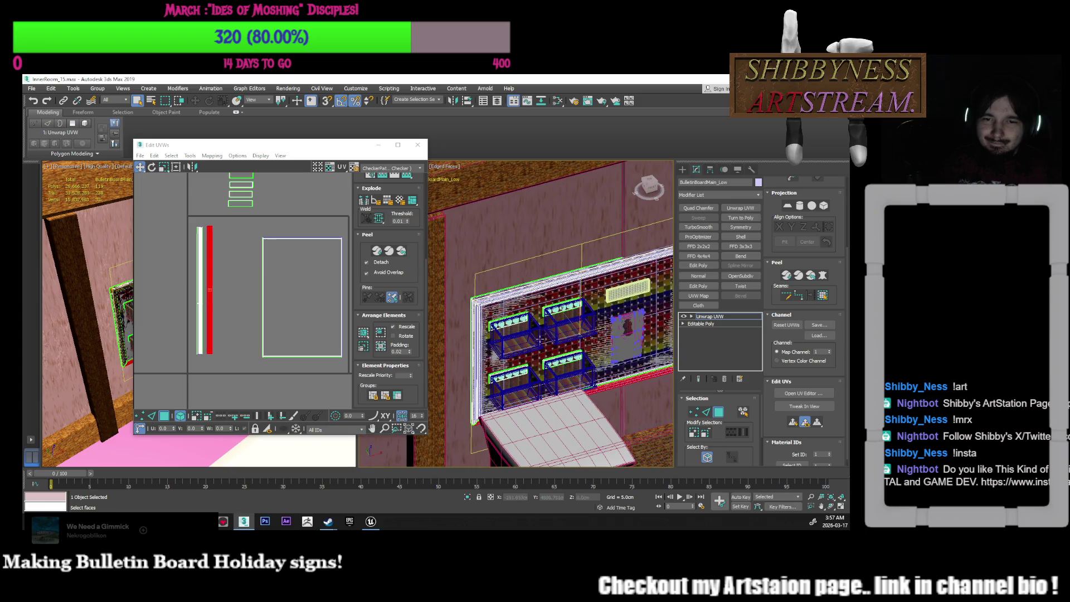
Move the other strip away to the right and rotate the left strip 90° to horizontal
left_click(199, 291)
left_click_drag(200, 298, 252, 310)
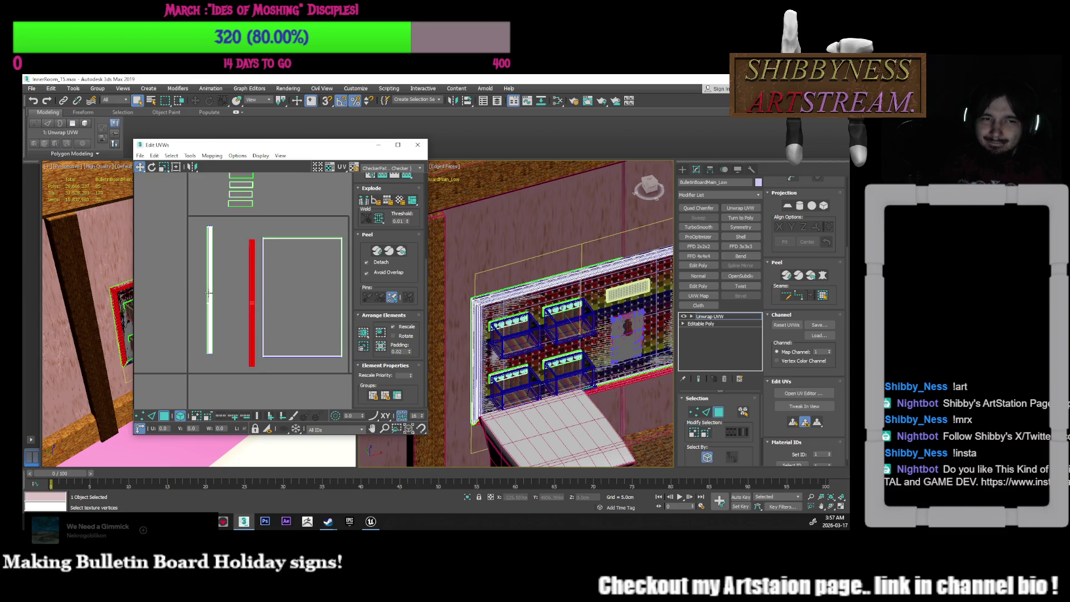
left_click(210, 295)
middle_click_drag(172, 234, 157, 261)
left_click(152, 167)
left_click_drag(198, 282, 169, 315)
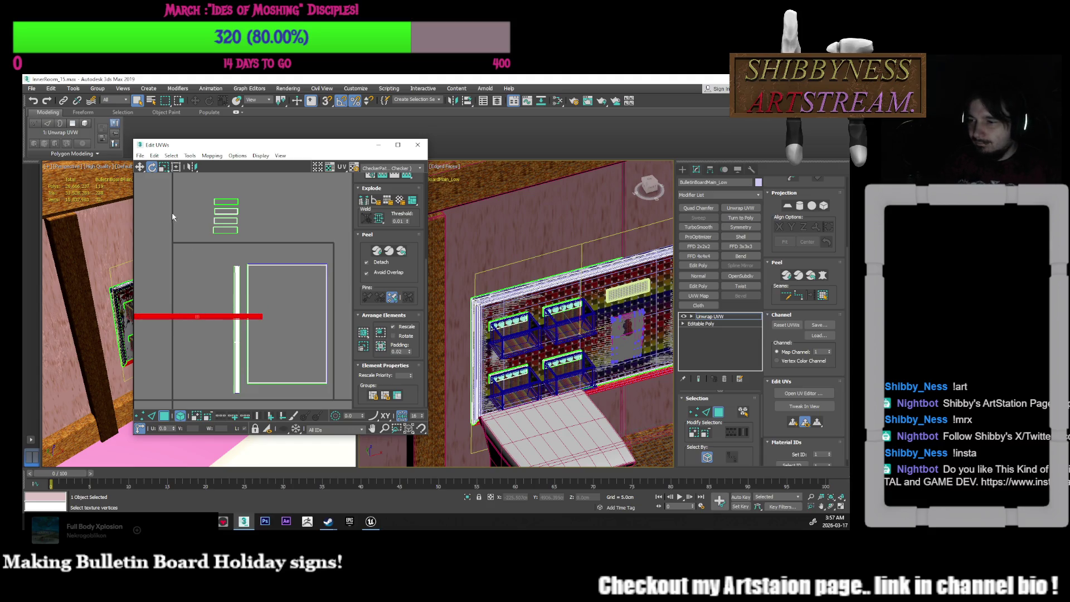
Move the horizontal strip above the board island and nudge the vertical strip slightly right
left_click(139, 167)
left_click_drag(188, 319, 257, 258)
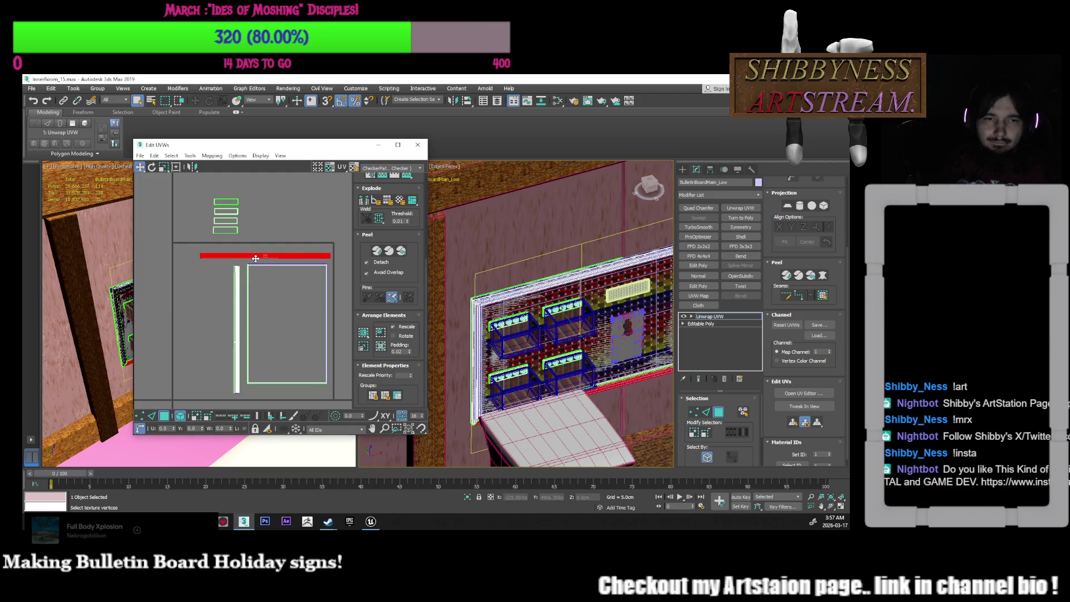
left_click(287, 279)
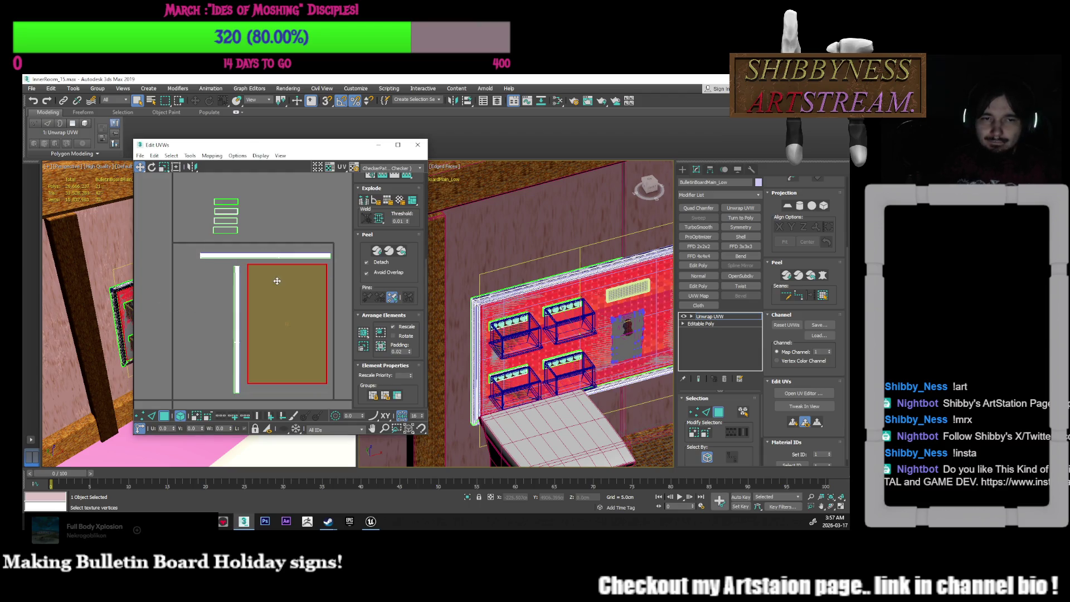
left_click(247, 304)
left_click_drag(237, 301, 242, 293)
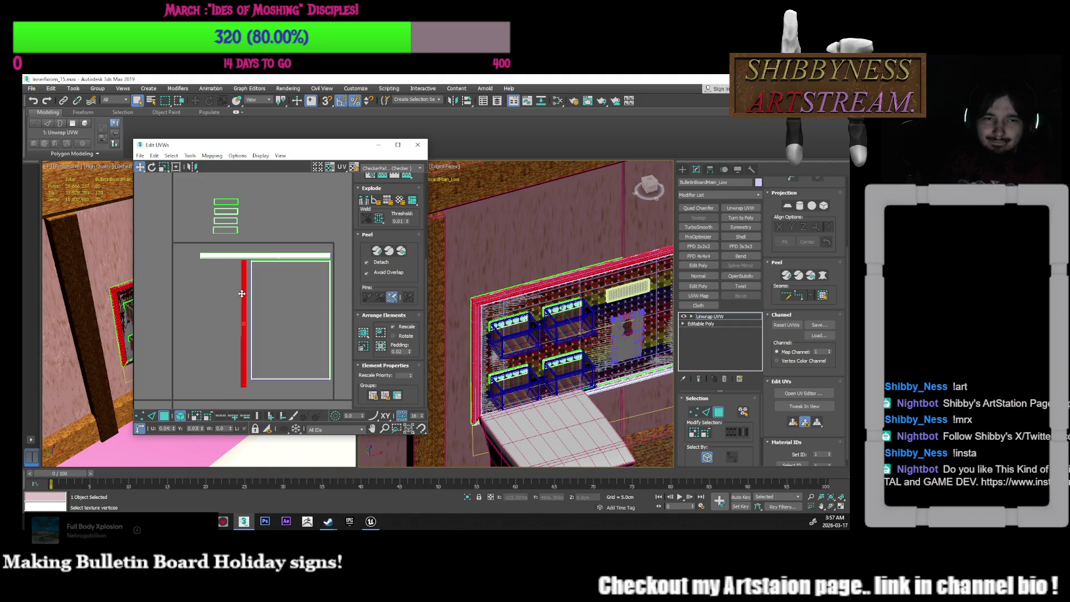
left_click(220, 305)
middle_click_drag(235, 279, 235, 273)
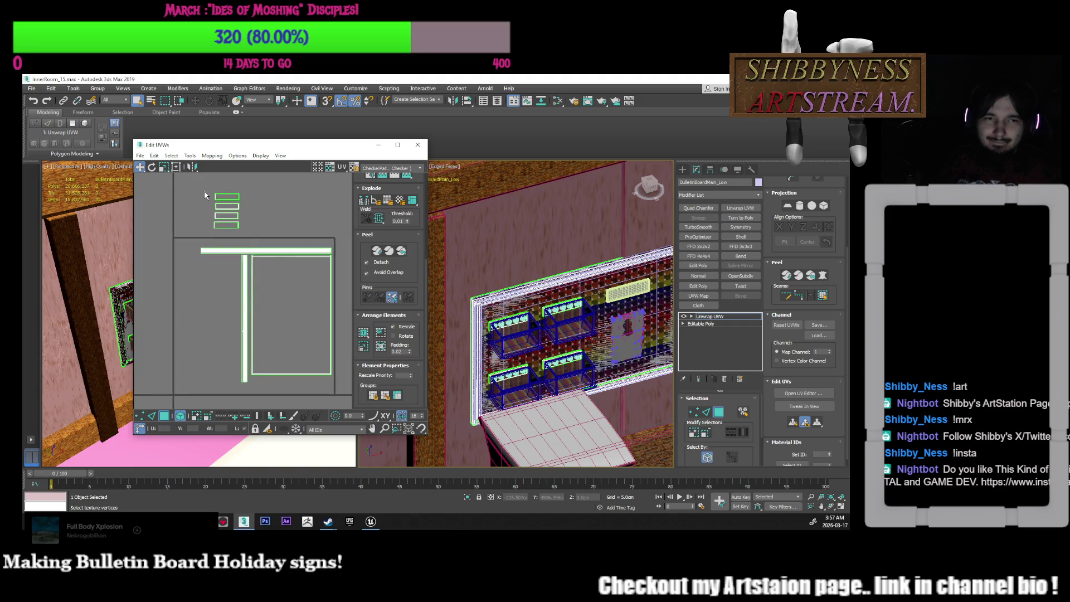
Place the four plaque islands beside the vertical strip
mouse_move(245, 236)
left_mouse_down()
mouse_move(206, 287)
mouse_move(227, 279)
left_mouse_up()
left_click(230, 214)
left_click(181, 307)
scroll(227, 241, "up", 2)
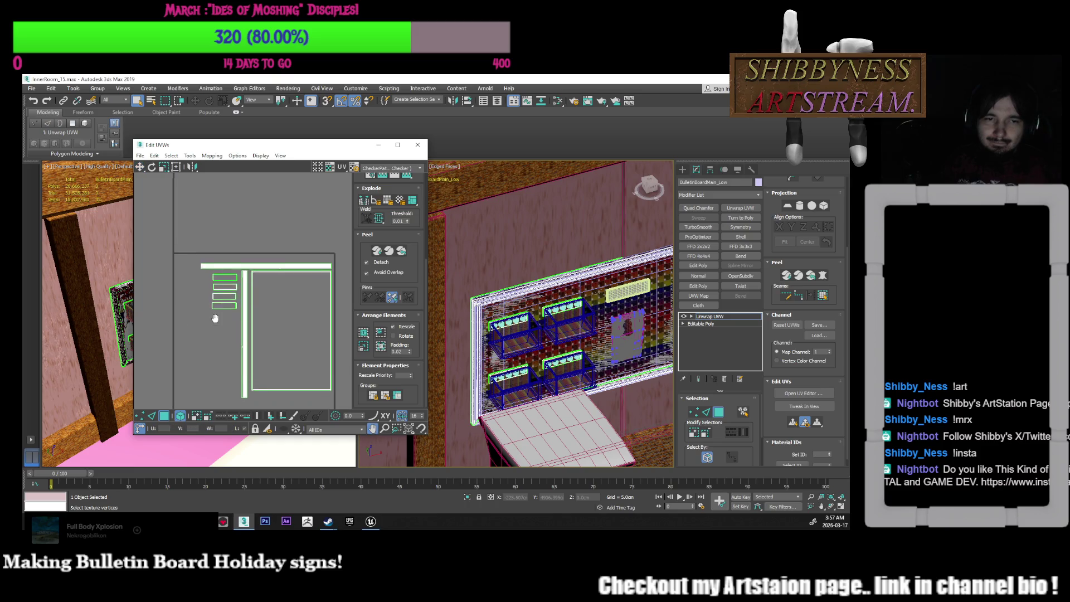
left_click(250, 304)
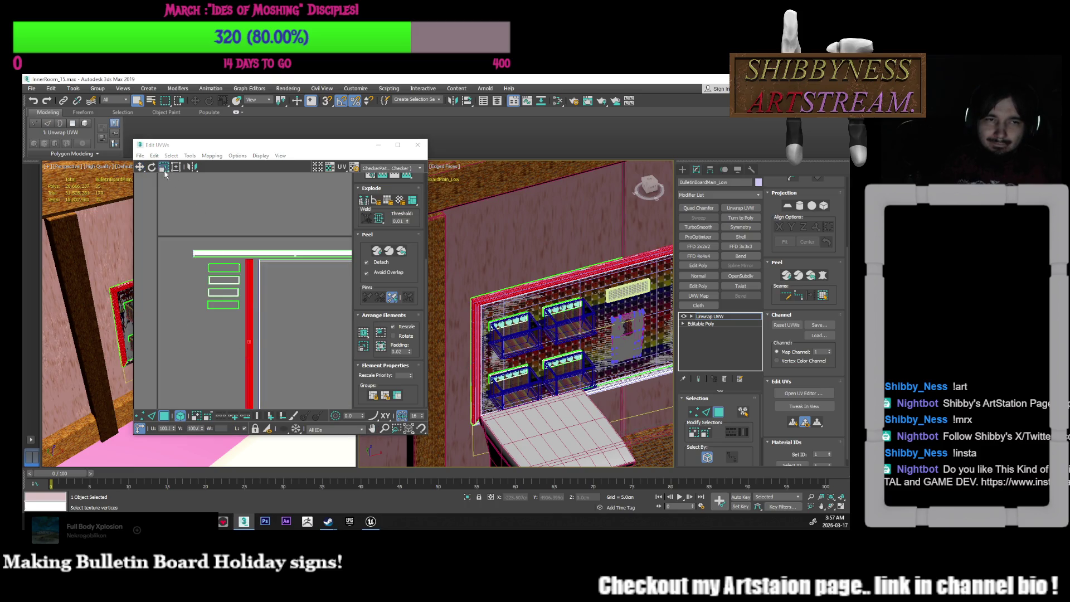
scroll(257, 283, "up", 1)
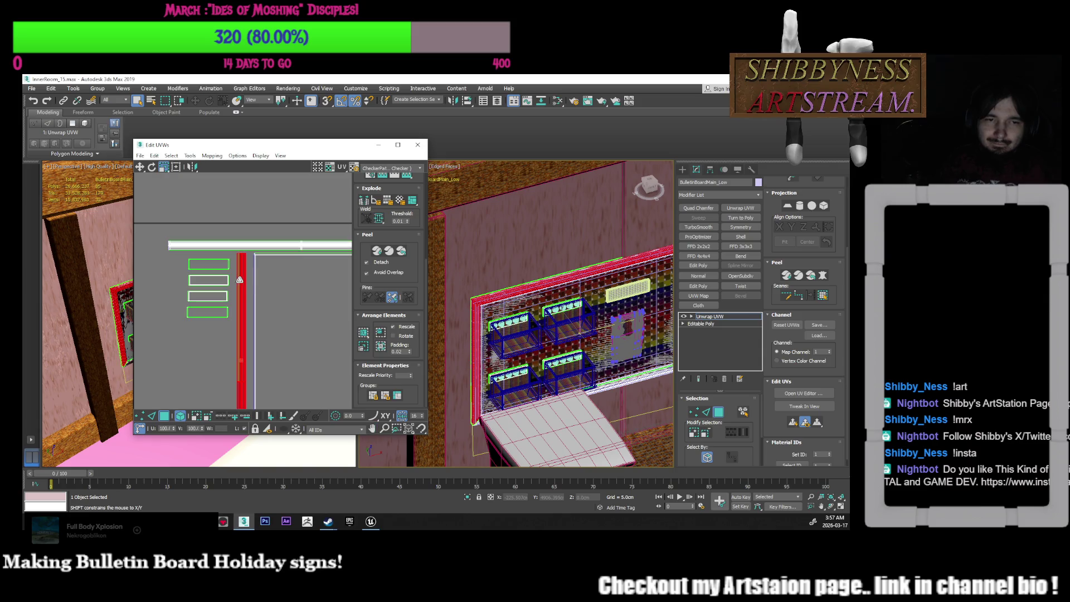
left_click(249, 287)
middle_click_drag(249, 287, 236, 295)
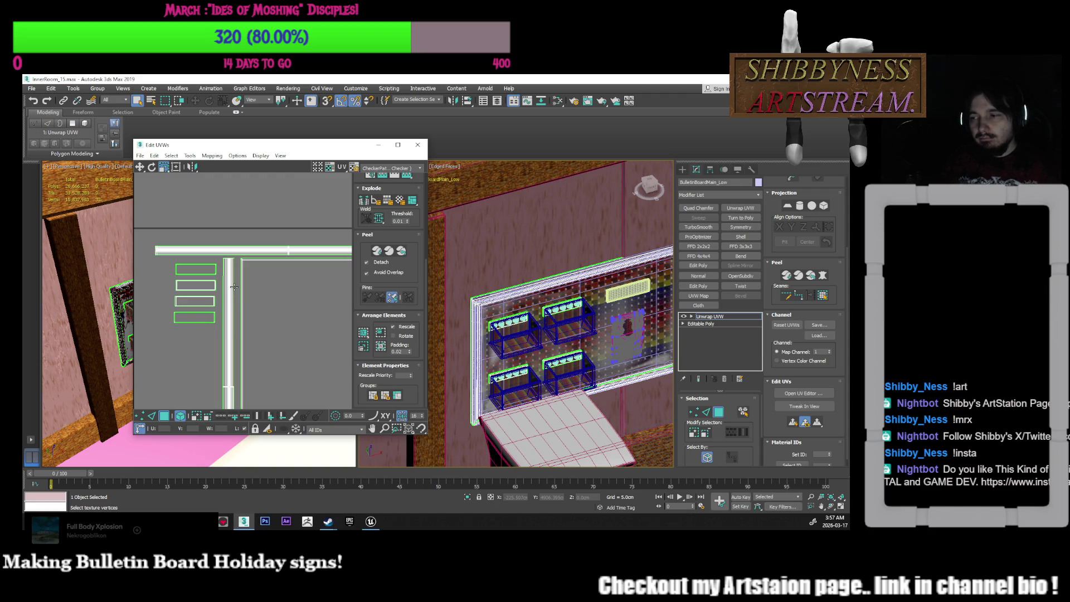
left_click(262, 283)
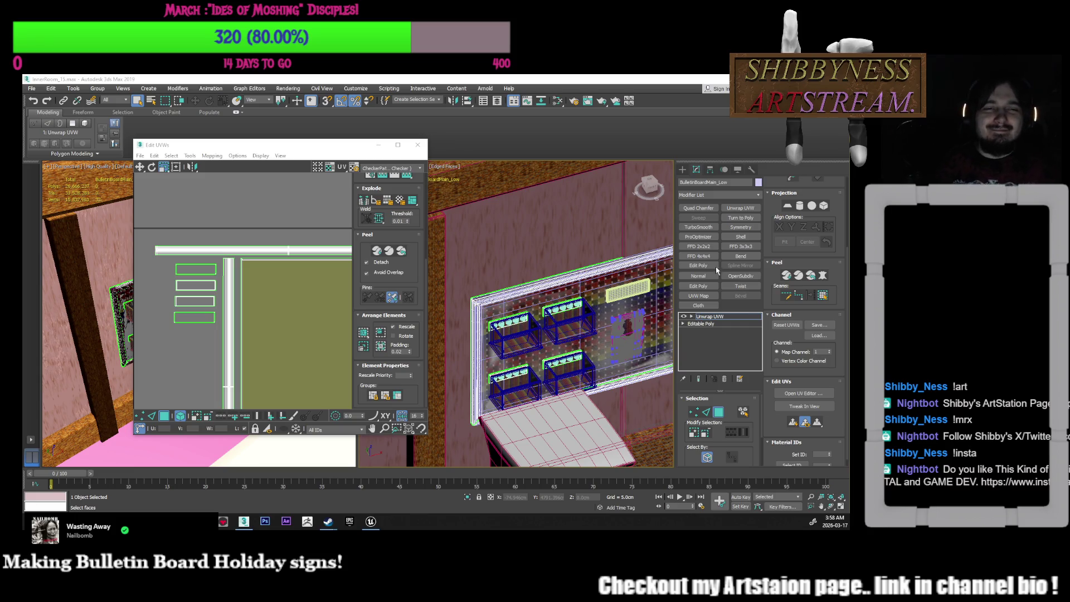
scroll(269, 281, "down", 5)
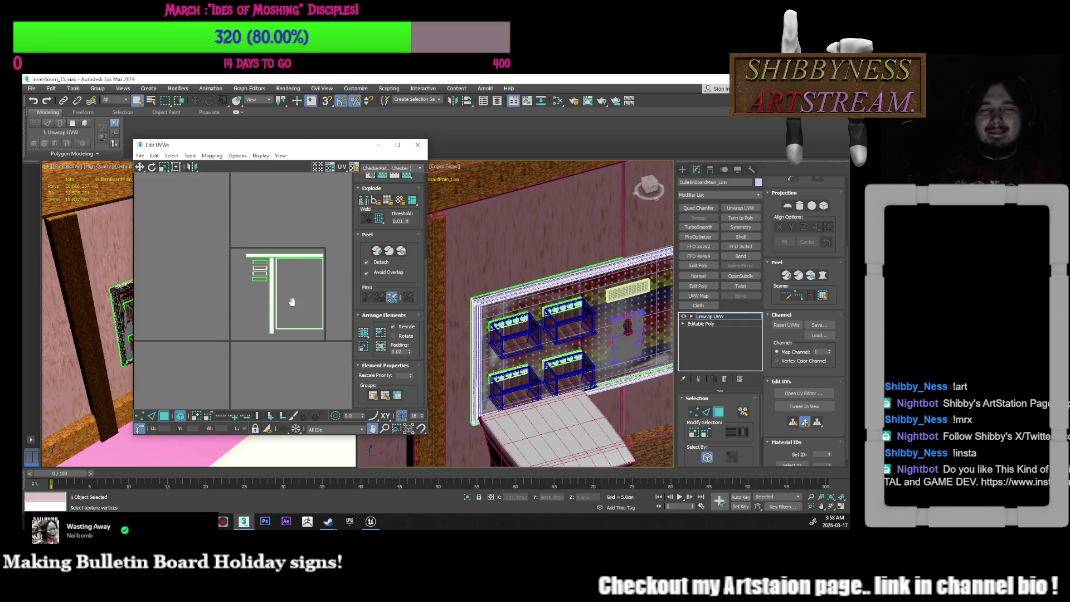
Select the whole board UV shell and nudge it slightly left and down
scroll(248, 290, "up", 2)
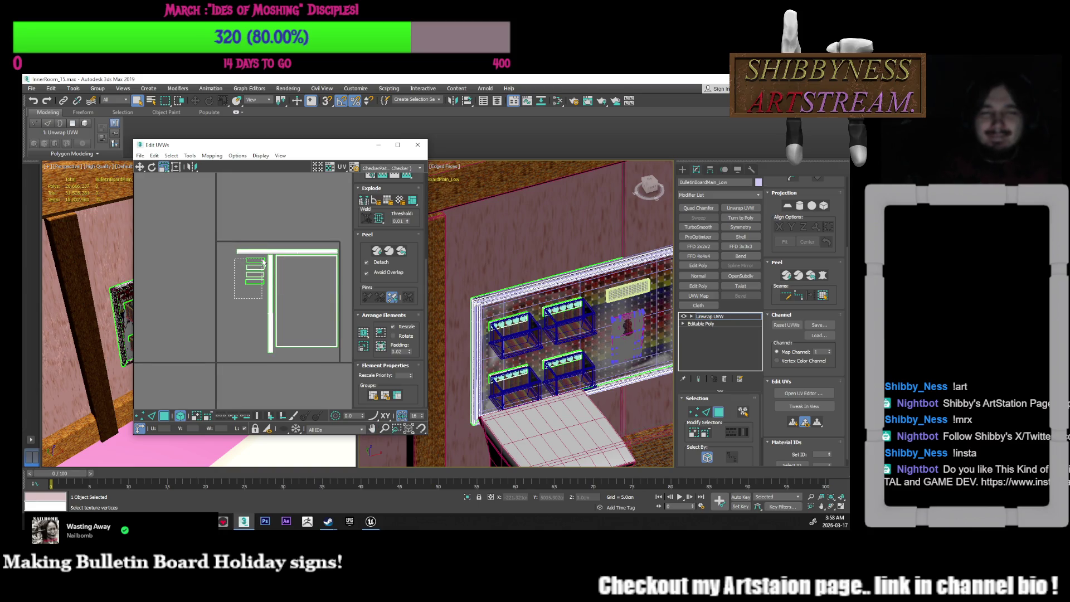
left_click_drag(263, 259, 263, 262)
scroll(557, 335, "up", 1)
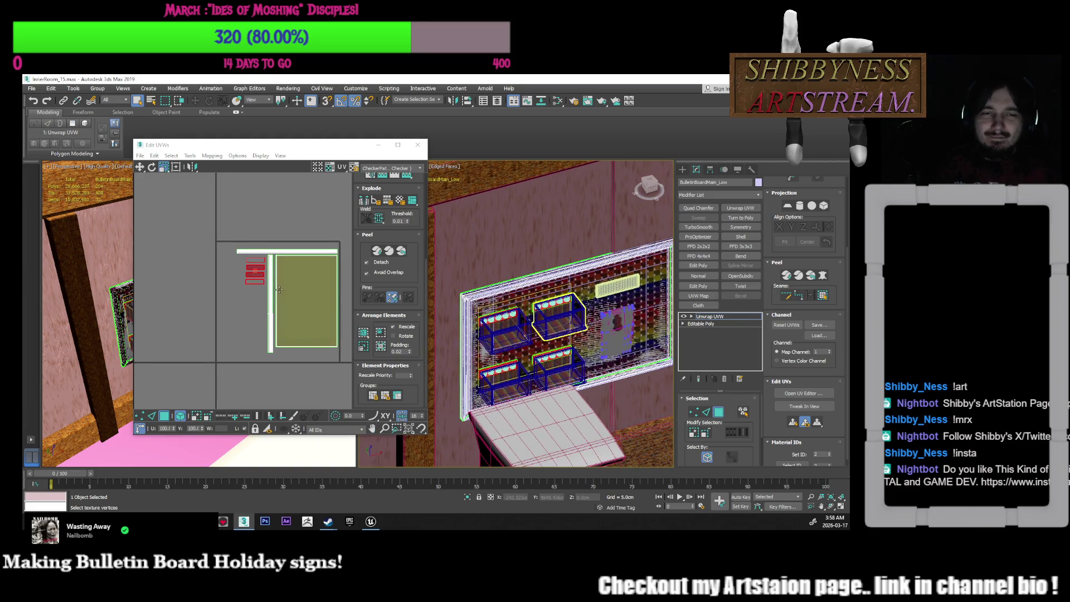
scroll(267, 286, "down", 1)
key("w")
left_click(180, 416)
left_click_drag(304, 273, 297, 281)
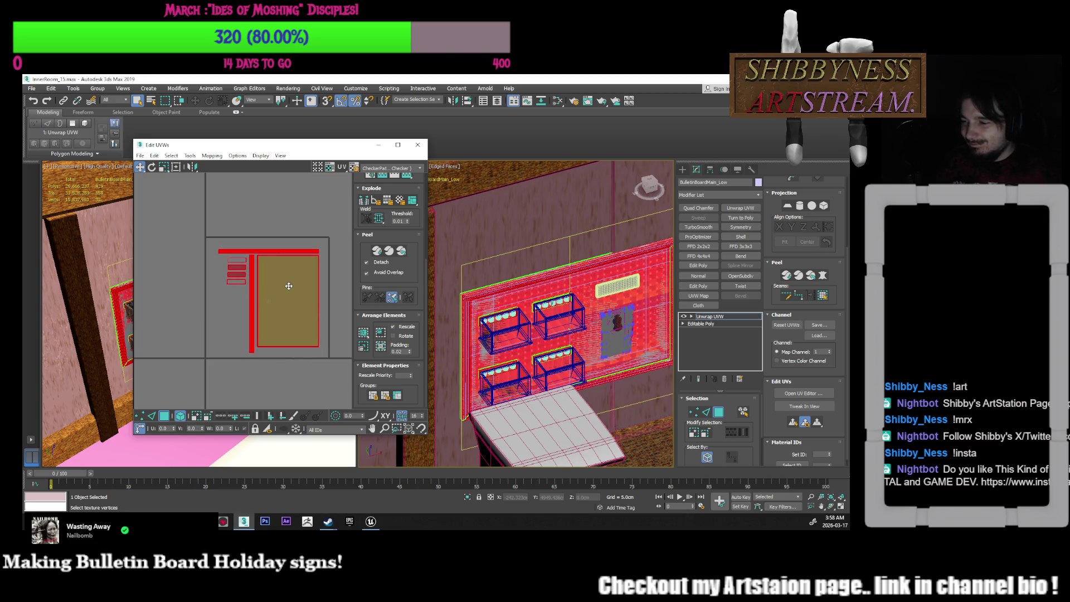
middle_click_drag(288, 286, 294, 277)
Scale the large rectangle UV island up by about 10%
left_click(165, 168)
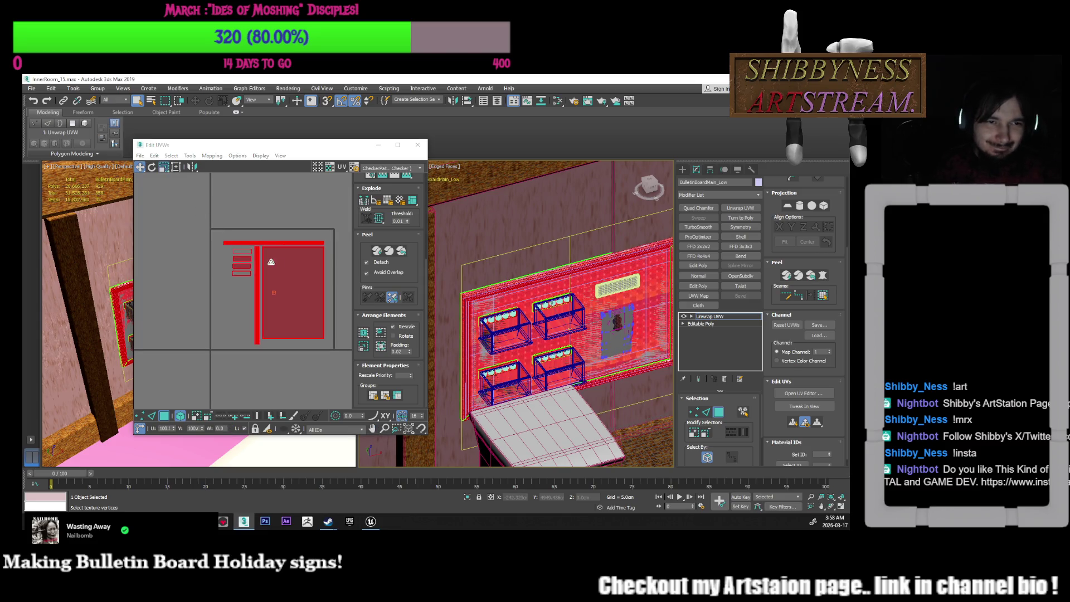
left_click_drag(262, 258, 278, 263)
middle_click_drag(279, 263, 281, 278)
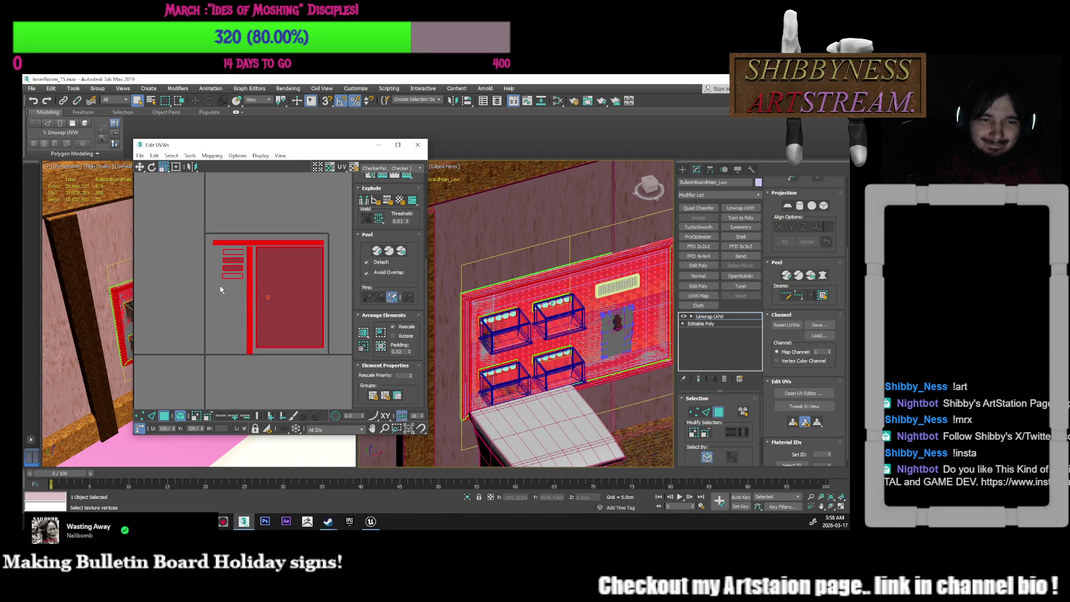
left_click(247, 286)
Nudge all islands up-left, shift the large island down-right, then select the four plaque islands
left_click(140, 166)
left_click_drag(211, 230, 229, 252)
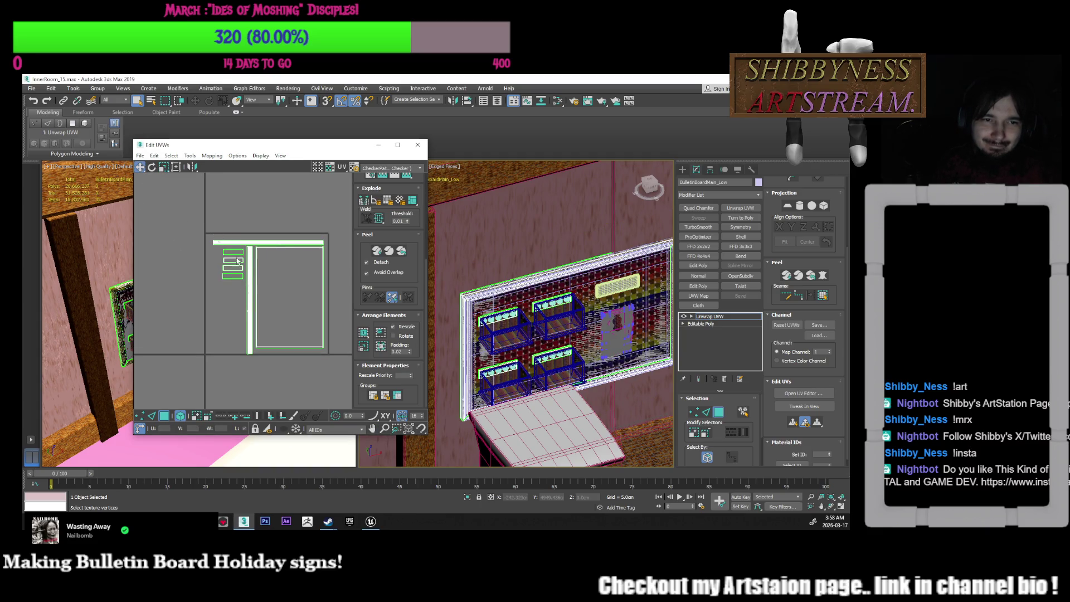
left_click_drag(280, 299, 280, 298)
left_click_drag(277, 289, 274, 287)
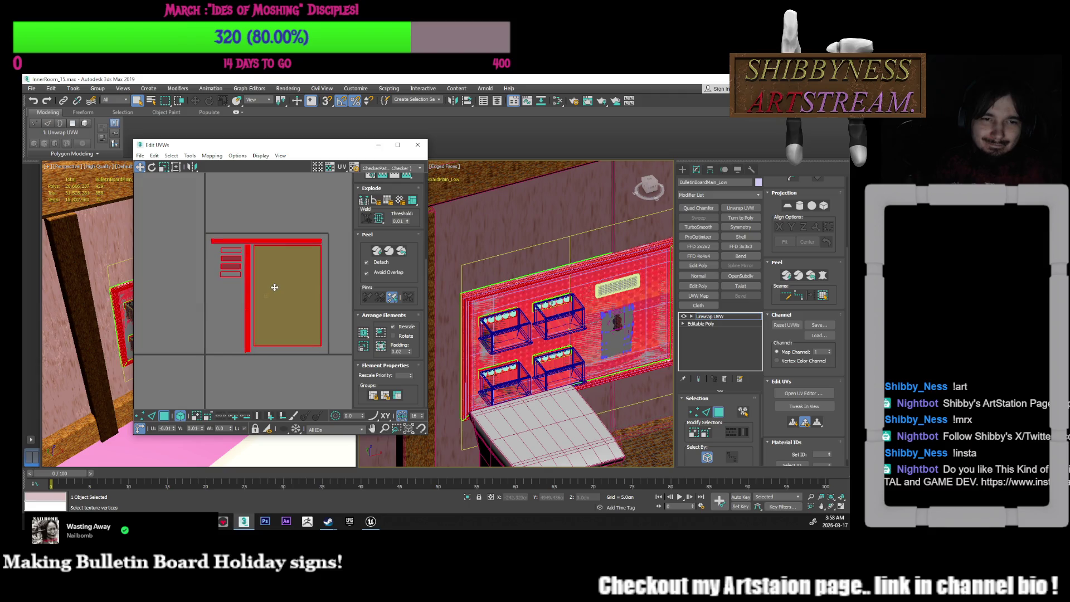
left_click(312, 331)
left_click_drag(306, 320, 308, 325)
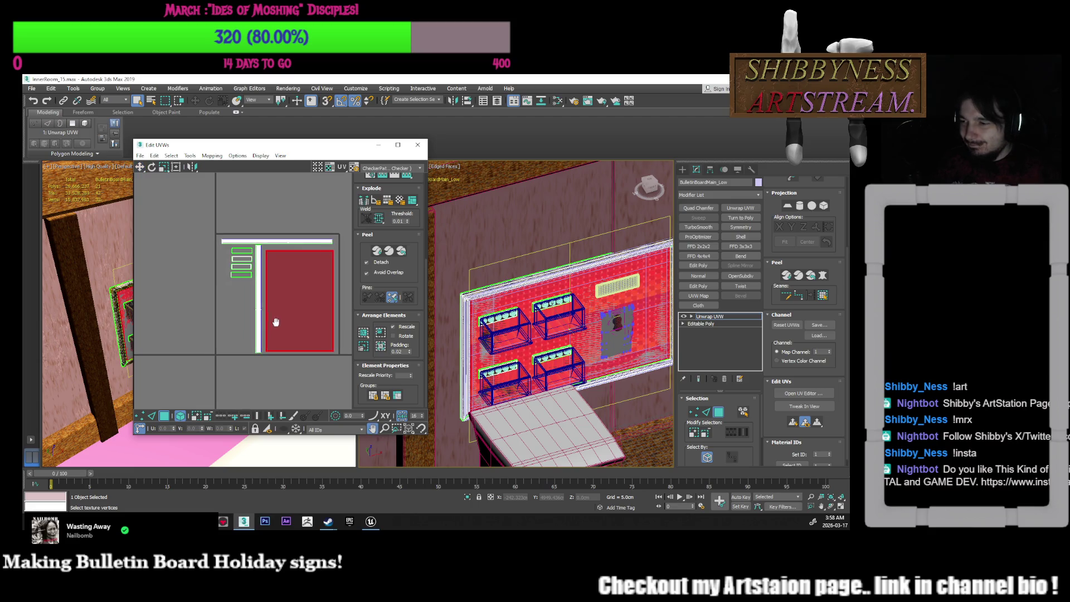
scroll(223, 295, "up", 2)
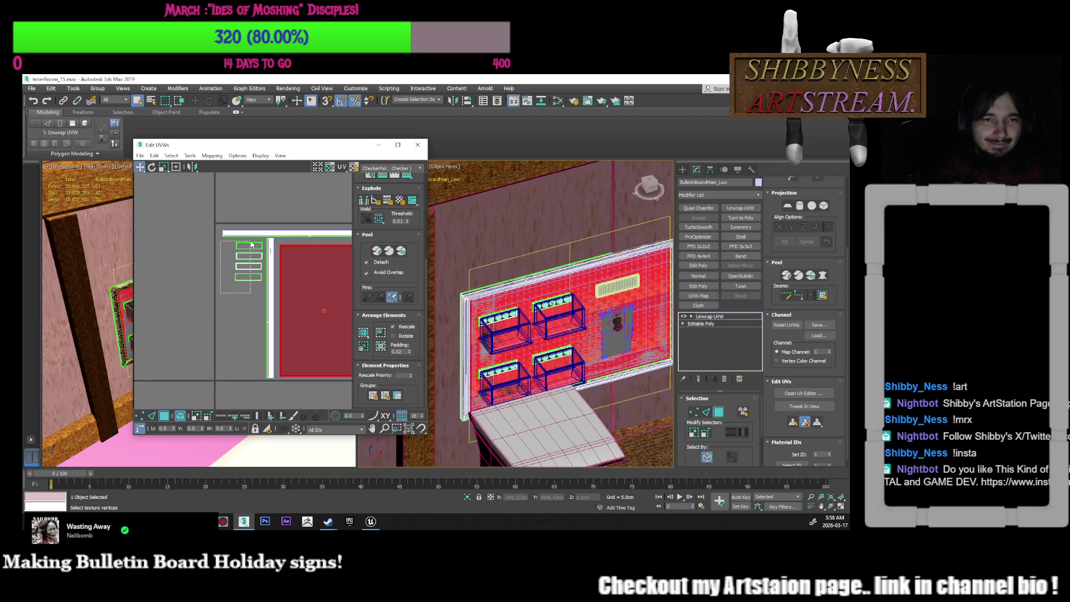
left_click(252, 252)
Move the four plaque islands down-left and shift the second plaque island left
left_click_drag(260, 259, 255, 277)
scroll(255, 277, "up", 4)
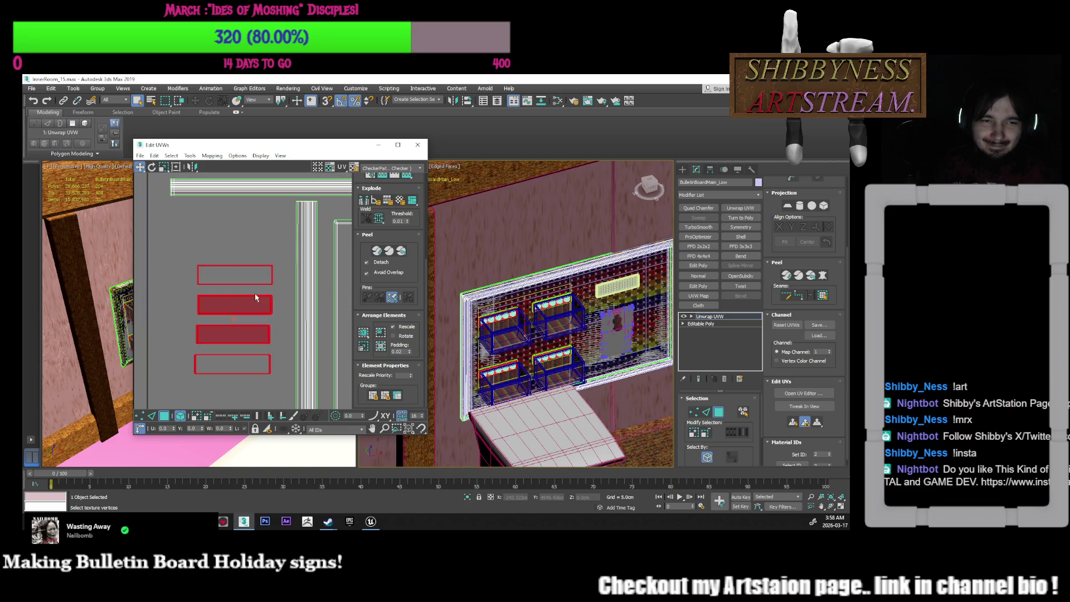
left_click(273, 312)
left_click(246, 305)
left_click_drag(246, 305, 231, 305)
Lift two shelves' rim plaque islands up and left, clear of the overlap
left_click(498, 317)
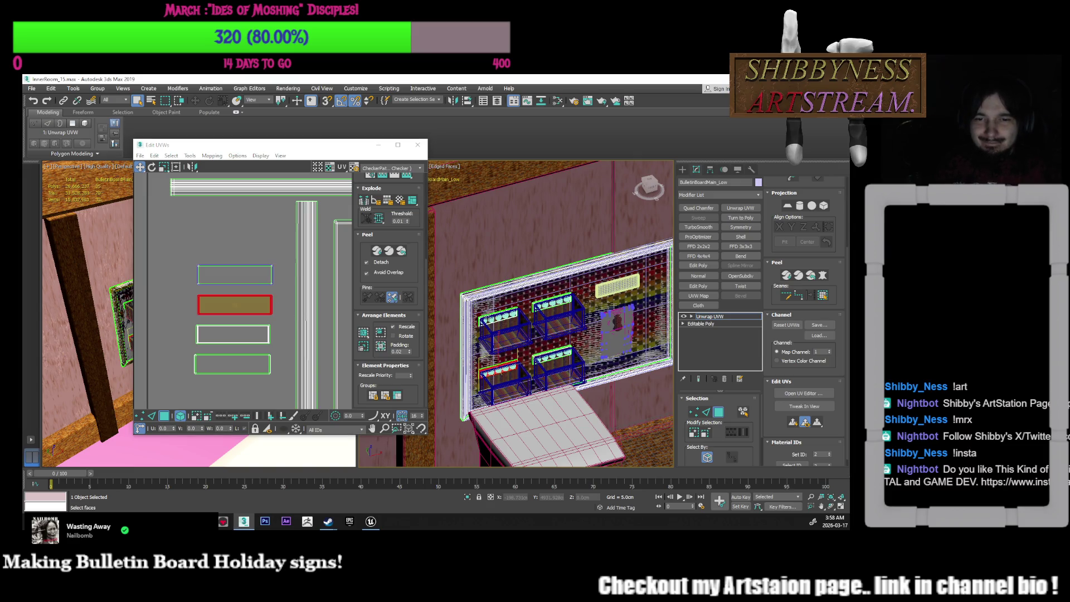
scroll(499, 318, "up", 6)
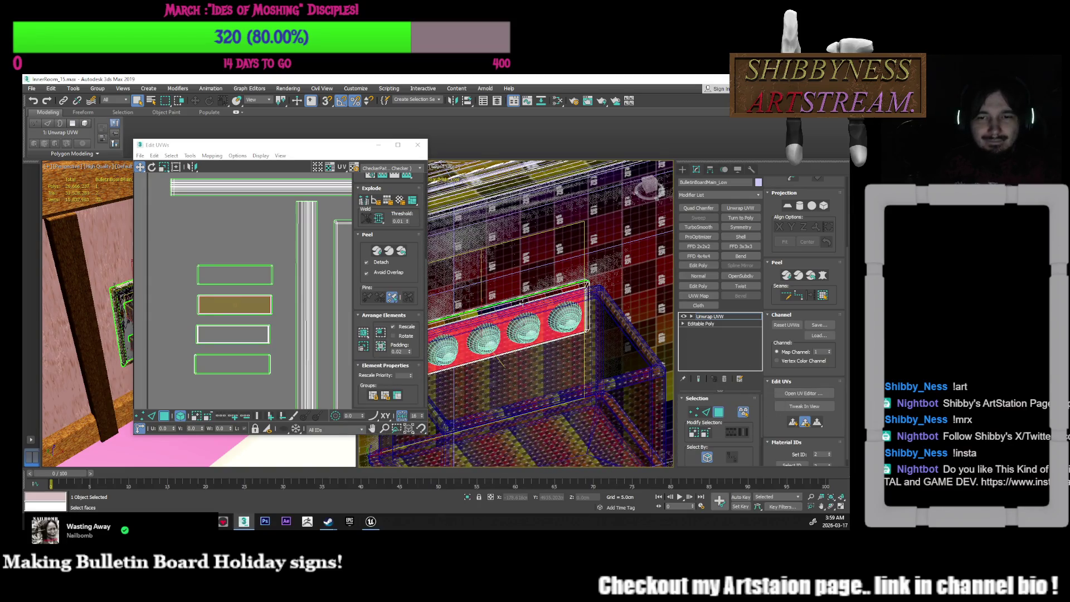
left_click(521, 301)
left_click_drag(243, 303, 242, 248)
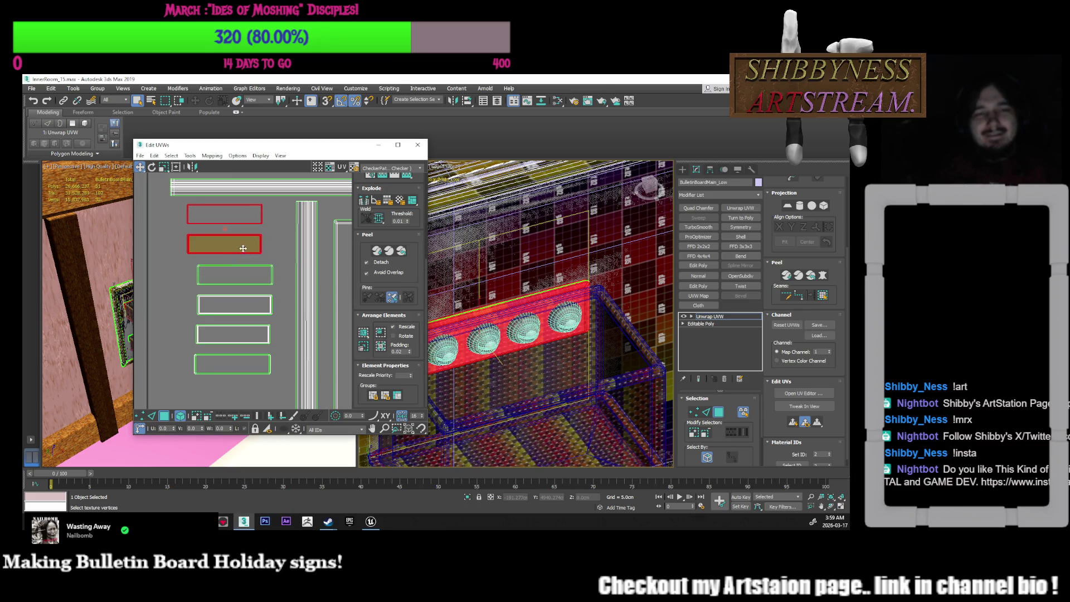
scroll(312, 268, "down", 3)
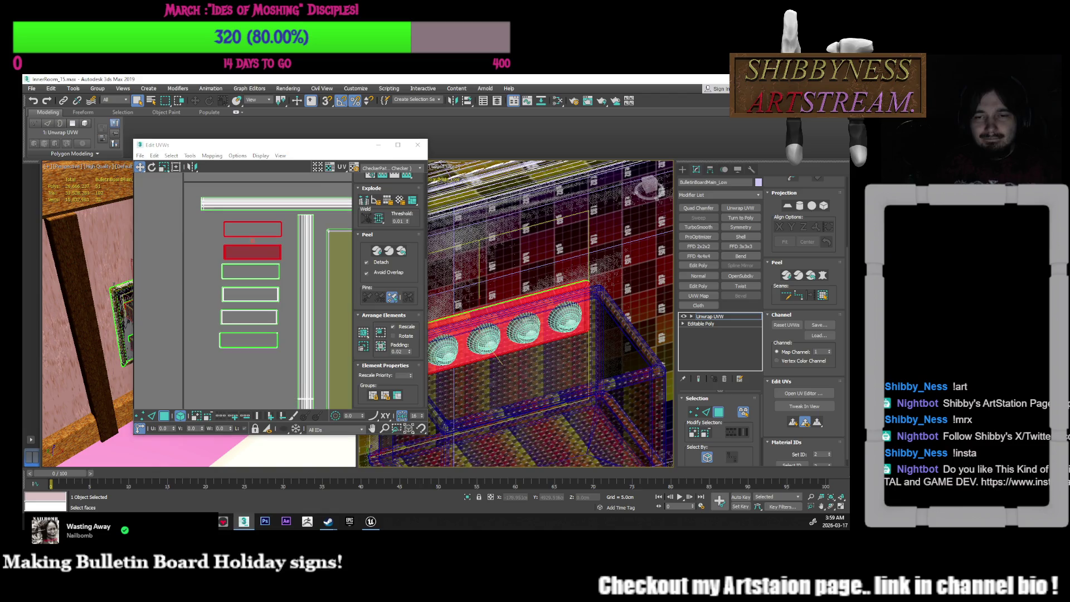
scroll(499, 362, "down", 3)
left_click(592, 304)
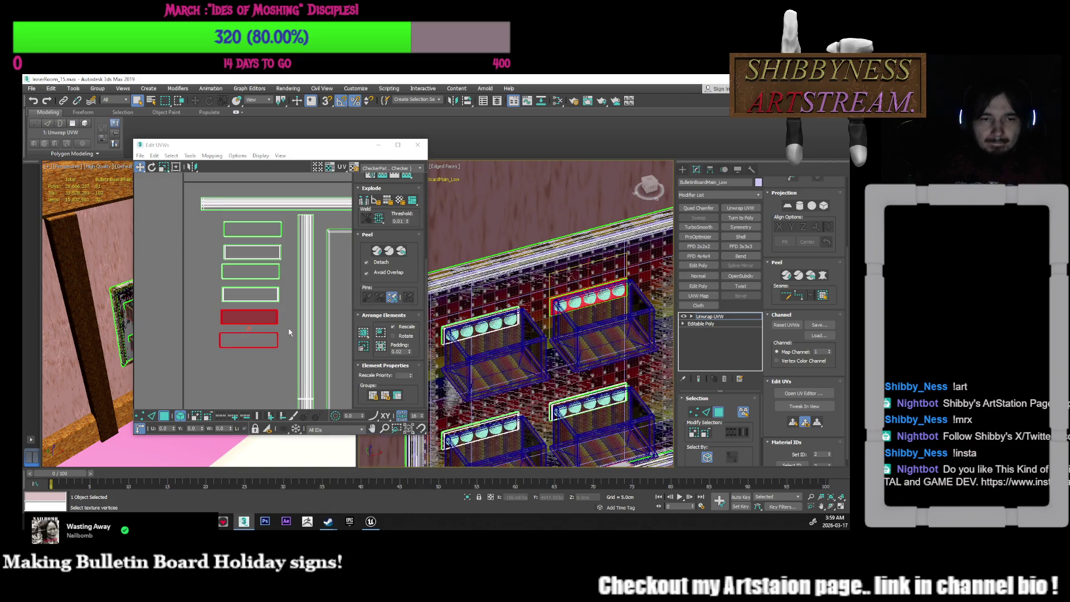
mouse_move(276, 315)
left_mouse_down()
mouse_move(212, 263)
mouse_move(211, 228)
left_mouse_up()
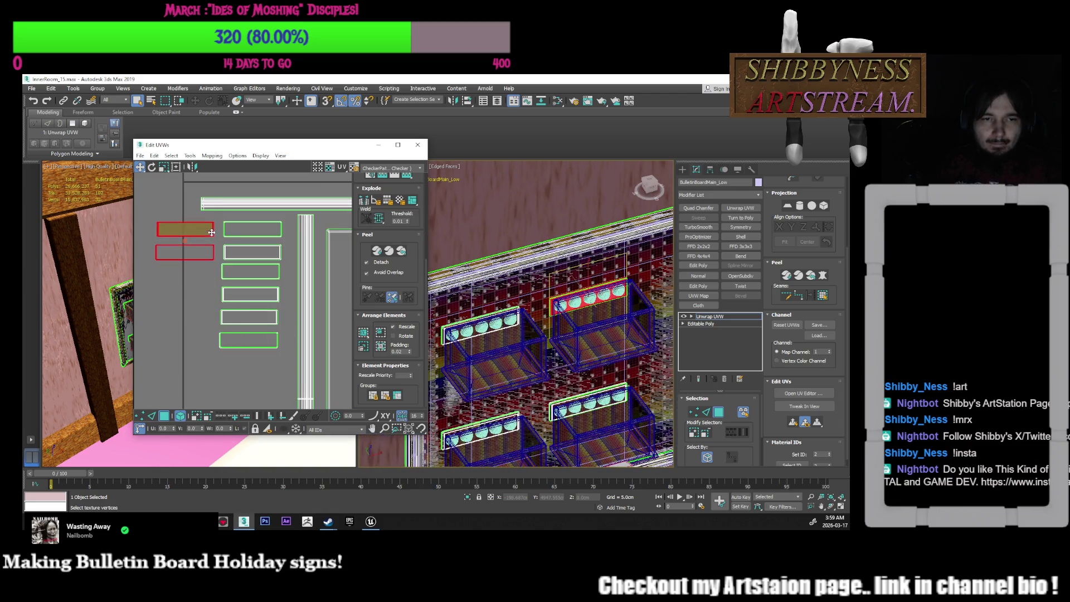
Move two right-column islands left and down, and nudge the two lower-left islands up
left_click(167, 301)
scroll(234, 268, "up", 2)
middle_click_drag(227, 266, 239, 274)
middle_click_drag(477, 310, 495, 270)
left_click(304, 294)
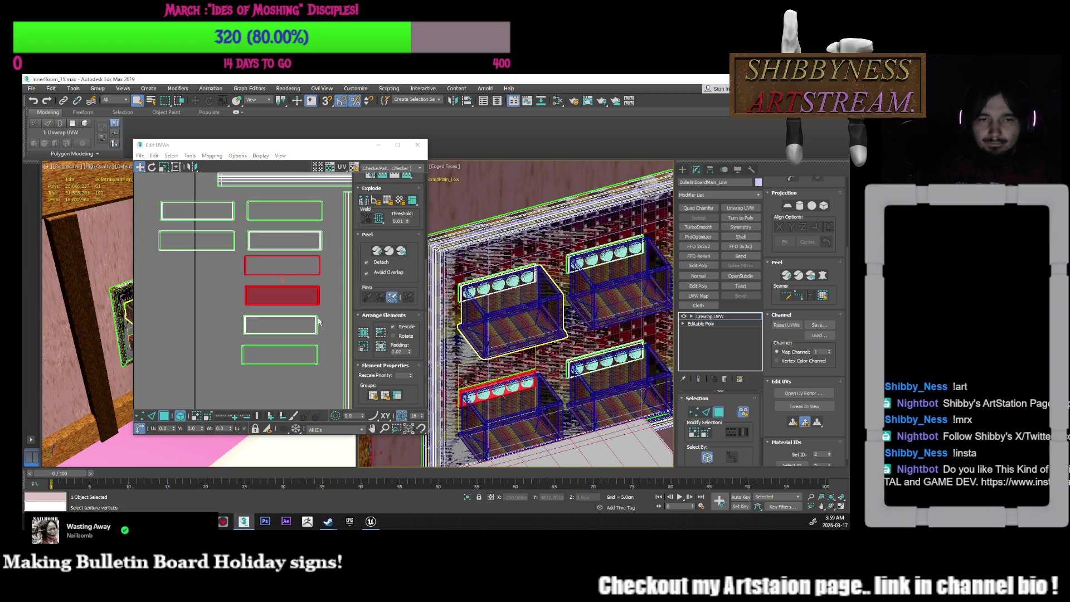
mouse_move(302, 292)
left_mouse_down()
mouse_move(208, 326)
mouse_move(216, 355)
left_mouse_up()
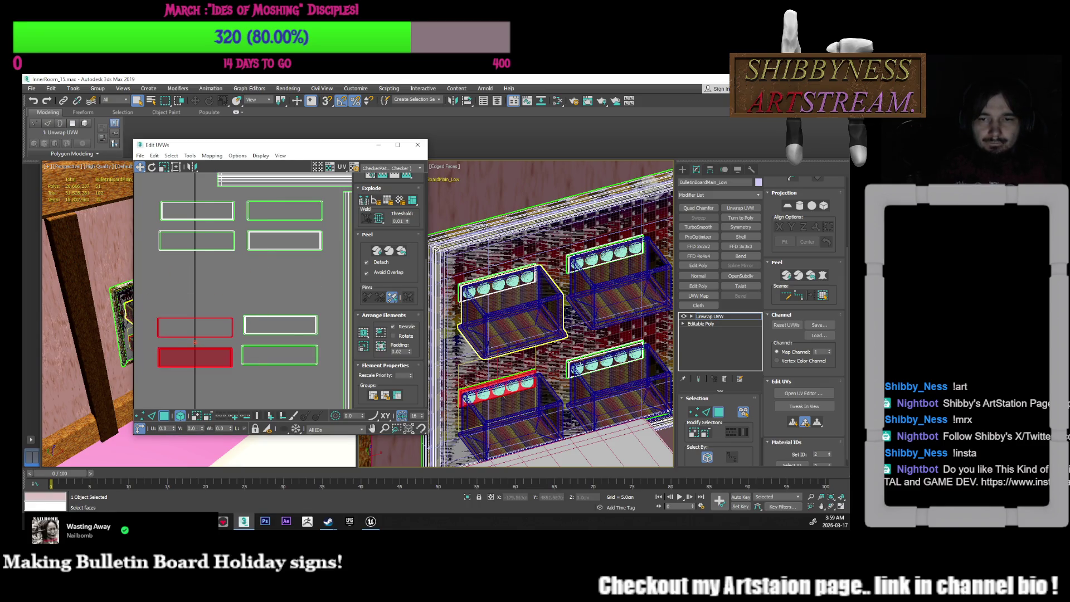
left_click(280, 325)
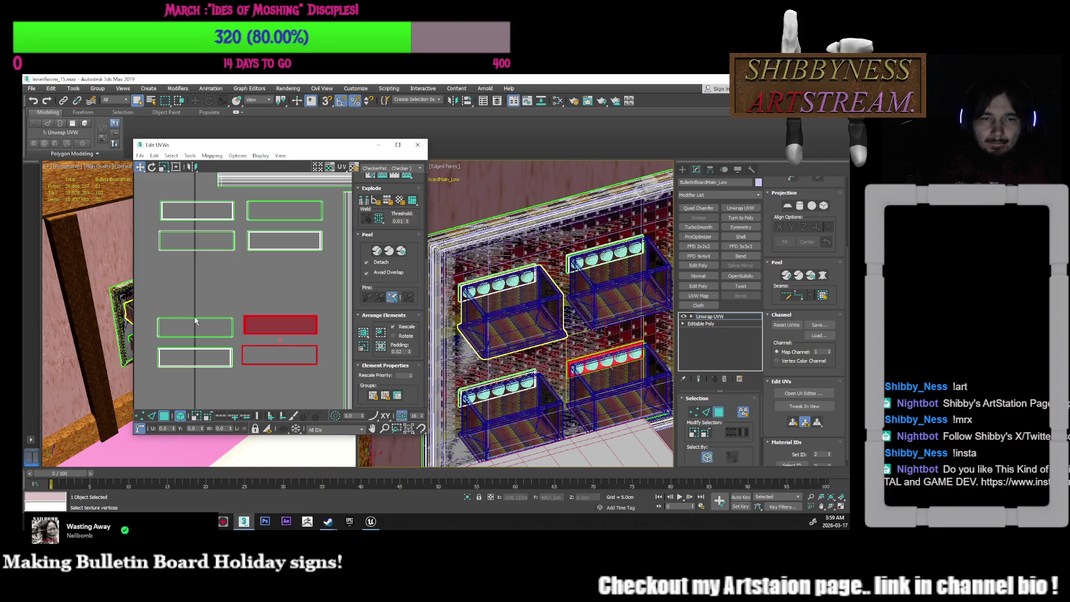
left_click(201, 333)
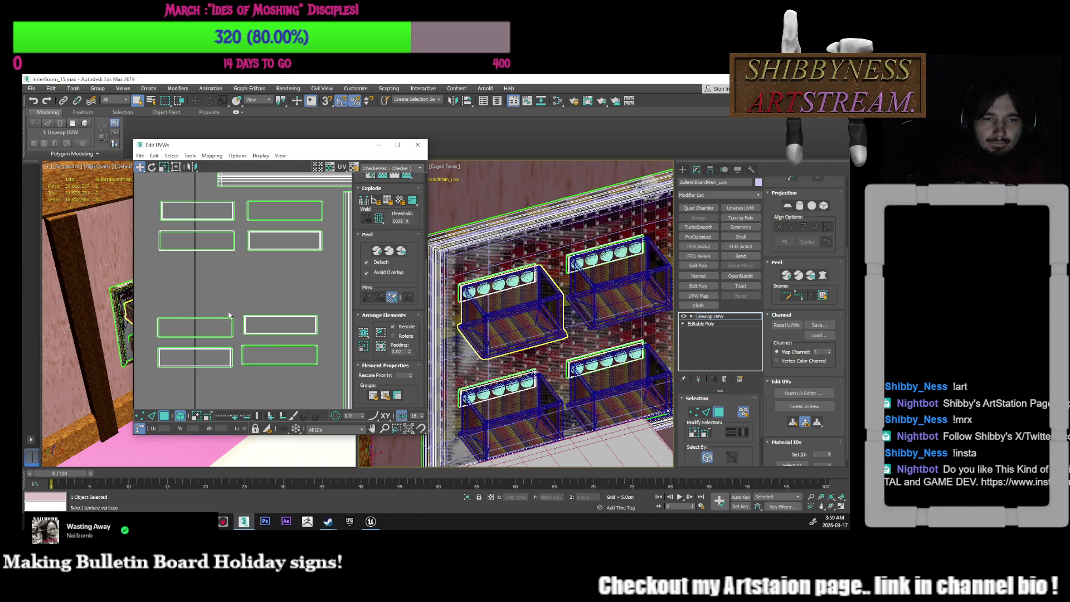
left_click_drag(203, 375, 203, 371)
left_click_drag(195, 168, 193, 191)
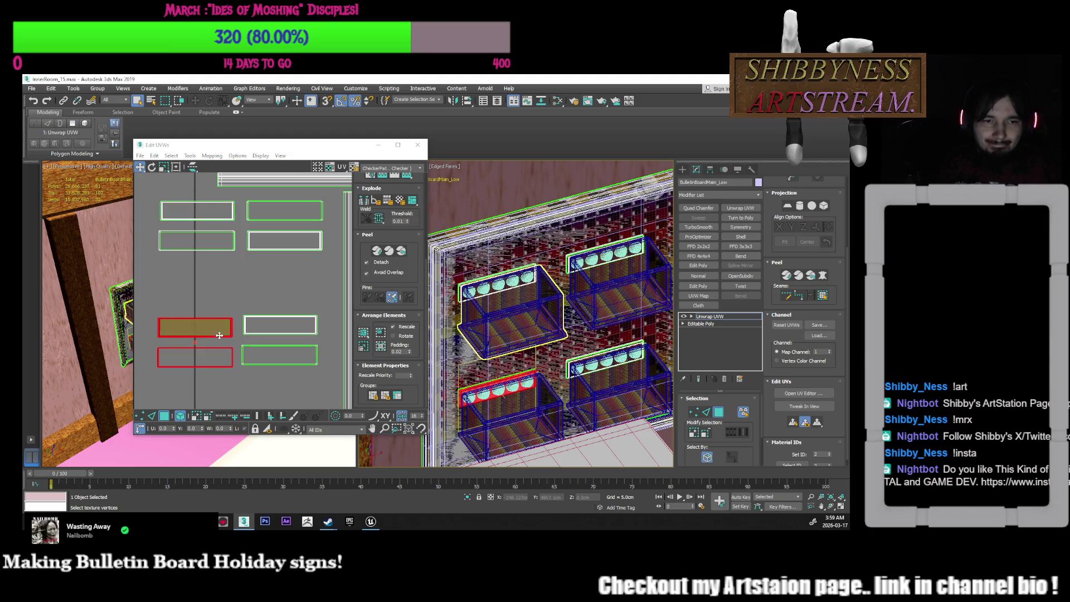
left_click_drag(219, 329, 220, 327)
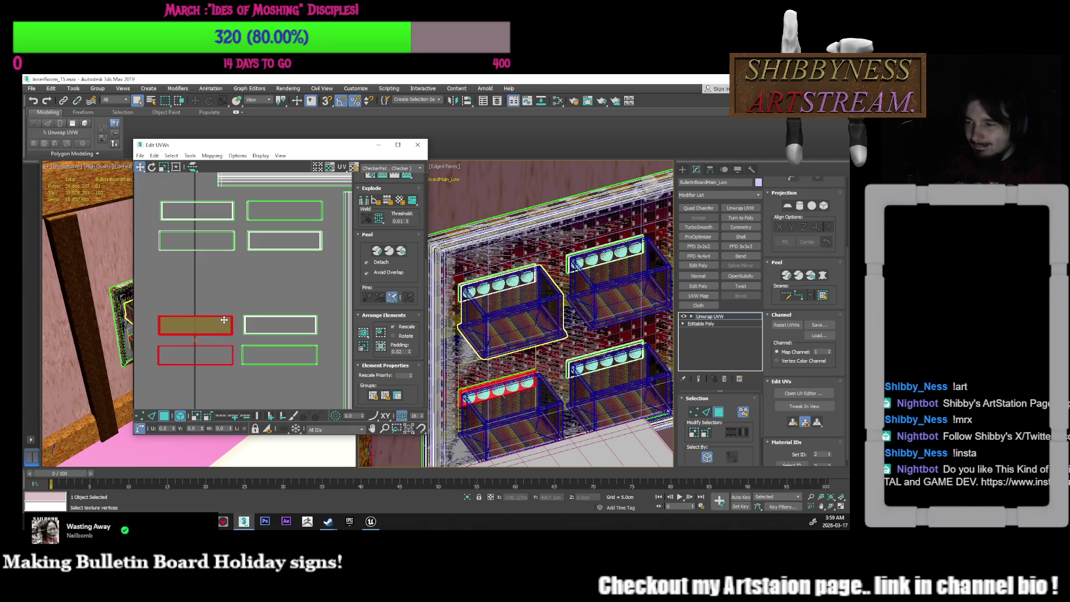
Shift a plaque island and the upper-left island slightly right and up together
scroll(204, 246, "up", 2)
left_click(225, 271)
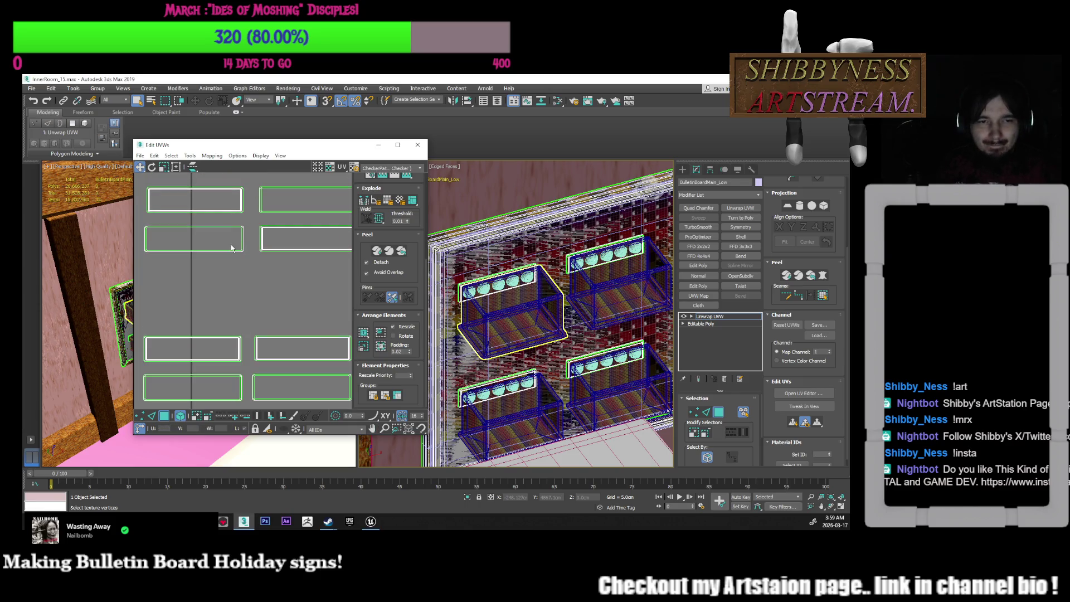
left_click(241, 244)
mouse_move(241, 244)
middle_mouse_down()
mouse_move(225, 297)
mouse_move(250, 292)
middle_mouse_up()
scroll(222, 291, "down", 2)
left_click(242, 264, "ctrl")
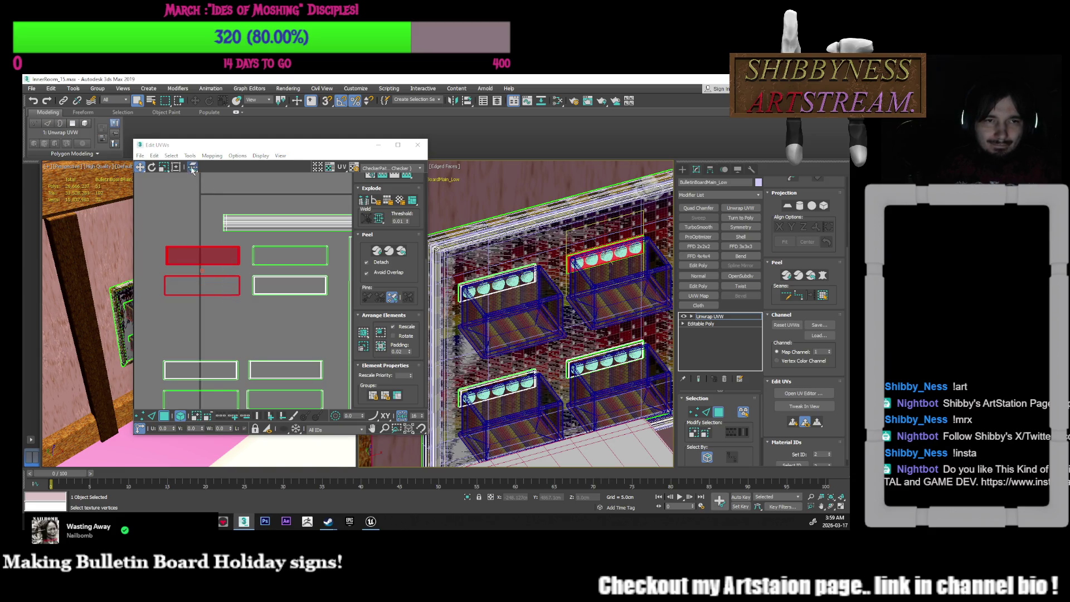
left_click_drag(238, 285, 241, 284)
left_click(248, 285)
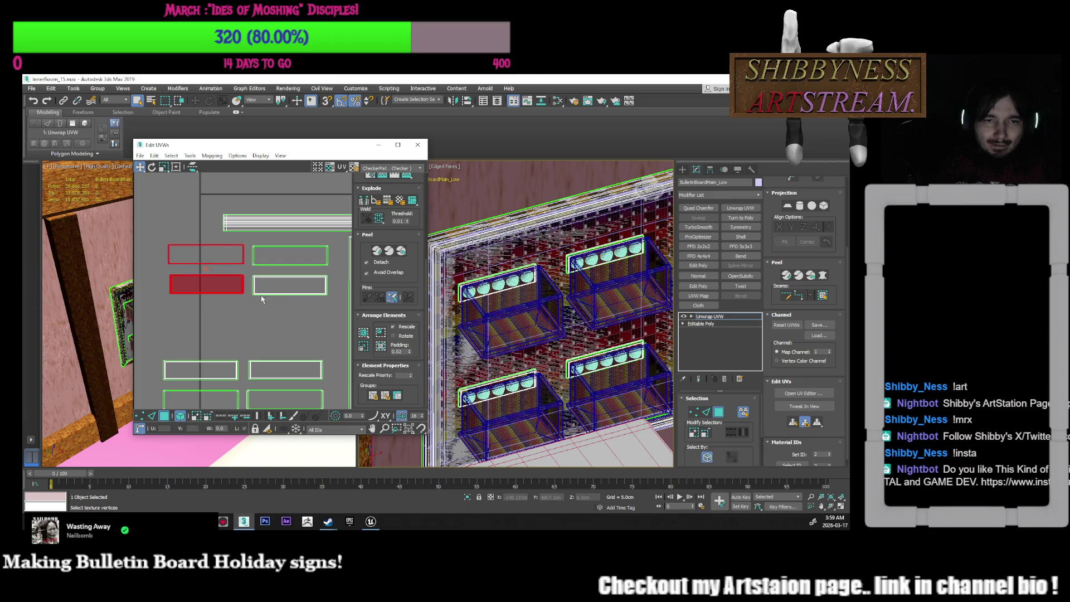
Stack the top-right plaque island onto the one below and enlarge it about 10%
left_click(281, 292)
middle_click_drag(258, 363, 243, 339)
mouse_move(204, 325)
left_mouse_down()
mouse_move(279, 391)
mouse_move(302, 285)
left_mouse_up()
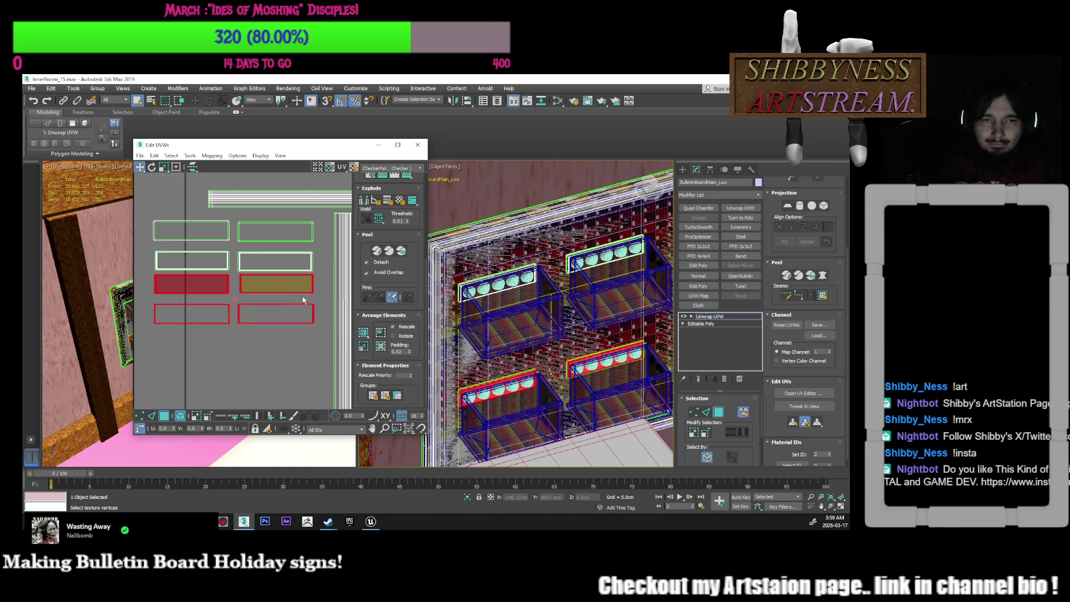
left_click(319, 281)
middle_click_drag(318, 290, 311, 314)
left_click(310, 313)
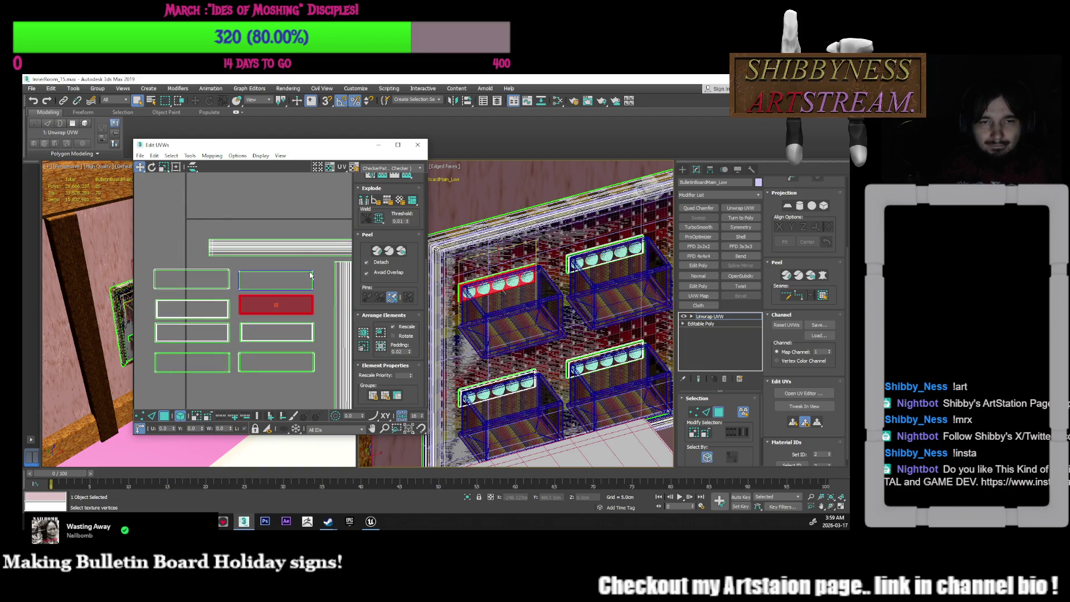
left_click_drag(310, 271, 310, 295)
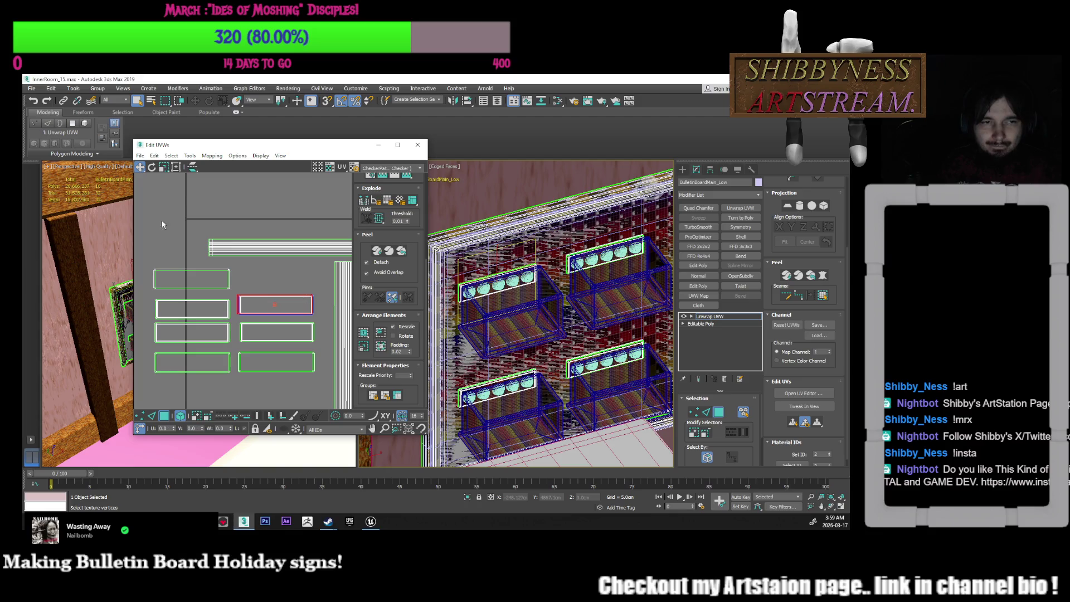
scroll(280, 304, "up", 5)
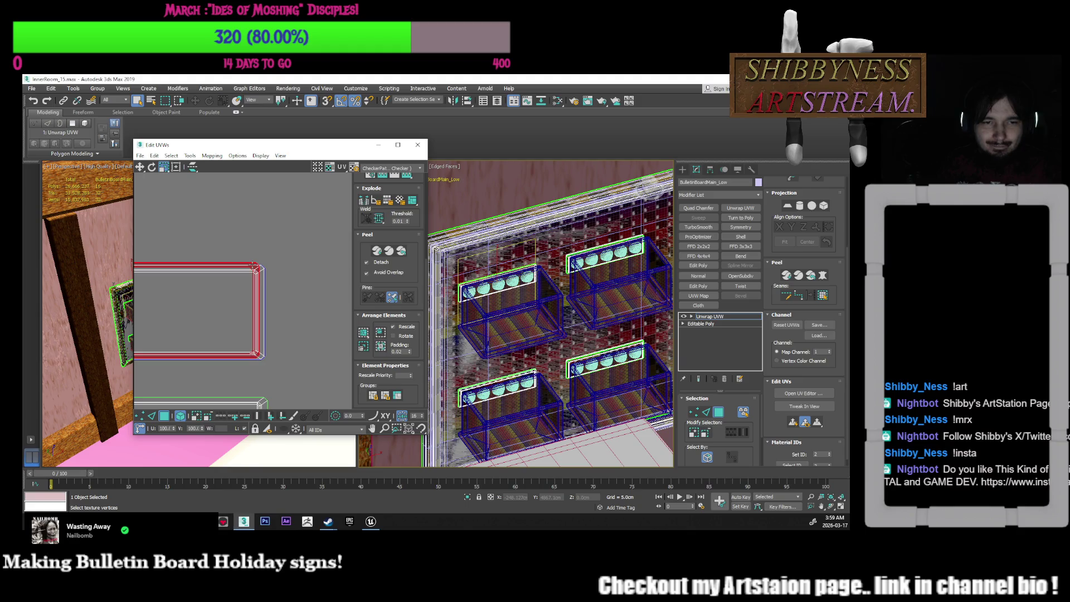
left_click_drag(252, 262, 253, 257)
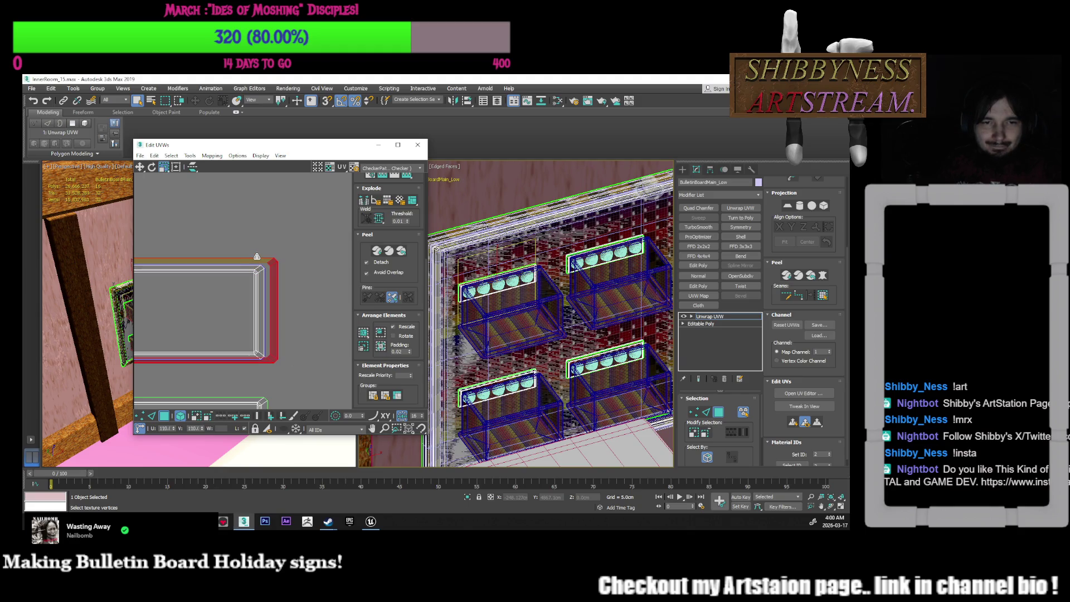
Stretch the selected plaque island vertically with Scale
left_click(140, 167)
scroll(240, 270, "down", 3)
mouse_move(239, 270)
middle_mouse_down()
mouse_move(242, 296)
mouse_move(260, 291)
middle_mouse_up()
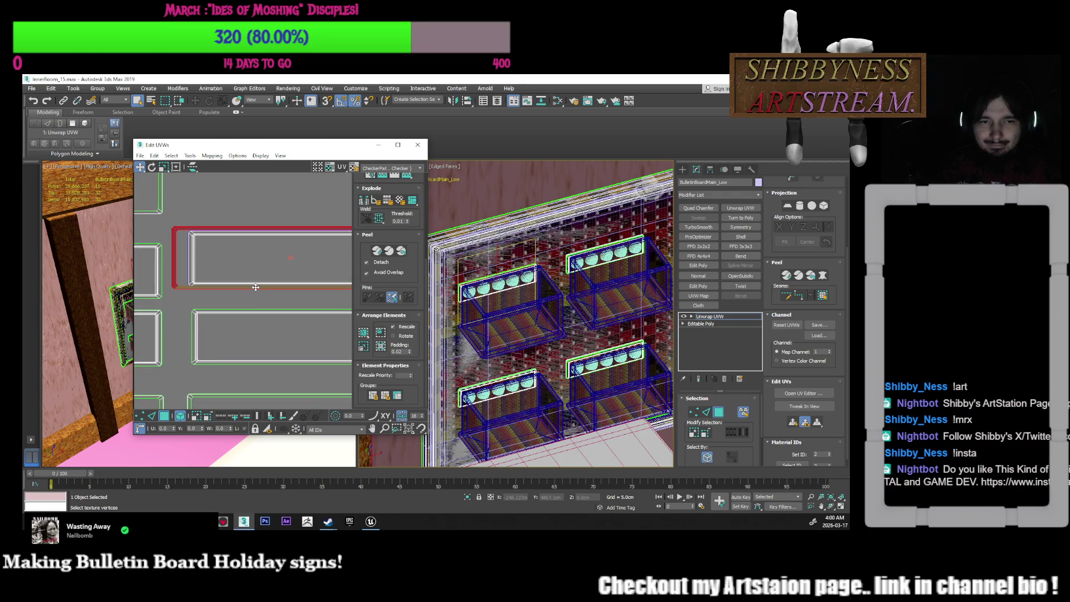
left_click(163, 167)
mouse_move(180, 251)
left_mouse_down()
mouse_move(202, 226)
mouse_move(158, 230)
mouse_move(202, 224)
left_mouse_up()
left_click(141, 171)
left_click(204, 222)
Move the lower island up slightly and stack the top island onto it
scroll(223, 246, "down", 3)
scroll(275, 258, "up", 3)
middle_click_drag(275, 258, 237, 272)
left_click(253, 295)
left_click(272, 274)
scroll(273, 281, "down", 2)
middle_click_drag(270, 300, 249, 284)
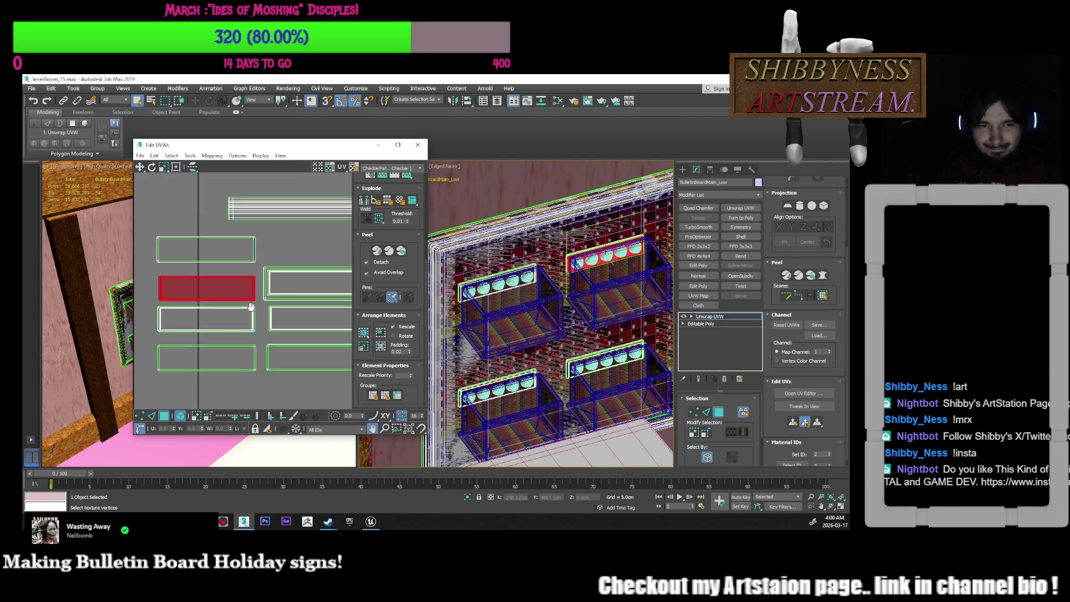
left_click(249, 283)
left_click_drag(246, 292, 247, 282)
left_click(256, 269)
left_click(255, 251)
left_click_drag(255, 256, 255, 285)
Enlarge the red plaque shell to 110% and nudge it slightly down
left_click(163, 167)
scroll(283, 301, "up", 5)
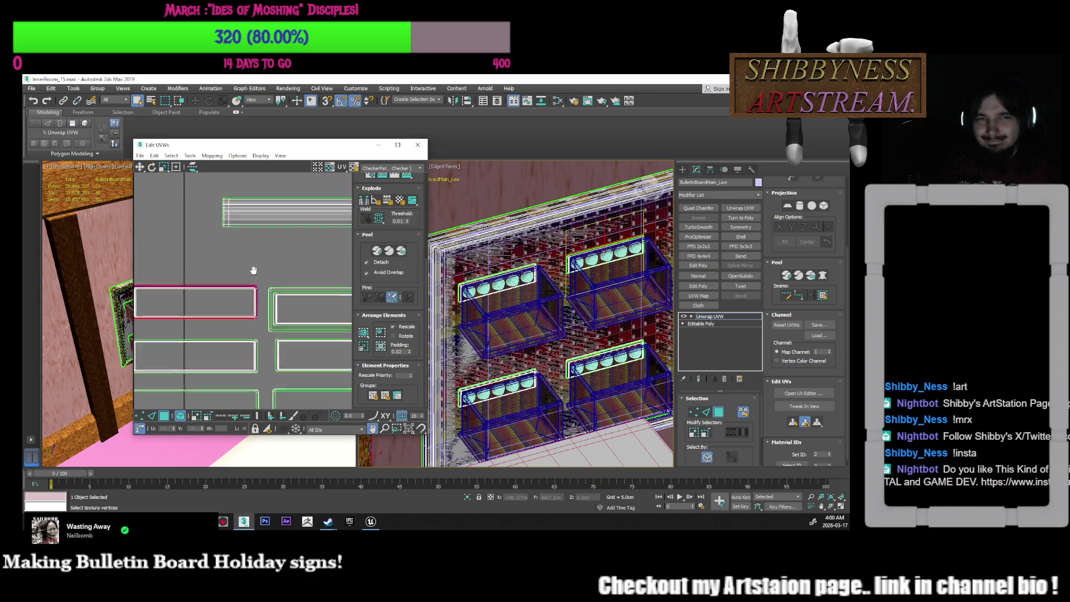
scroll(283, 307, "up", 1)
middle_click_drag(283, 307, 276, 272)
left_click_drag(275, 272, 281, 265)
left_click(139, 166)
scroll(278, 289, "up", 1)
middle_click_drag(279, 290, 315, 325)
left_click_drag(315, 325, 308, 329)
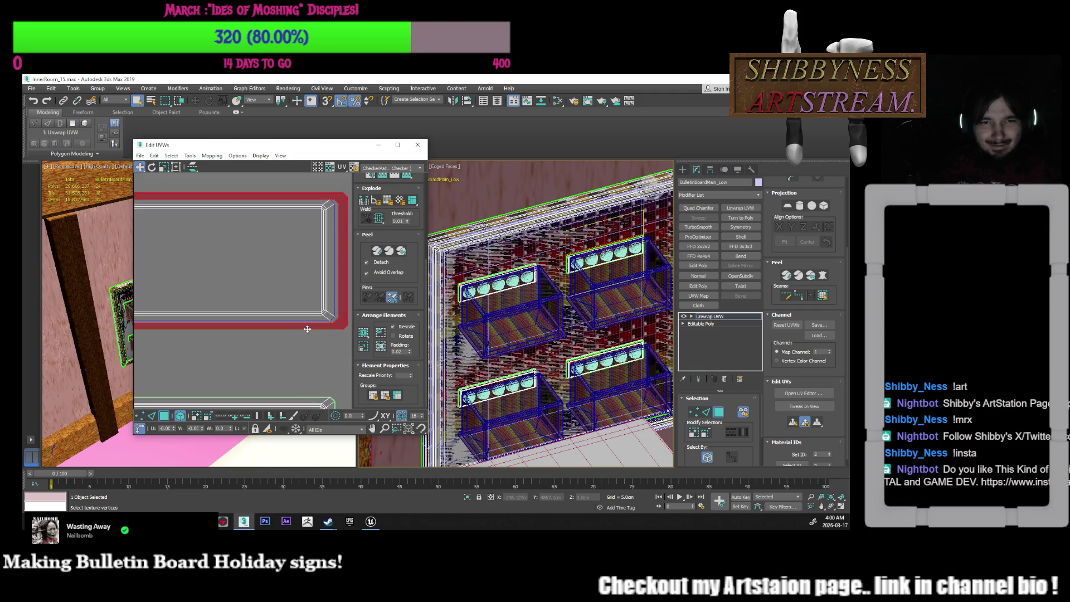
left_click(263, 336)
scroll(293, 339, "down", 2)
middle_click_drag(293, 340, 366, 332)
scroll(195, 306, "up", 1)
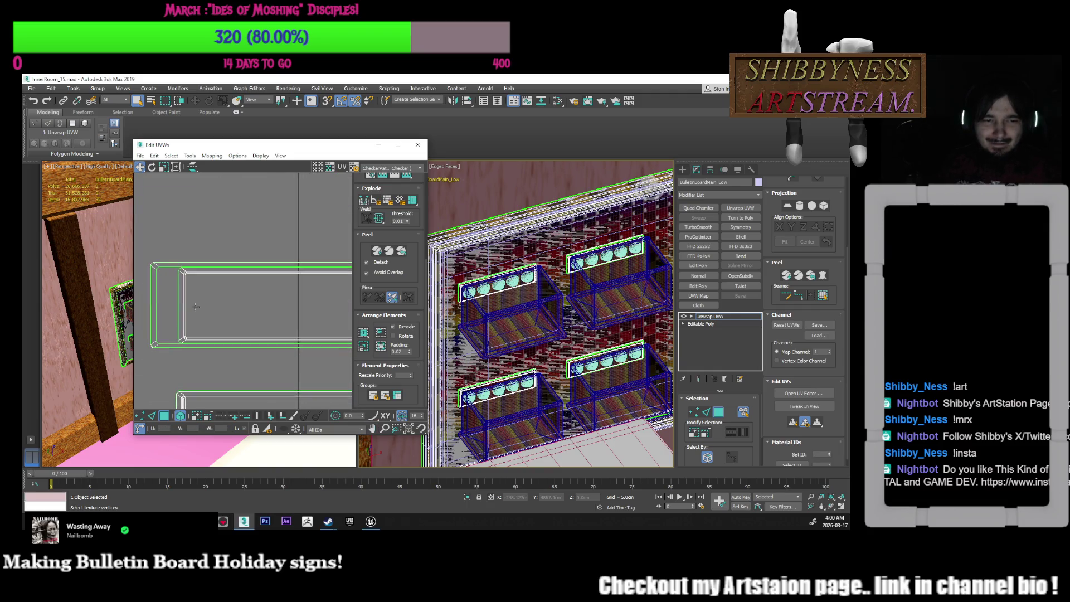
Pull the shell's left-edge vertices inward, then stretch the whole shell 110% taller
left_click(140, 415)
left_click_drag(151, 243, 149, 363)
mouse_move(145, 323)
left_mouse_down()
mouse_move(158, 355)
mouse_move(175, 345)
left_mouse_up()
middle_click_drag(192, 360, 168, 360)
left_click(164, 415)
left_click(180, 415)
left_click(150, 304)
left_click(163, 166)
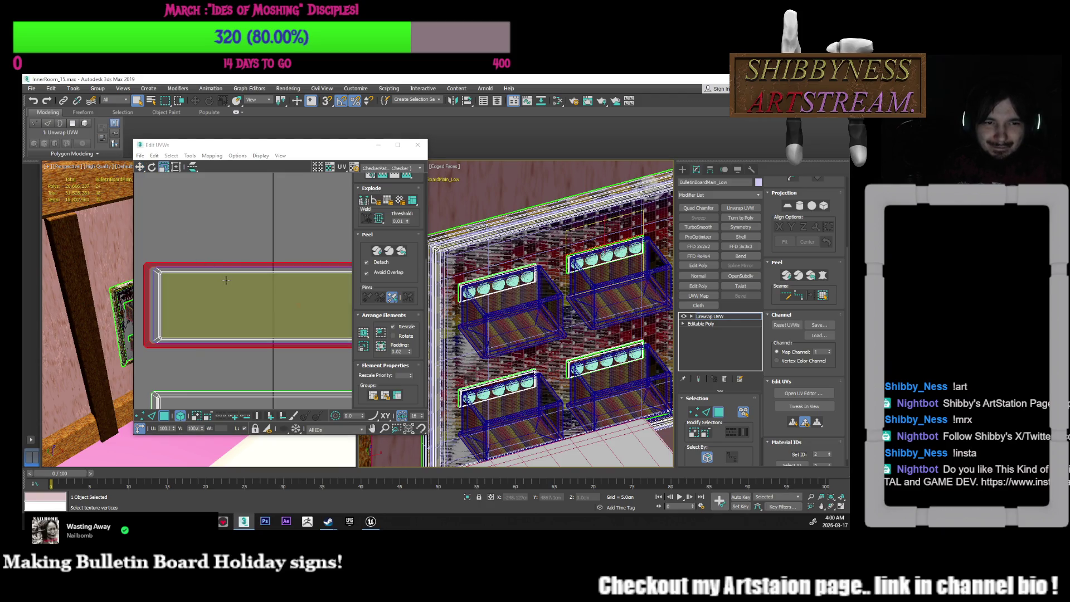
left_click_drag(230, 269, 231, 262)
left_click(234, 255)
Pan around the UV layout and select the middle-left plaque shell
scroll(234, 256, "down", 2)
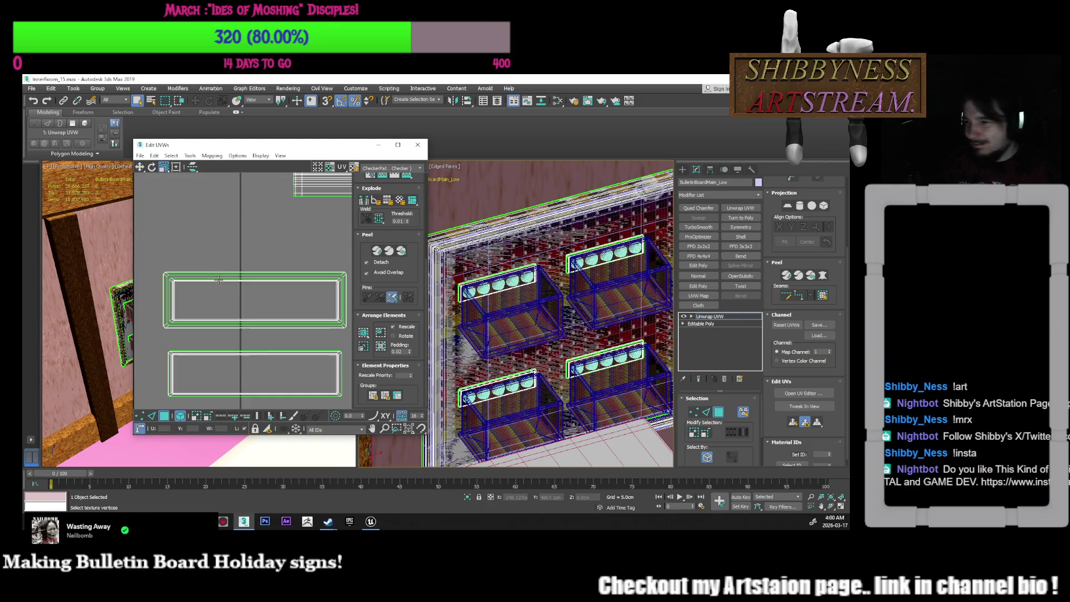
middle_click_drag(229, 299, 276, 282)
scroll(276, 281, "down", 2)
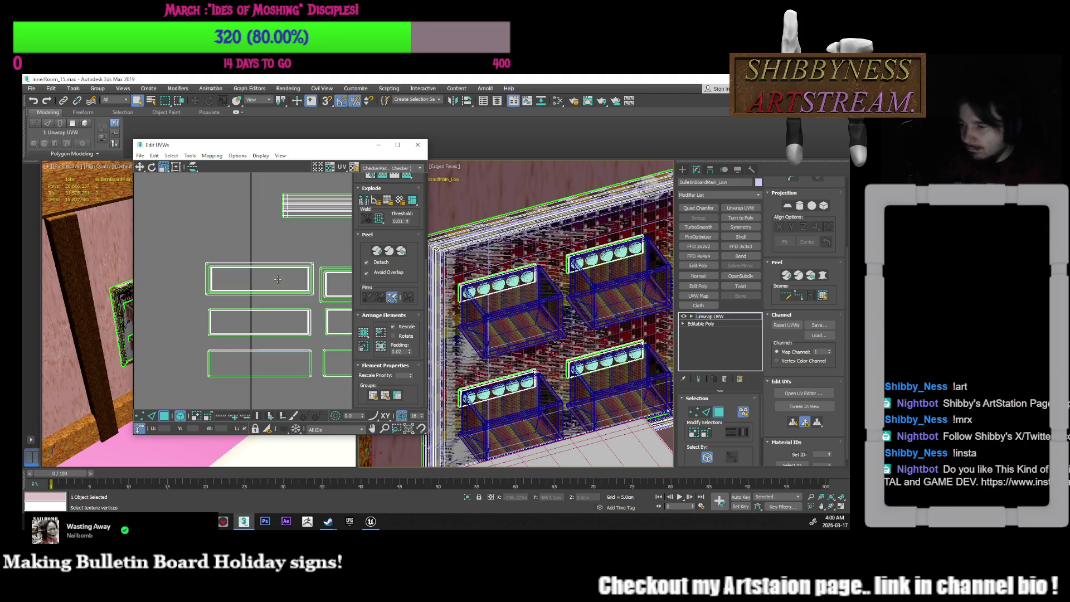
scroll(283, 309, "down", 3)
middle_click_drag(283, 310, 270, 300)
scroll(234, 279, "up", 4)
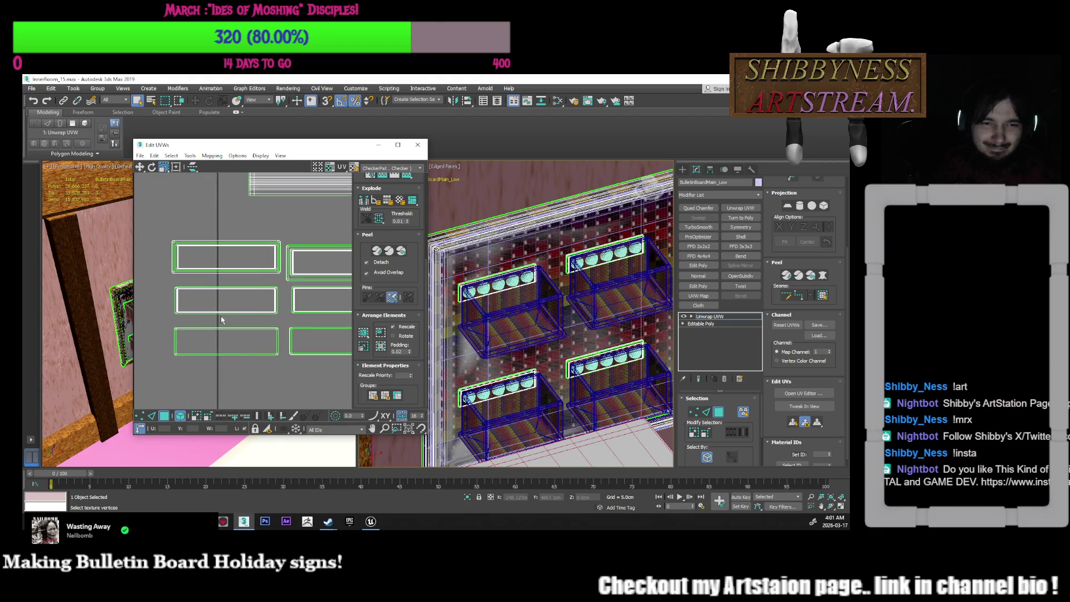
left_click_drag(248, 299, 249, 299)
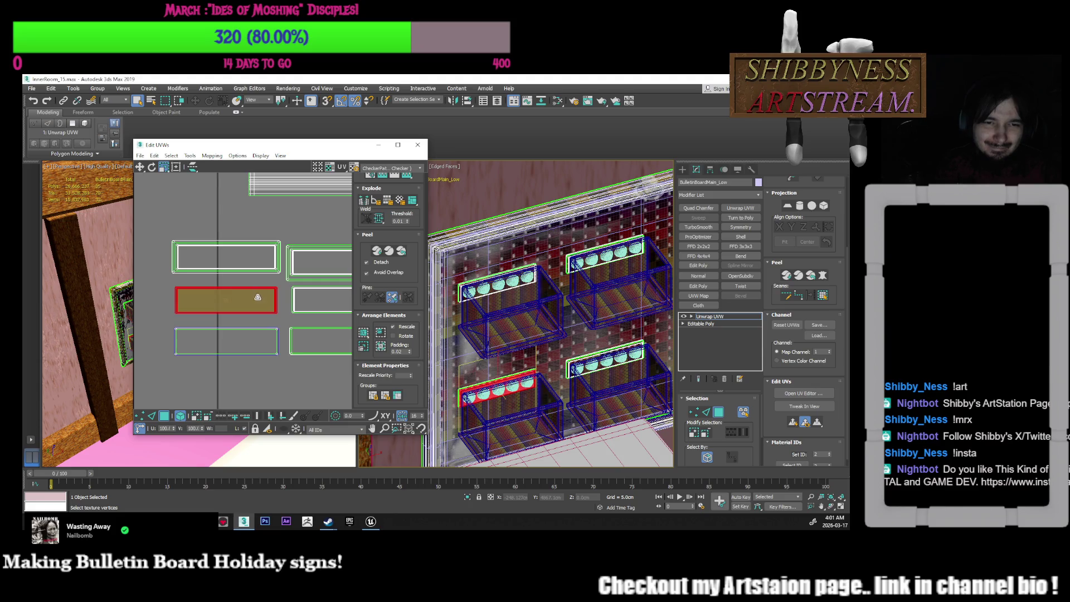
Move the bottom-left plaque shell up into the middle-left slot and stretch it 130% taller
left_click(276, 338)
left_click(276, 329)
left_click(140, 167)
left_click_drag(261, 330, 261, 287)
left_click(165, 167)
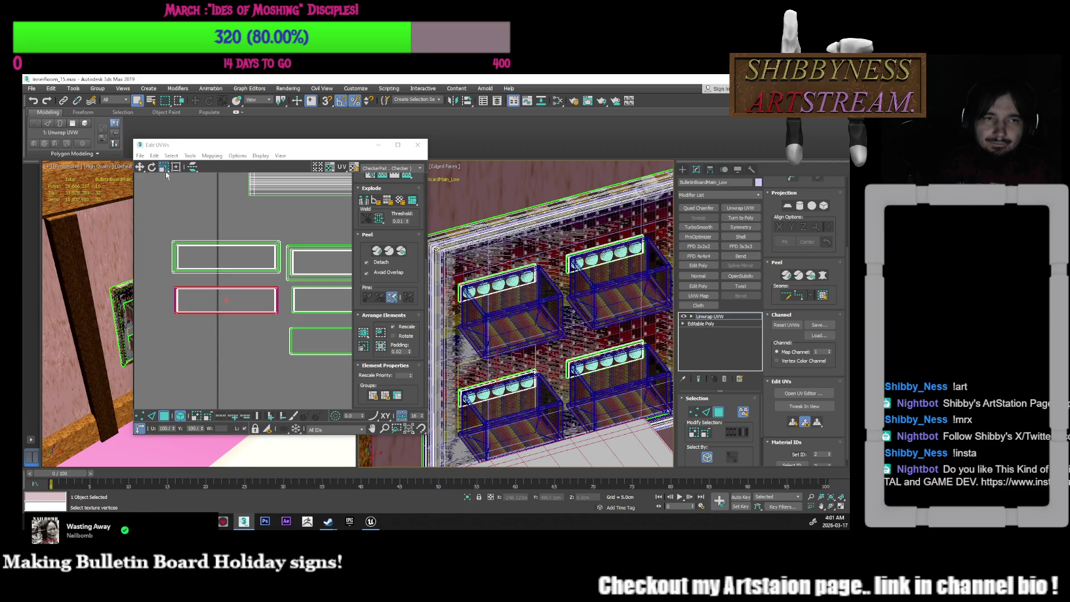
scroll(257, 278, "up", 5)
left_click_drag(288, 301, 294, 291)
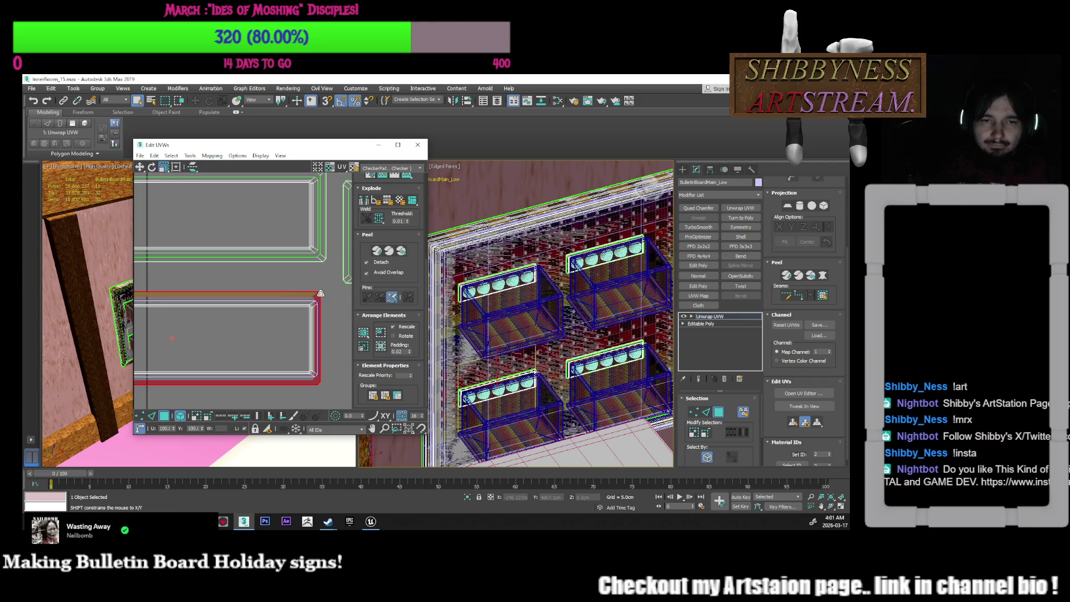
left_click_drag(313, 295, 322, 297)
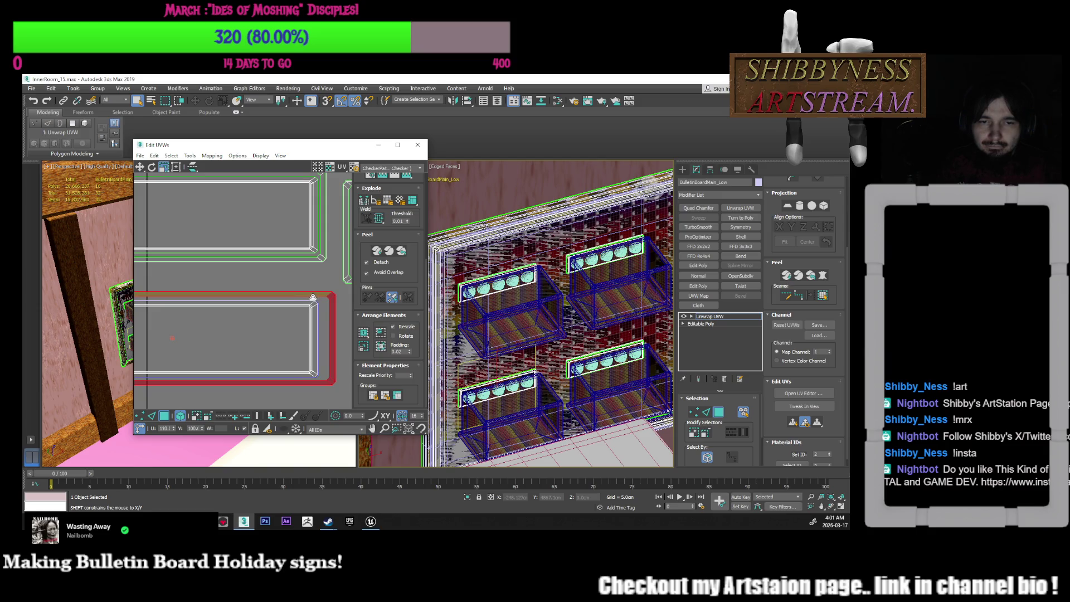
key("ctrl+z")
scroll(279, 323, "down", 5)
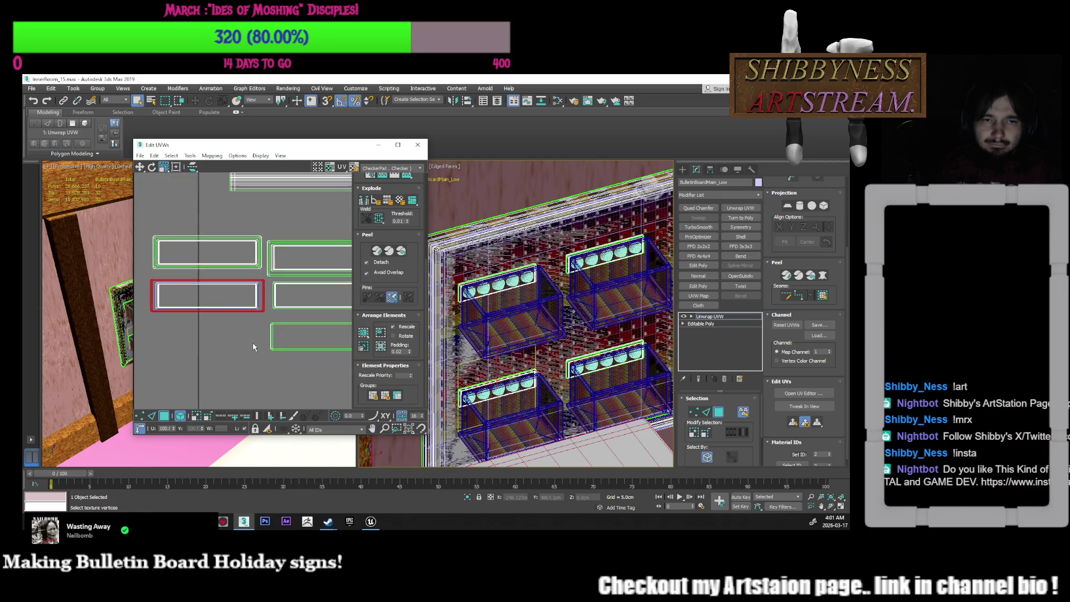
middle_click_drag(250, 345, 189, 353)
Move the bottom plaque shell into the empty slot, widen it 110% and stretch it 20% taller
left_click(294, 332)
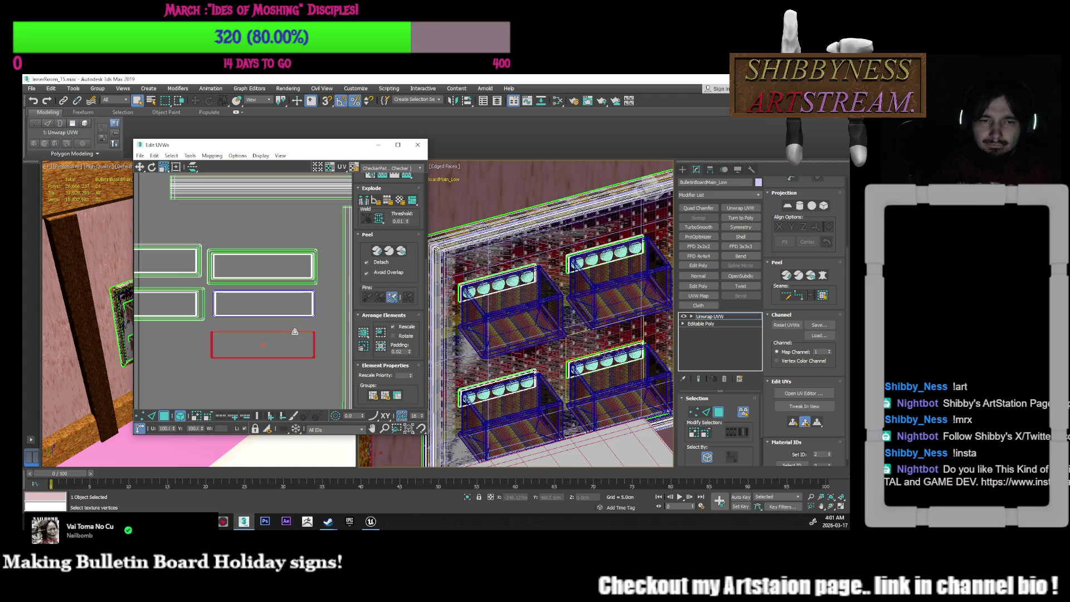
left_click(140, 168)
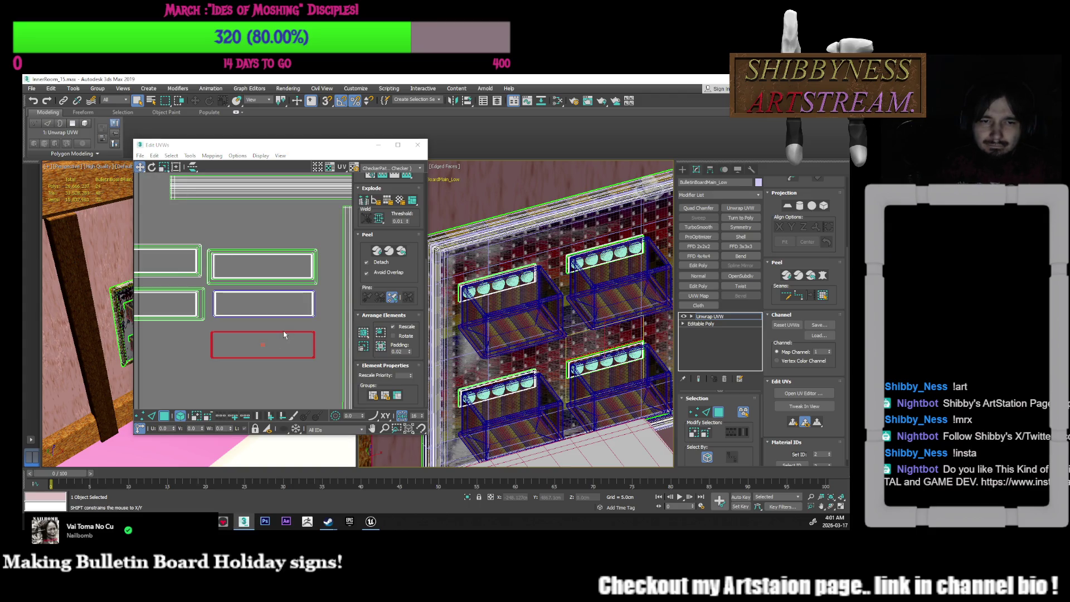
left_click_drag(282, 332, 288, 290)
left_click(163, 167)
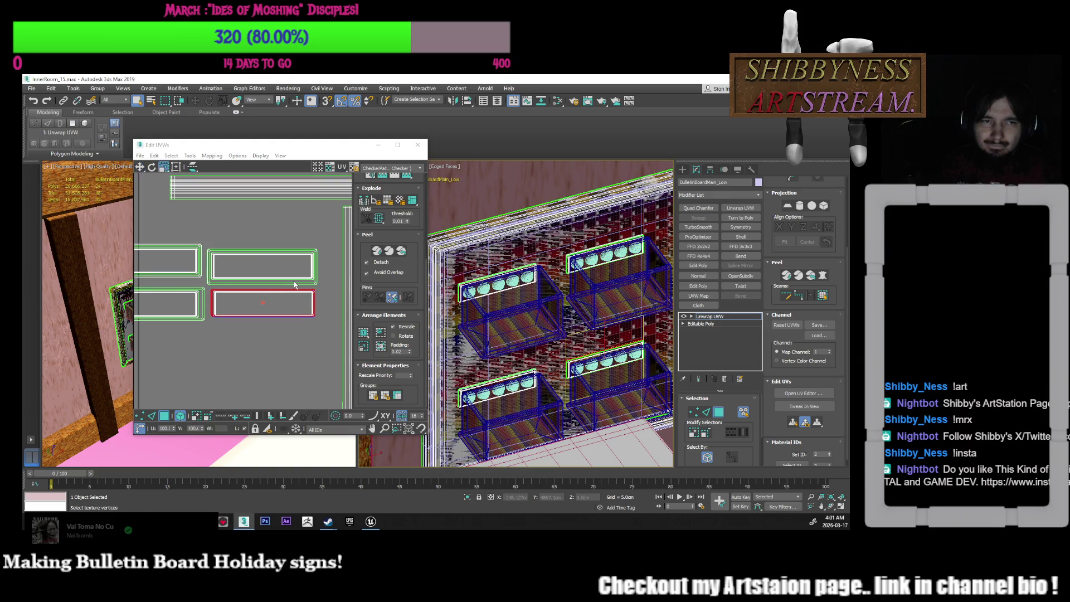
scroll(293, 278, "up", 3)
left_click_drag(359, 314, 372, 314)
middle_click_drag(321, 330, 296, 302)
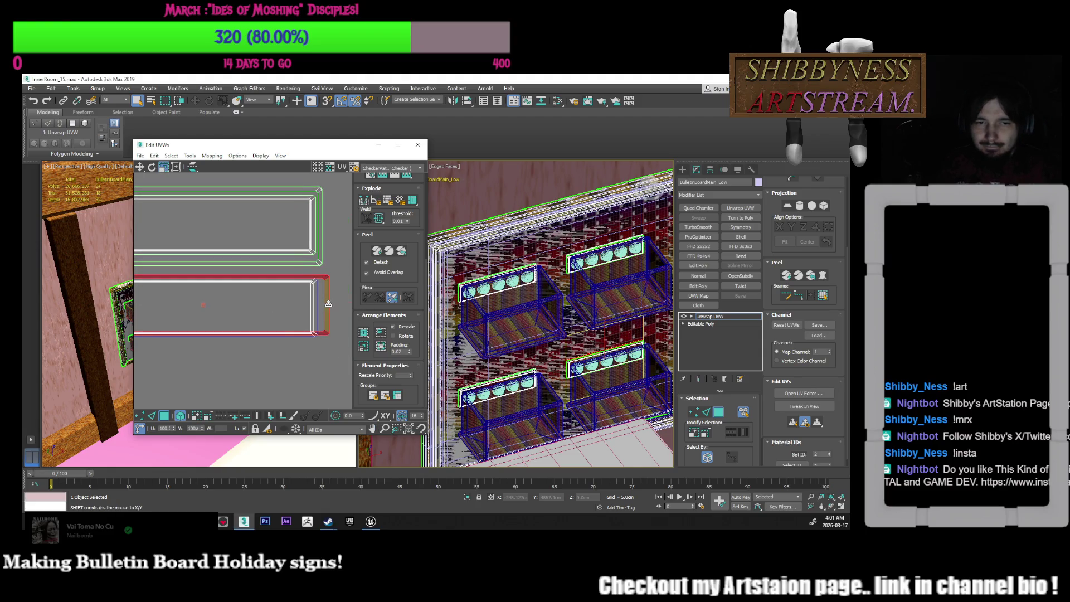
left_click_drag(295, 302, 328, 301)
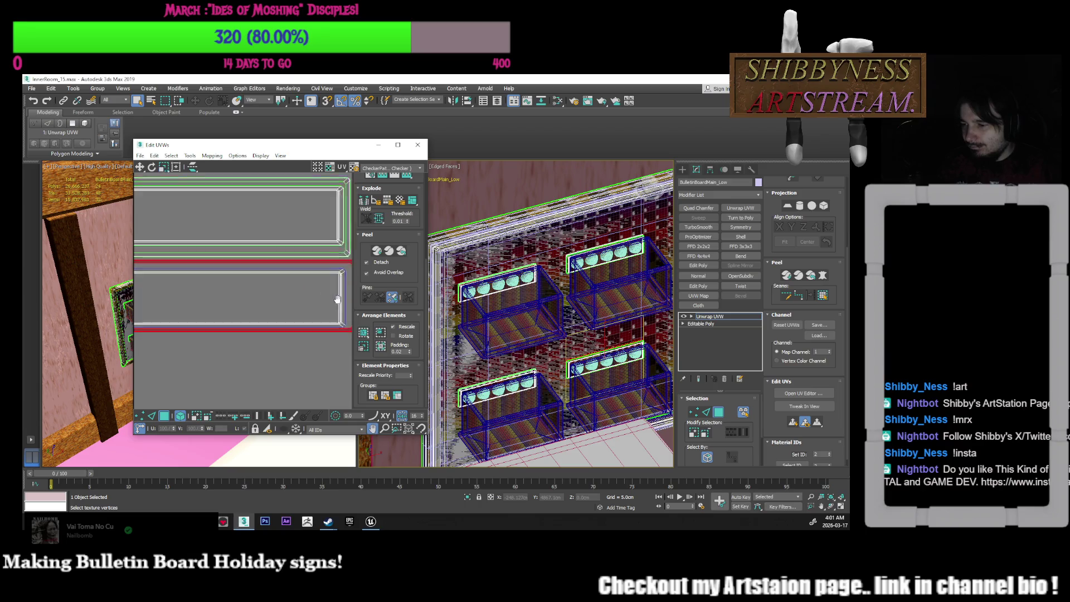
scroll(331, 300, "down", 2)
middle_click_drag(331, 300, 390, 290)
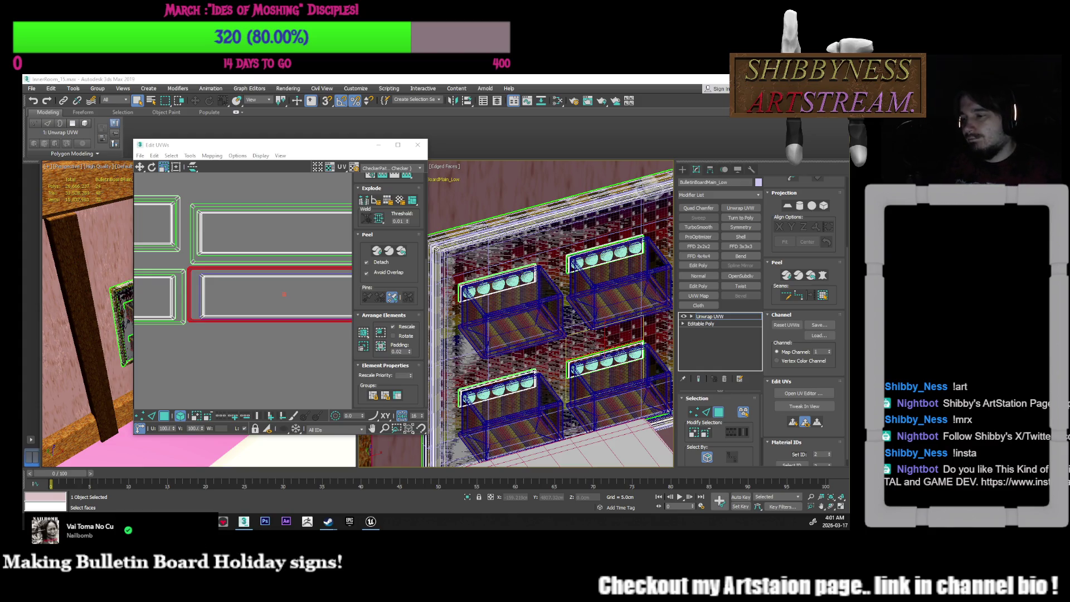
middle_click_drag(267, 312, 324, 336)
Nudge the lower-right red plaque shell slightly down and to the left
scroll(325, 336, "up", 3)
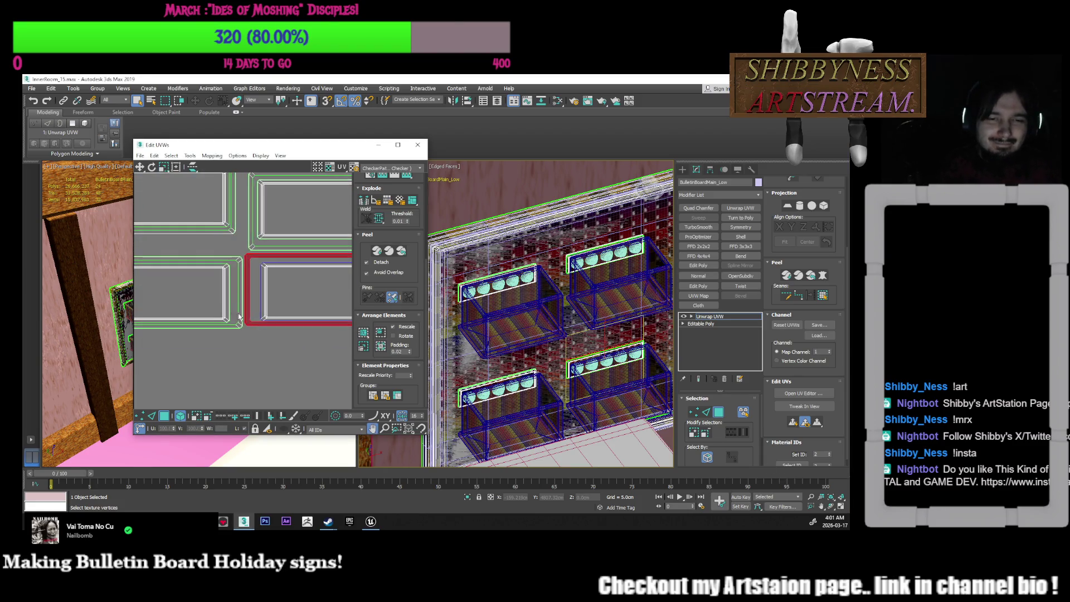
left_click(143, 167)
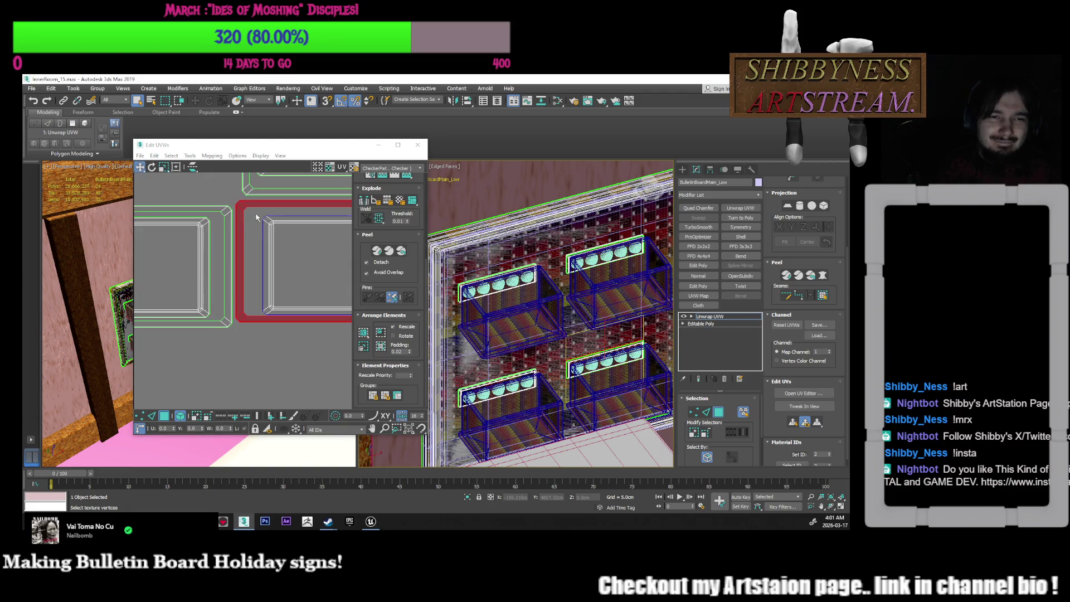
left_click_drag(249, 207, 246, 209)
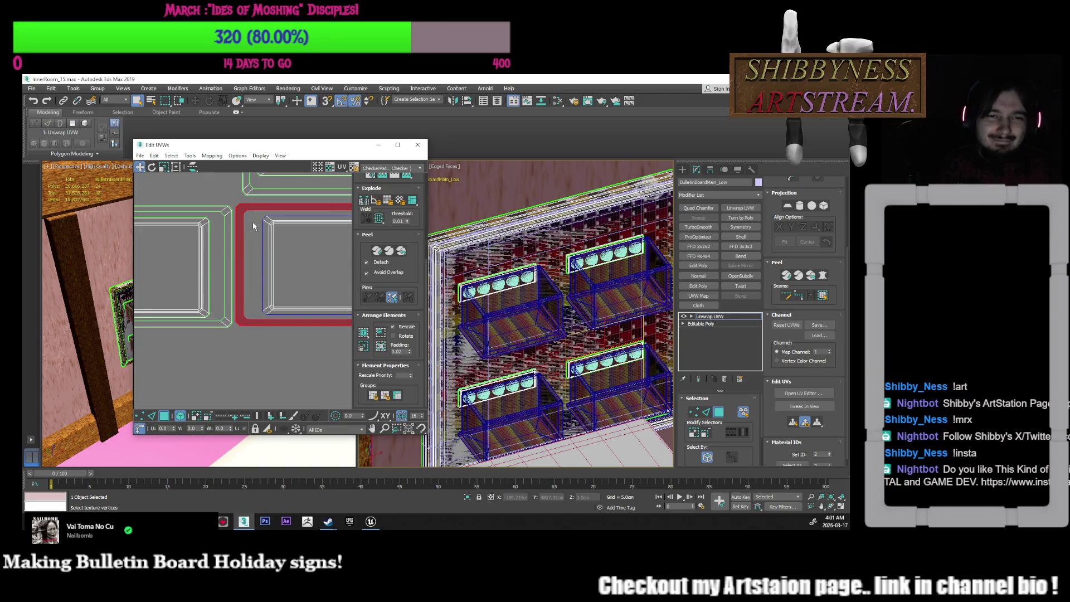
scroll(254, 225, "down", 5)
scroll(268, 272, "down", 2)
mouse_move(268, 272)
middle_mouse_down()
mouse_move(215, 284)
mouse_move(240, 285)
middle_mouse_up()
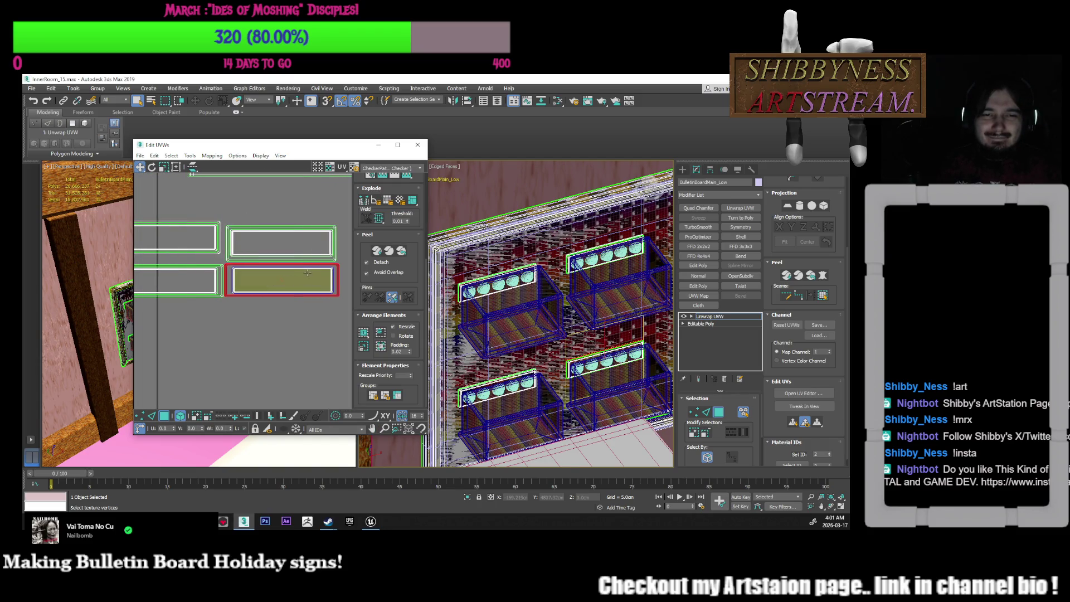
scroll(330, 284, "up", 2)
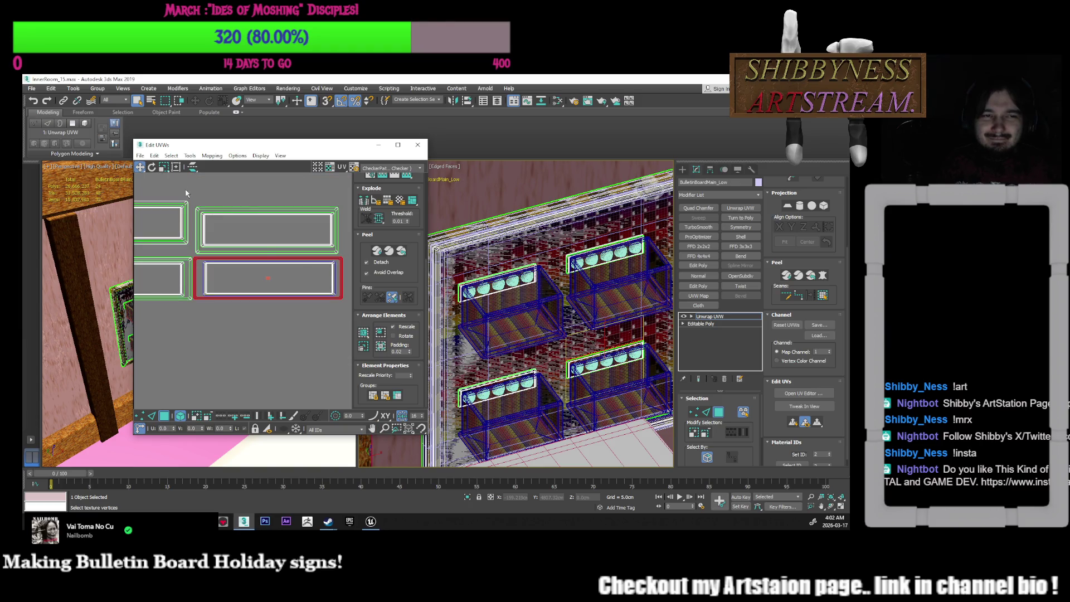
Narrow the lower-right shell to 90% width, shift it right, then widen it to 110%
left_click(164, 166)
left_click_drag(350, 262, 337, 262)
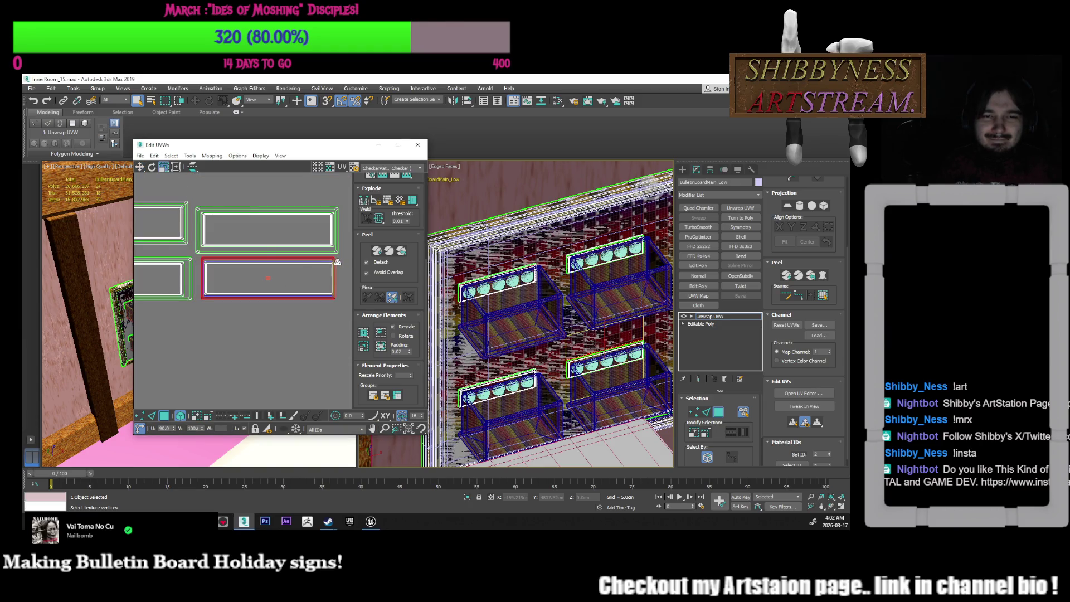
left_click(139, 166)
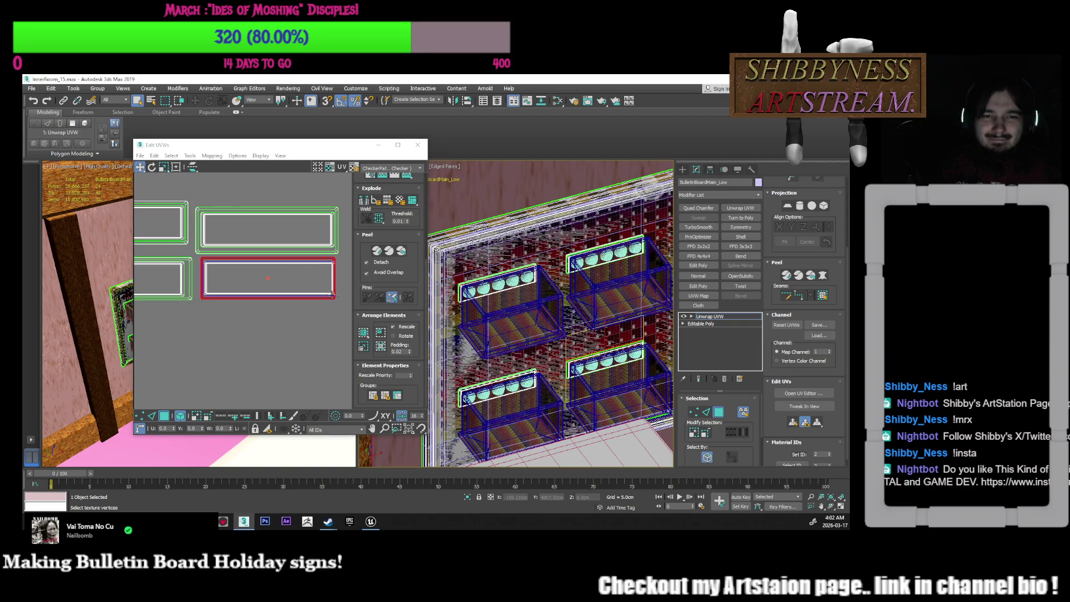
left_click_drag(330, 298, 331, 298)
left_click(164, 166)
left_click_drag(318, 259, 325, 260)
Select the upper-right plaque shell and pack all UV shells into an evenly spaced layout
left_click(326, 234)
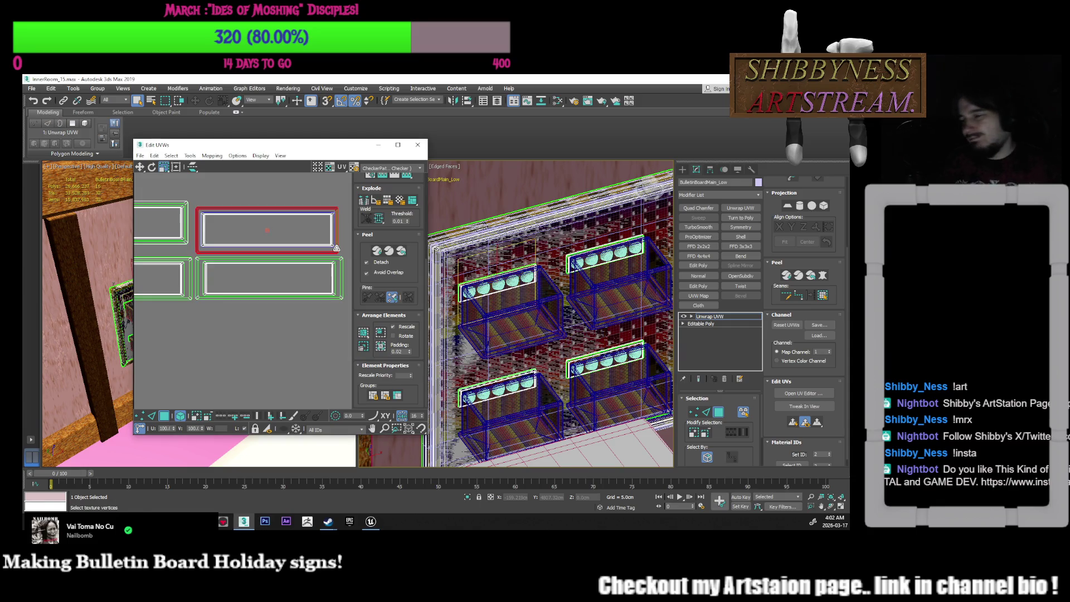
left_click(362, 332)
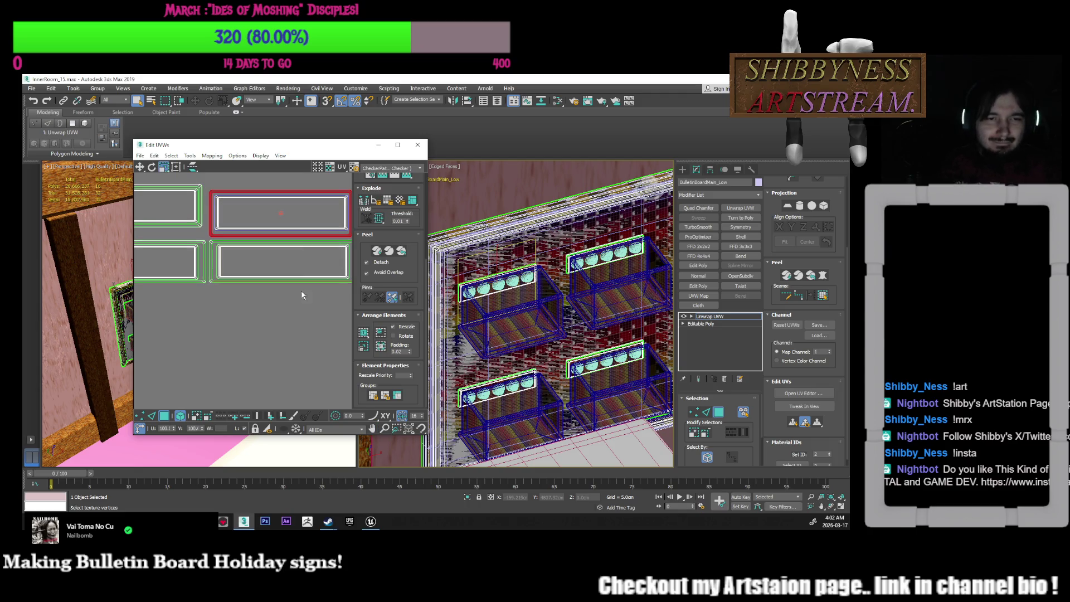
left_click(286, 313)
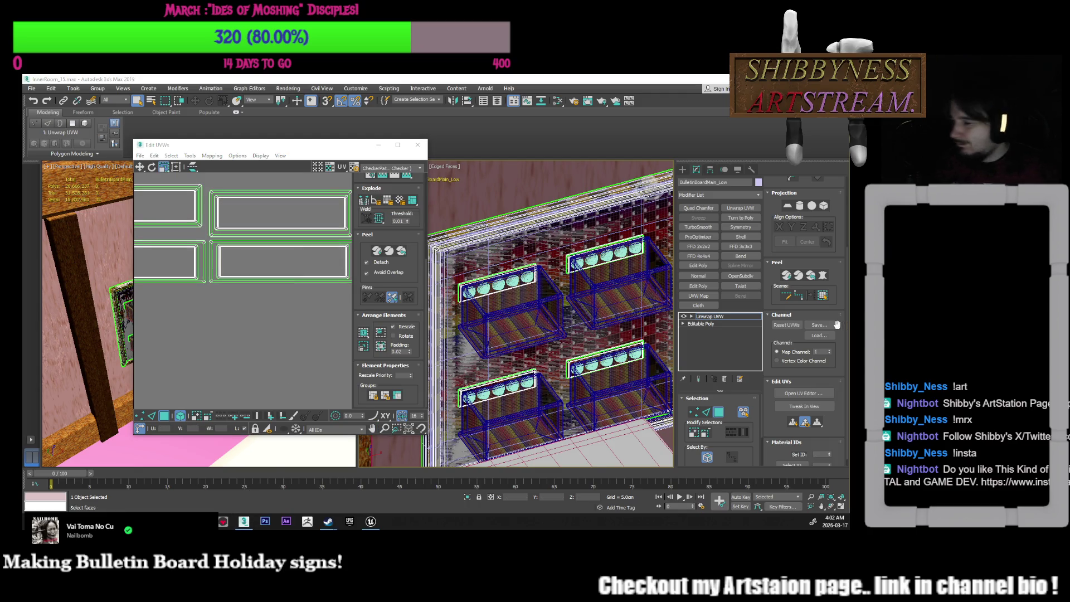
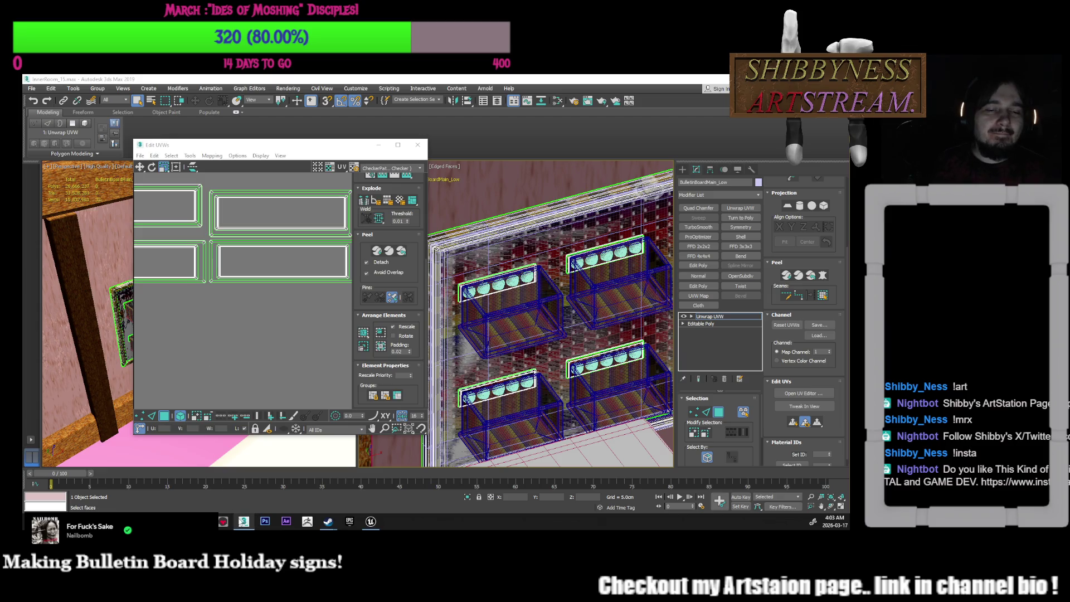
Bring the sign UV shells into view and select the bottom sign shells in Move mode
mouse_move(243, 521)
mouse_move(160, 521)
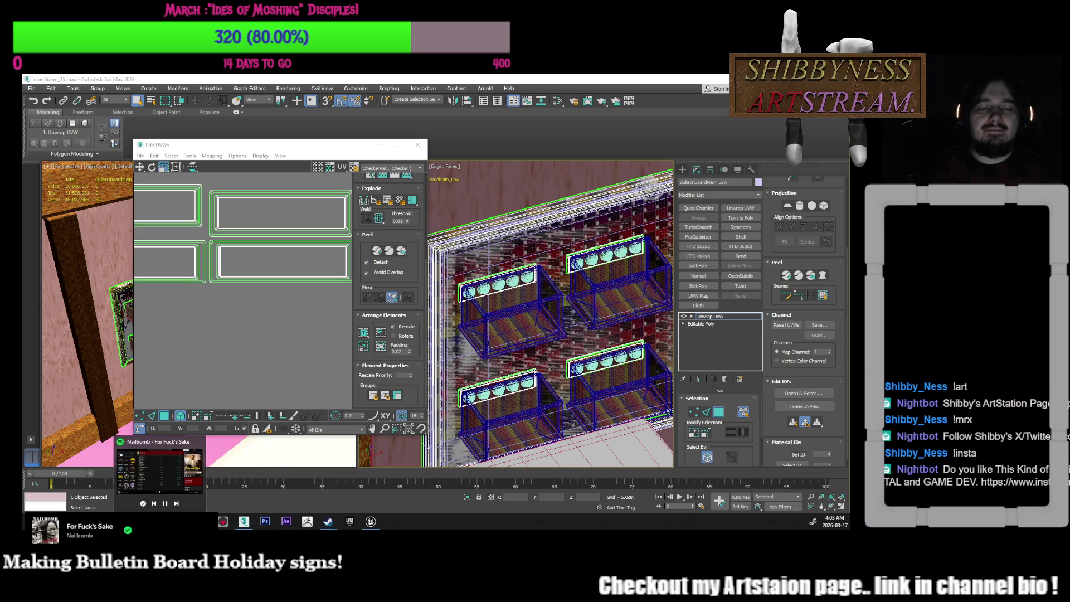
middle_click_drag(255, 292, 244, 331)
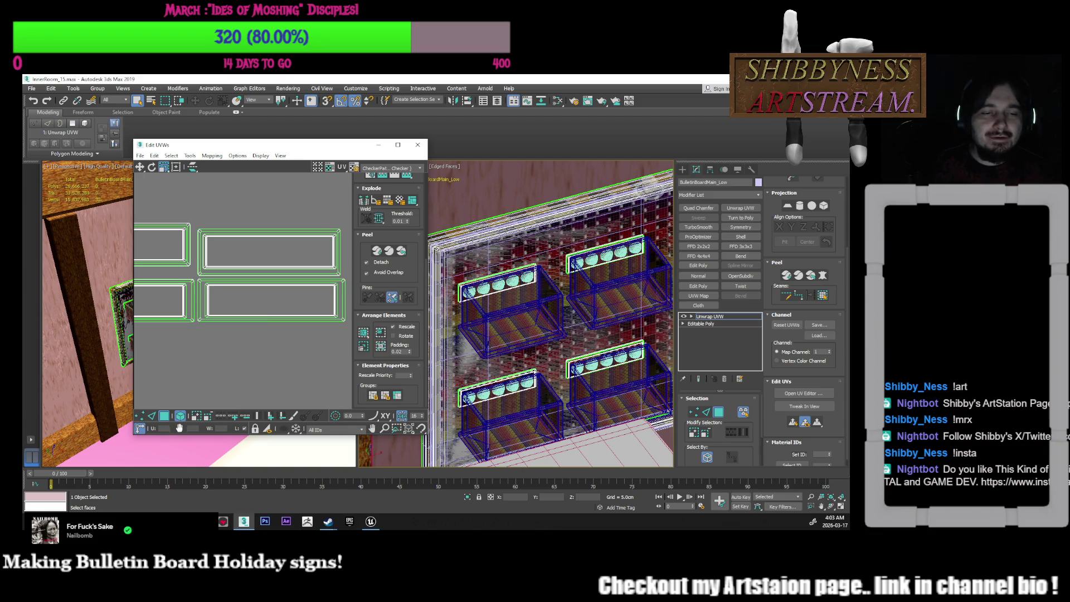
left_click(245, 315)
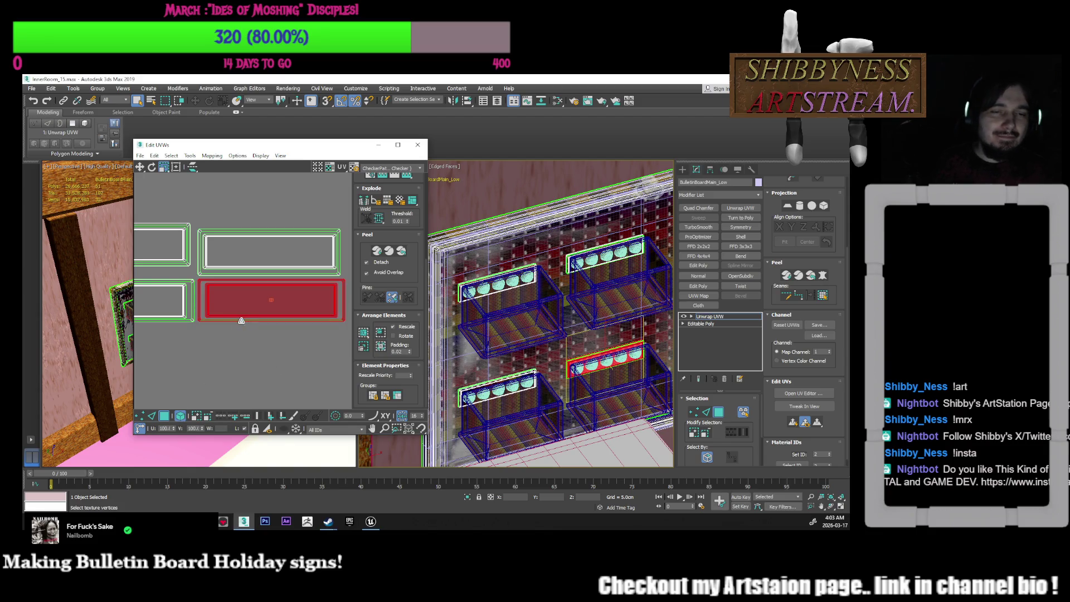
middle_click_drag(224, 320, 264, 319)
left_click(140, 167)
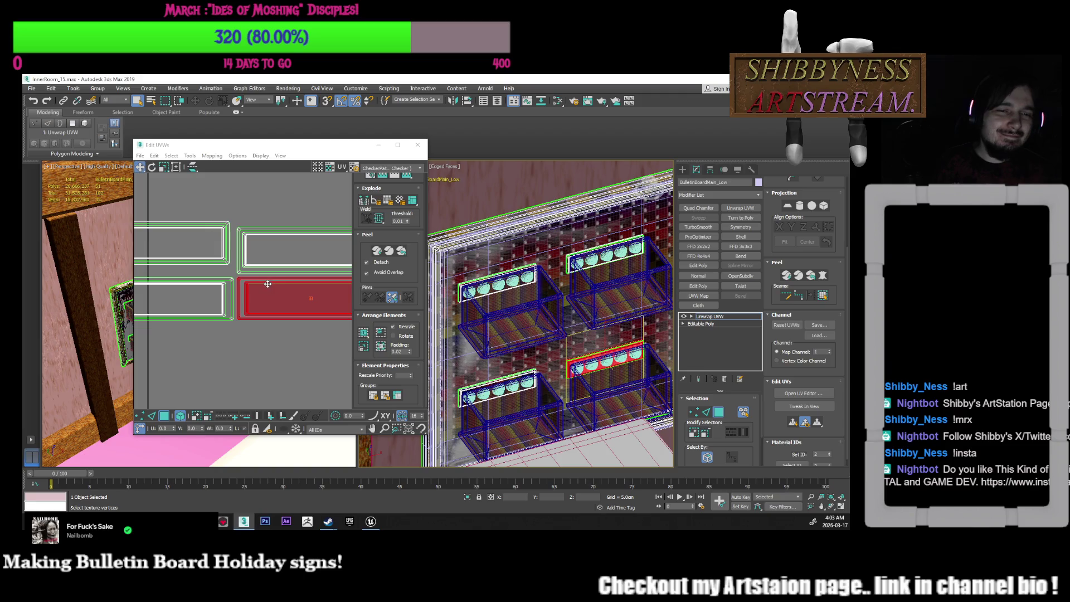
left_click(223, 301)
Select the top-left sign shell and stretch it taller vertically with Scale
scroll(235, 305, "down", 2)
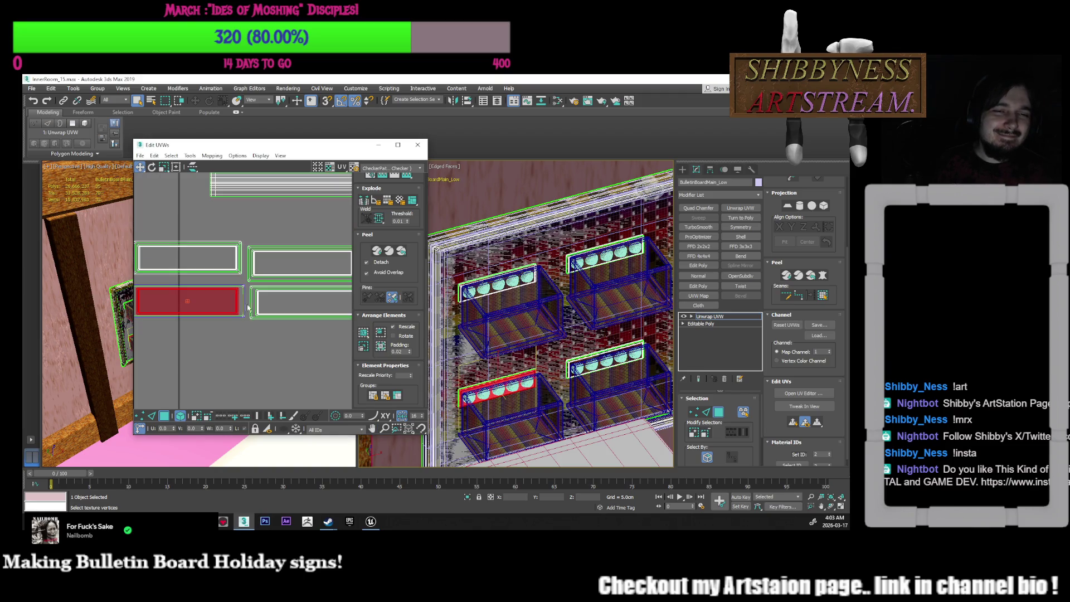
left_click(246, 304)
middle_click_drag(246, 304, 279, 331)
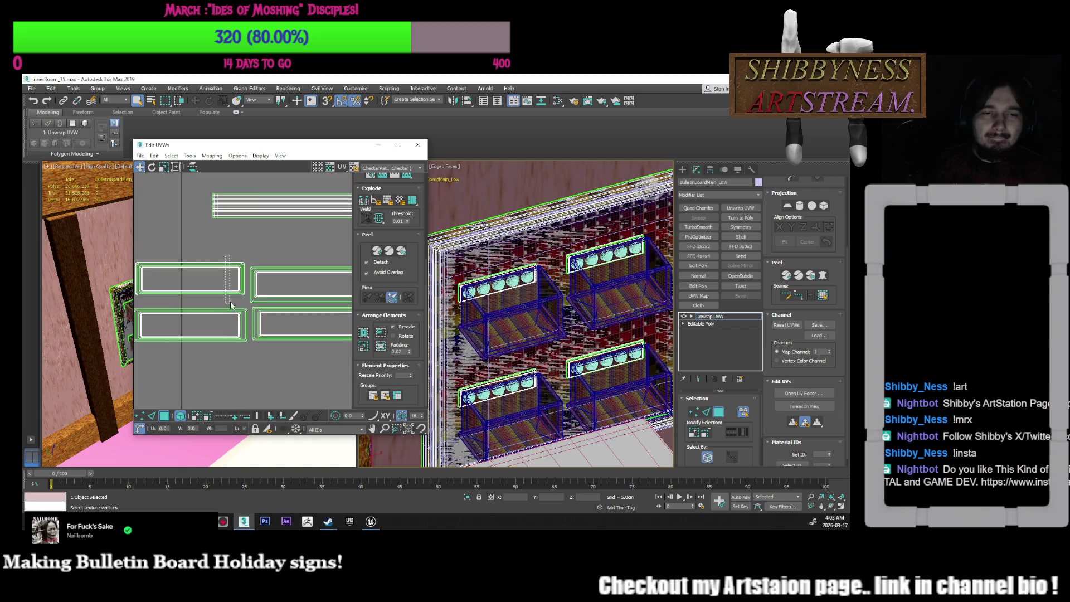
left_click(235, 295)
left_click(247, 273)
left_click(244, 273)
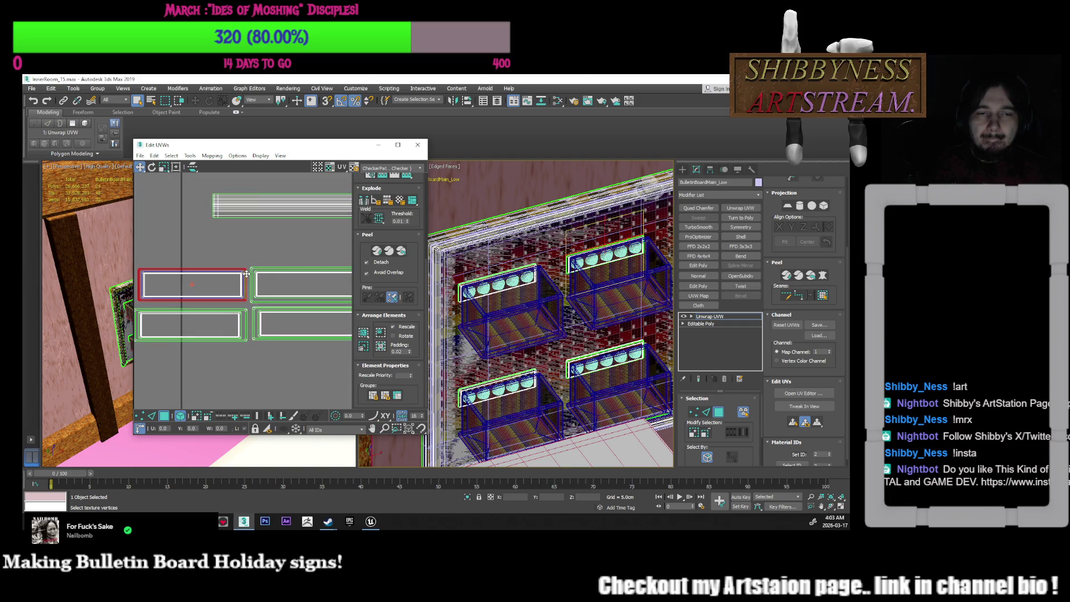
scroll(245, 272, "up", 4)
scroll(247, 274, "down", 1)
left_click(164, 167)
left_click_drag(221, 267, 223, 276)
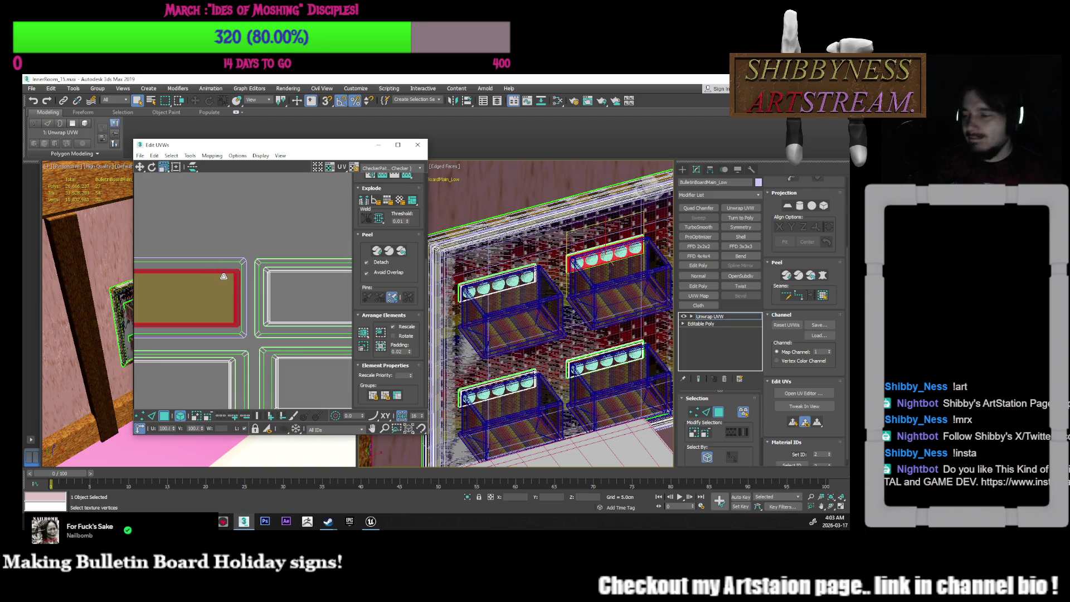
middle_click_drag(224, 276, 262, 272)
left_click_drag(262, 272, 262, 276)
Box-select all four sign shells and nudge them upward
left_click(262, 231)
scroll(262, 230, "down", 5)
middle_click_drag(234, 279, 220, 291)
left_click(220, 290)
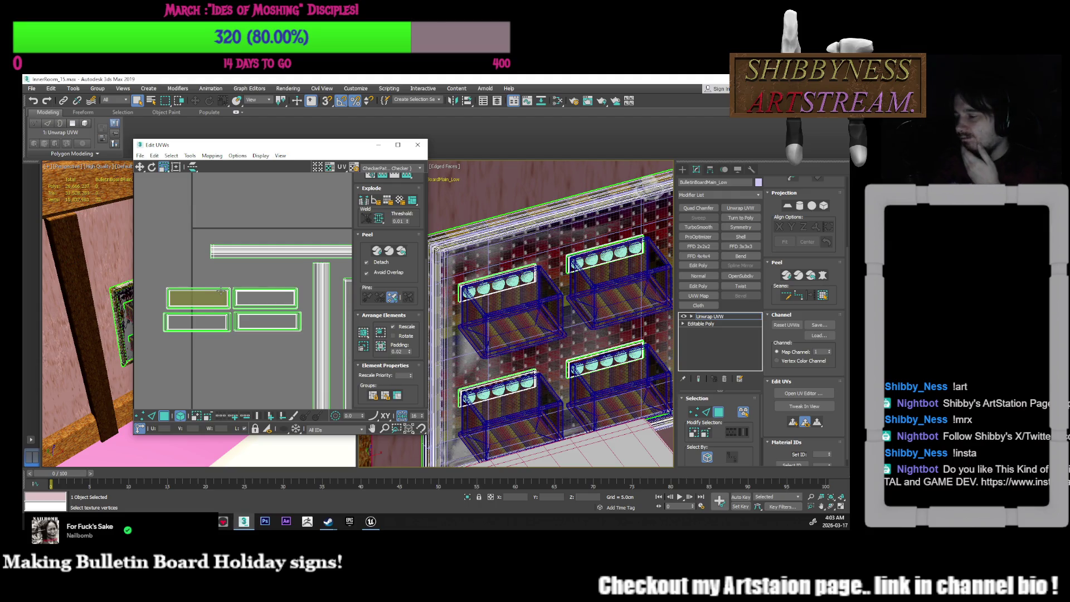
left_click(212, 276)
left_click_drag(180, 345, 282, 291)
middle_click_drag(243, 334, 231, 299)
scroll(261, 293, "down", 5)
scroll(228, 251, "up", 3)
left_click_drag(228, 252, 228, 246)
Shift the four sign shells up-right and move the vertical frame strip left
left_click(279, 312)
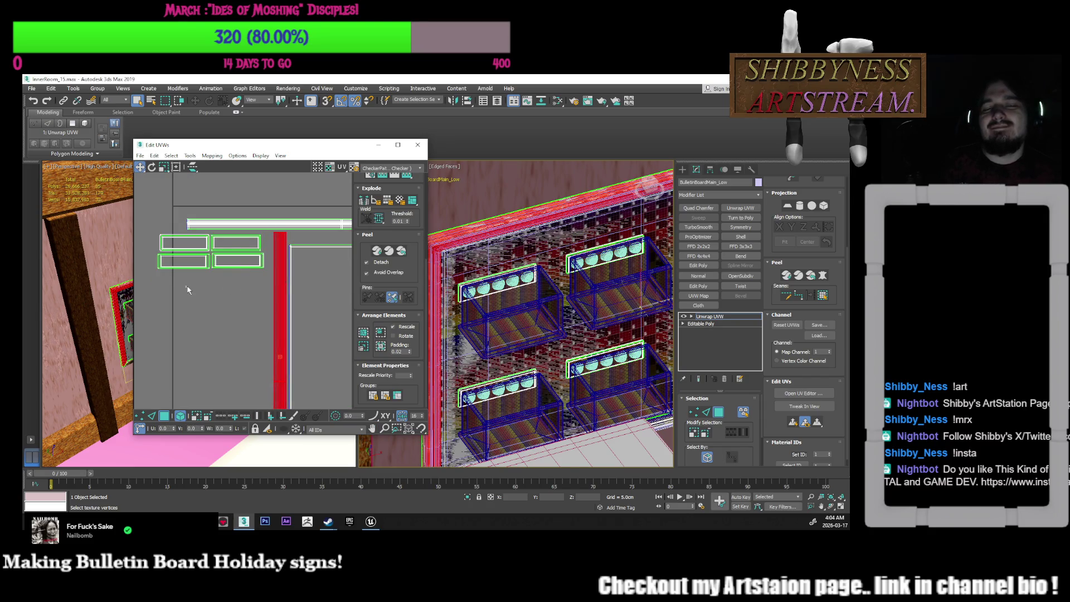
mouse_move(235, 284)
left_mouse_down()
mouse_move(159, 234)
mouse_move(240, 292)
left_mouse_up()
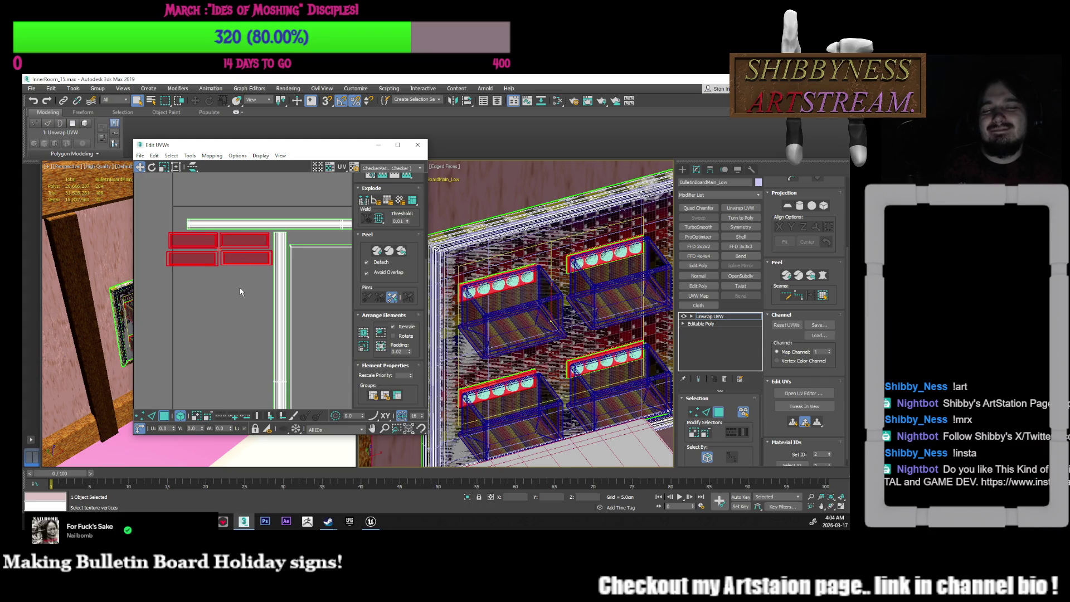
left_click(240, 288)
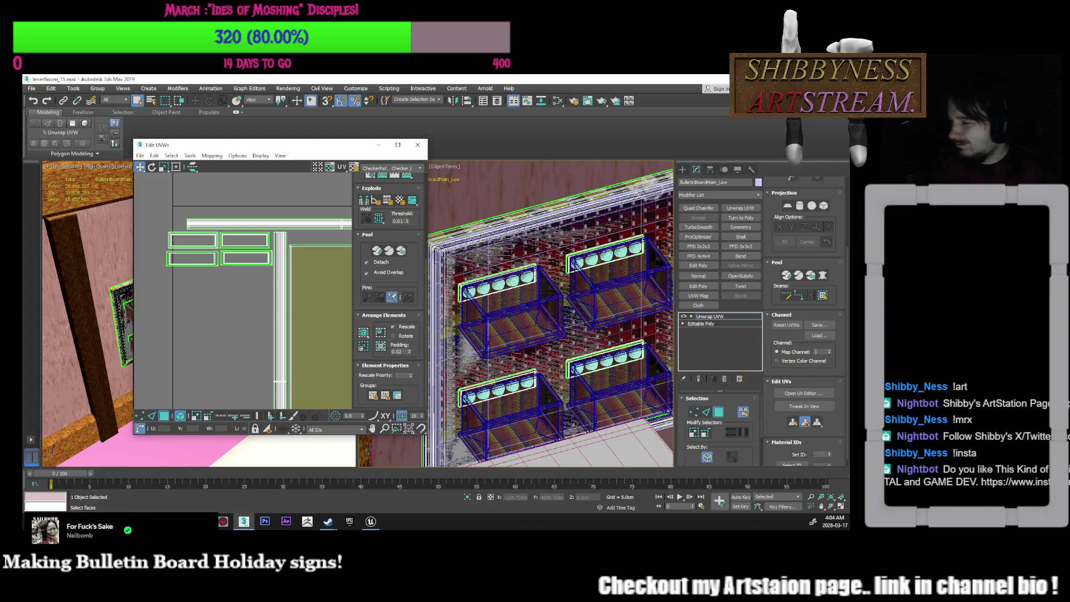
mouse_move(280, 273)
left_mouse_down()
mouse_move(144, 273)
mouse_move(279, 226)
mouse_move(264, 244)
left_mouse_up()
scroll(264, 243, "down", 2)
Move the tall frame strip below the signs, then select the top-left shelf
left_click(295, 240)
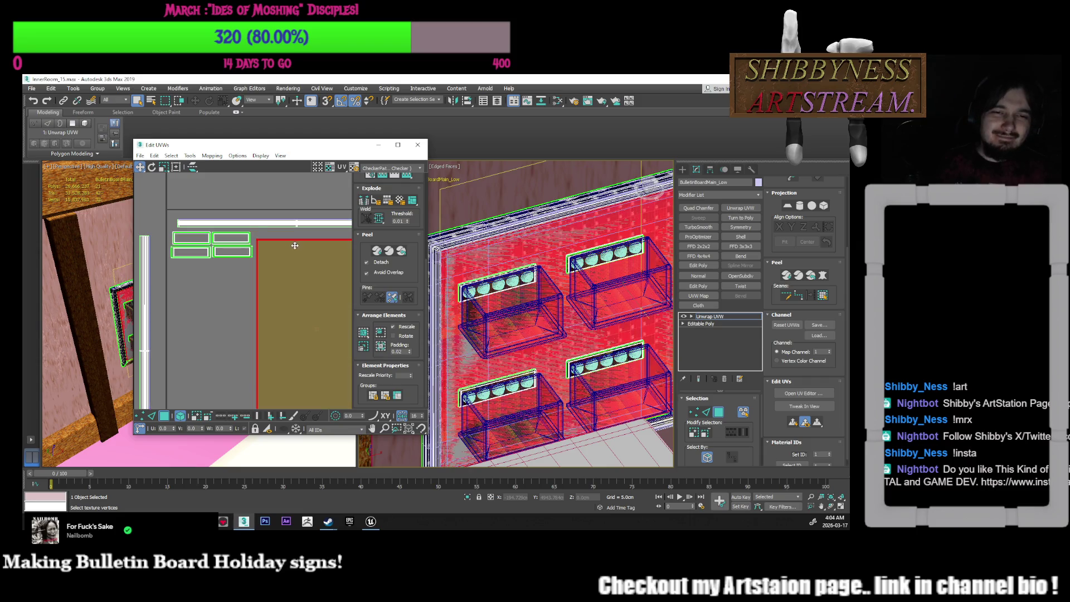
scroll(298, 240, "down", 4)
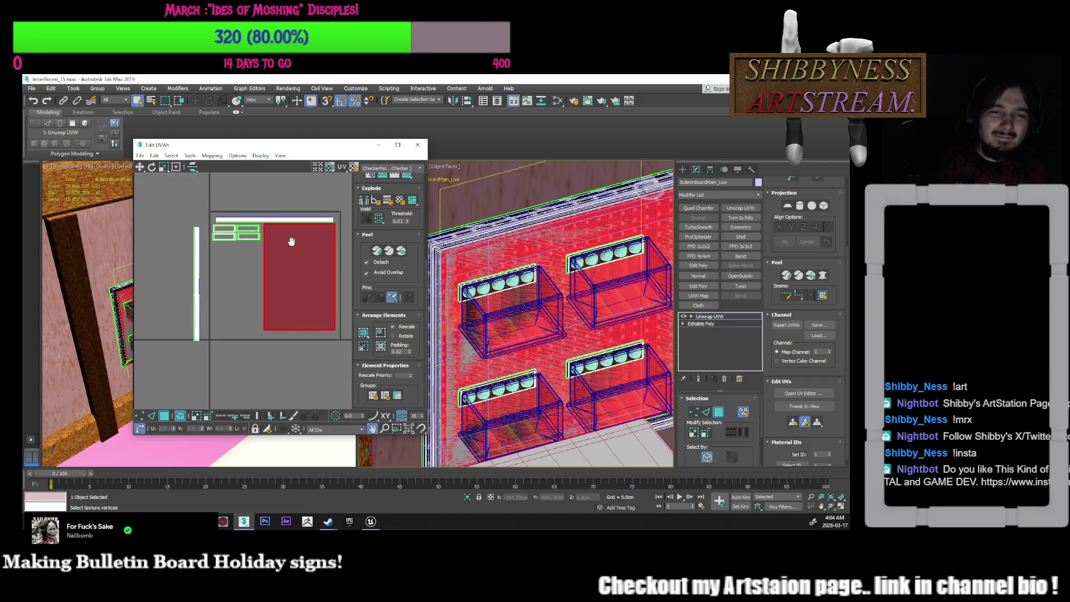
scroll(302, 240, "up", 2)
left_click(312, 225)
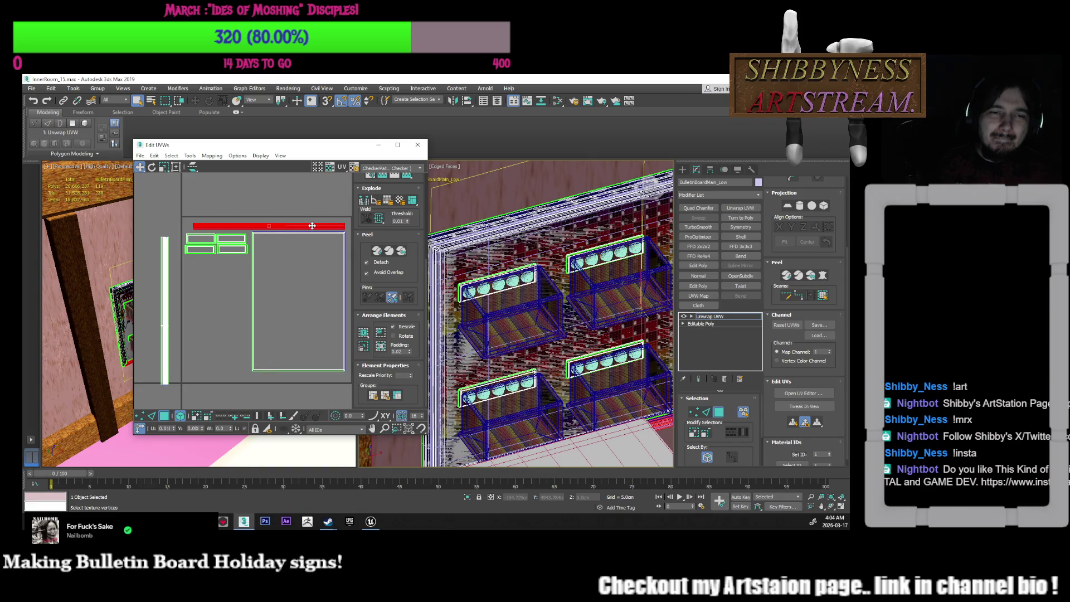
left_click_drag(202, 261, 235, 245)
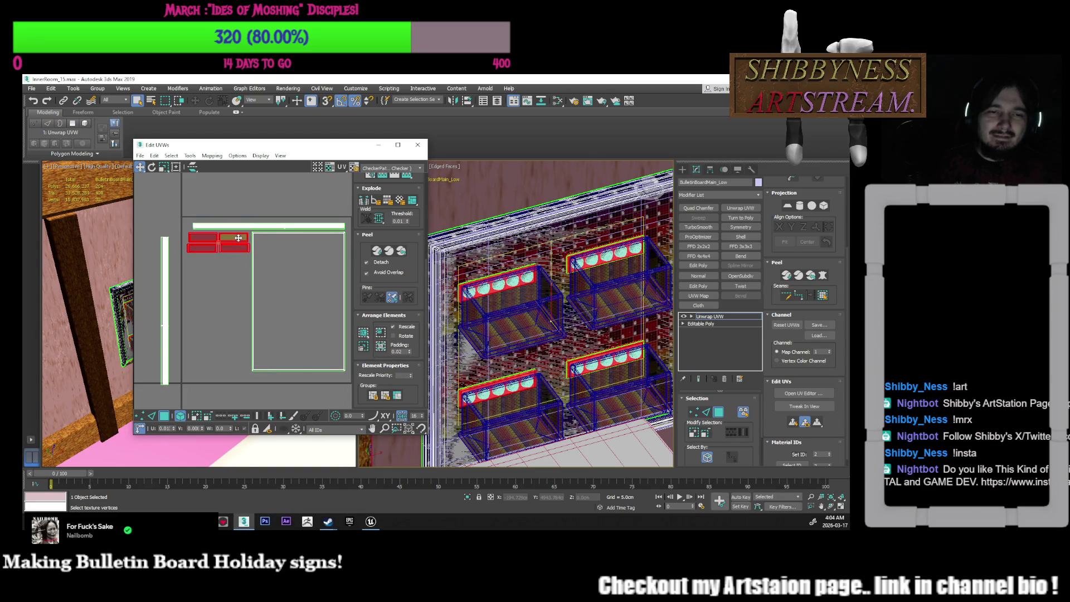
left_click(195, 263)
mouse_move(165, 273)
left_mouse_down()
mouse_move(190, 269)
mouse_move(230, 293)
left_mouse_up()
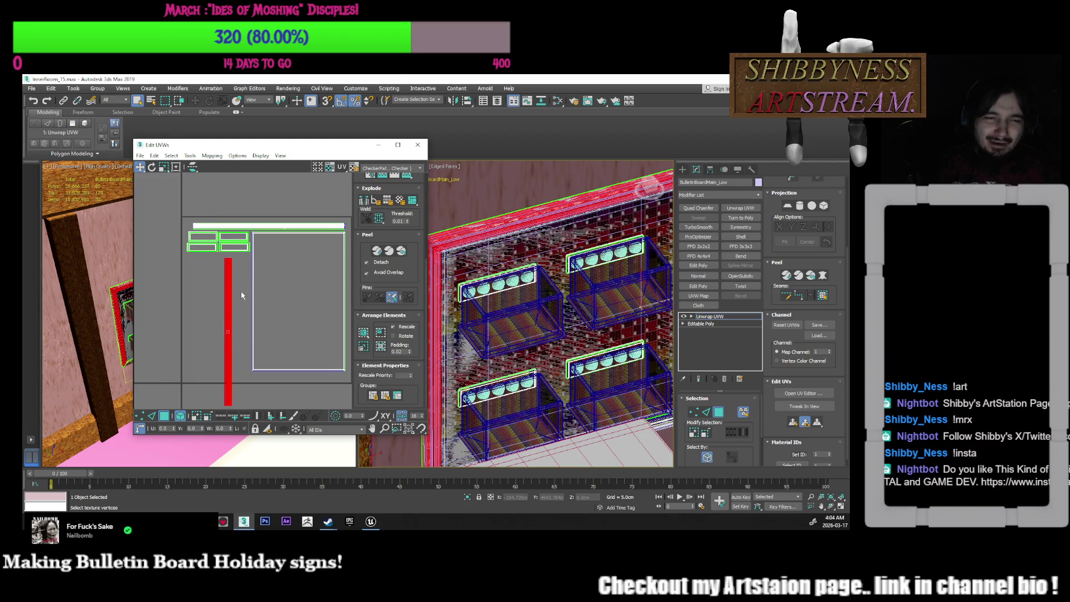
middle_click_drag(242, 295, 233, 260)
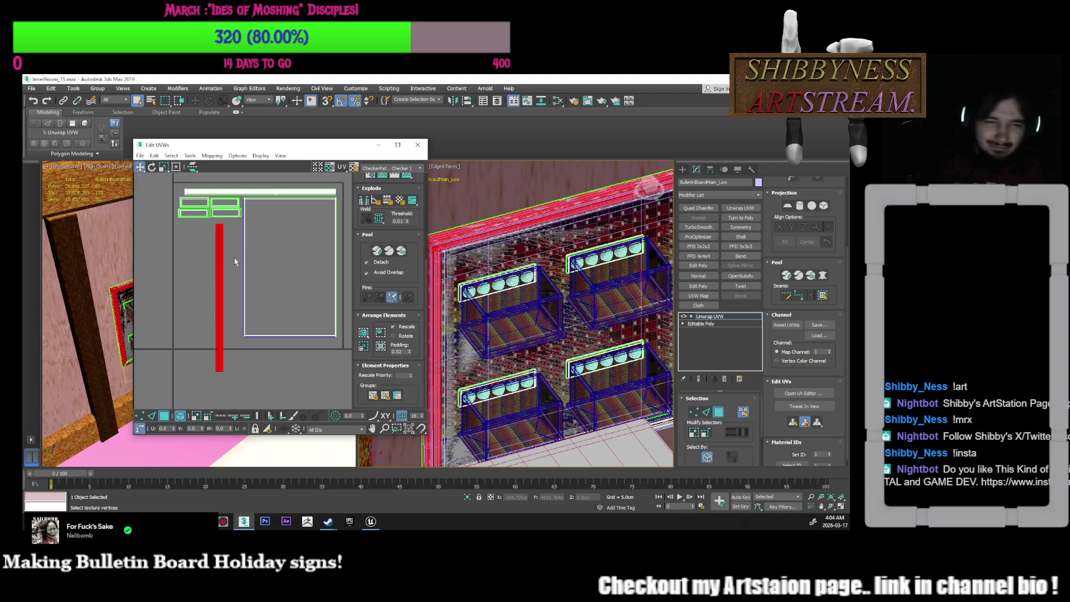
middle_click_drag(546, 335, 551, 311)
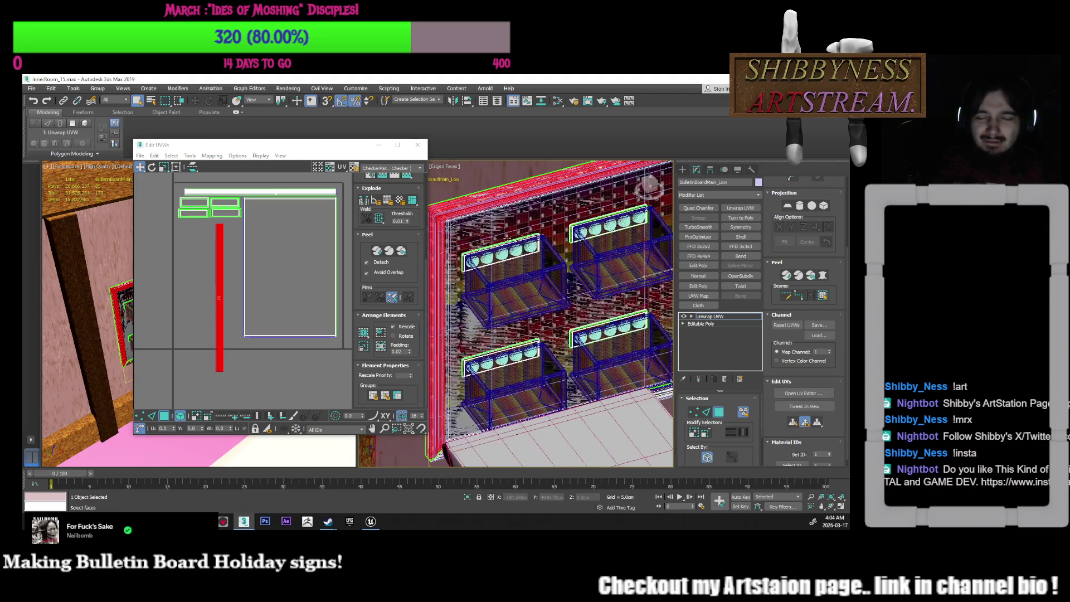
left_click(474, 293)
scroll(501, 273, "down", 5)
Undo a strip nudge and move the vertical frame strip up and right
scroll(220, 295, "up", 2)
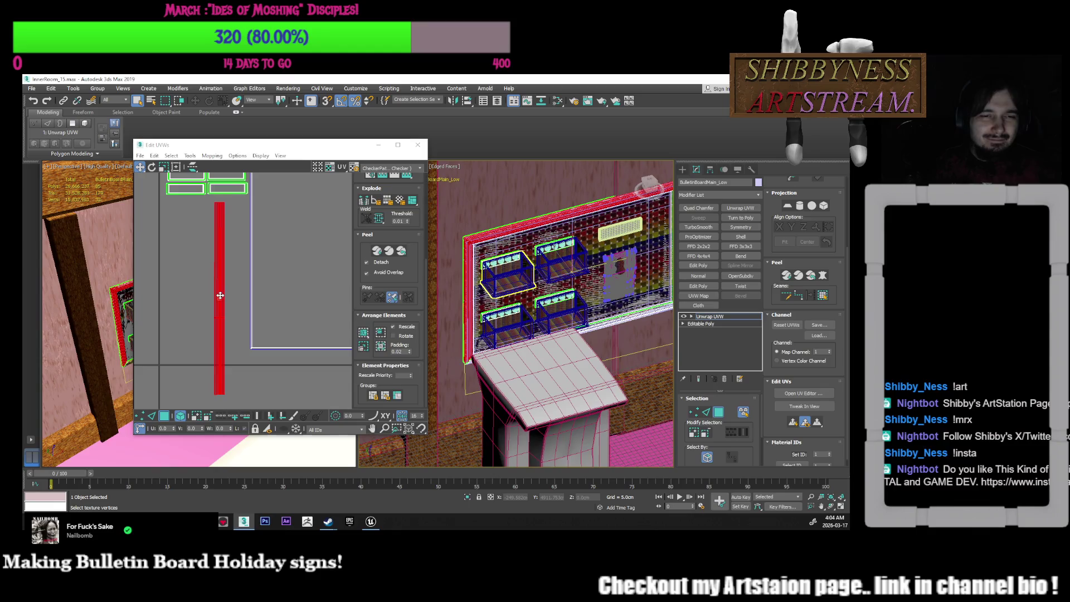
scroll(220, 295, "down", 3)
left_click_drag(221, 304, 218, 301)
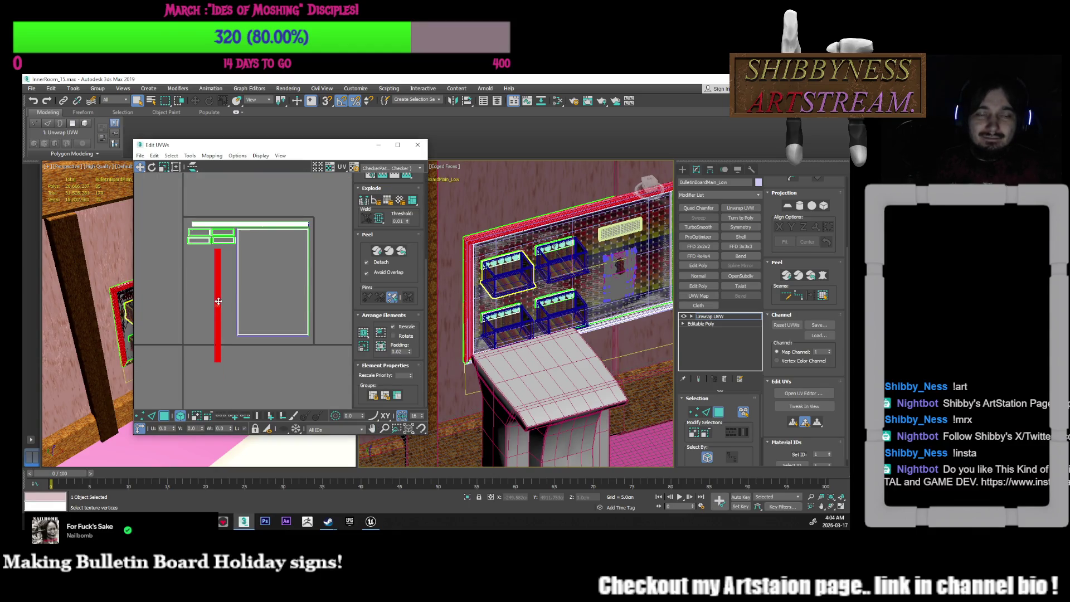
key("ctrl+z")
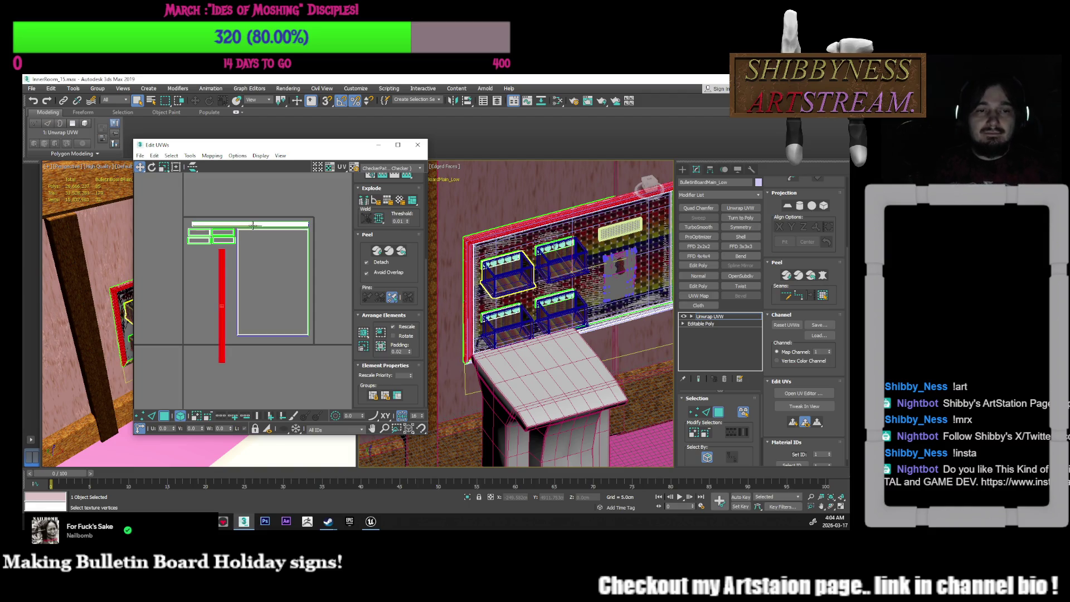
left_click(252, 225)
left_click(221, 283)
mouse_move(221, 284)
left_mouse_down()
mouse_move(230, 264)
mouse_move(211, 249)
mouse_move(218, 232)
mouse_move(200, 248)
left_mouse_up()
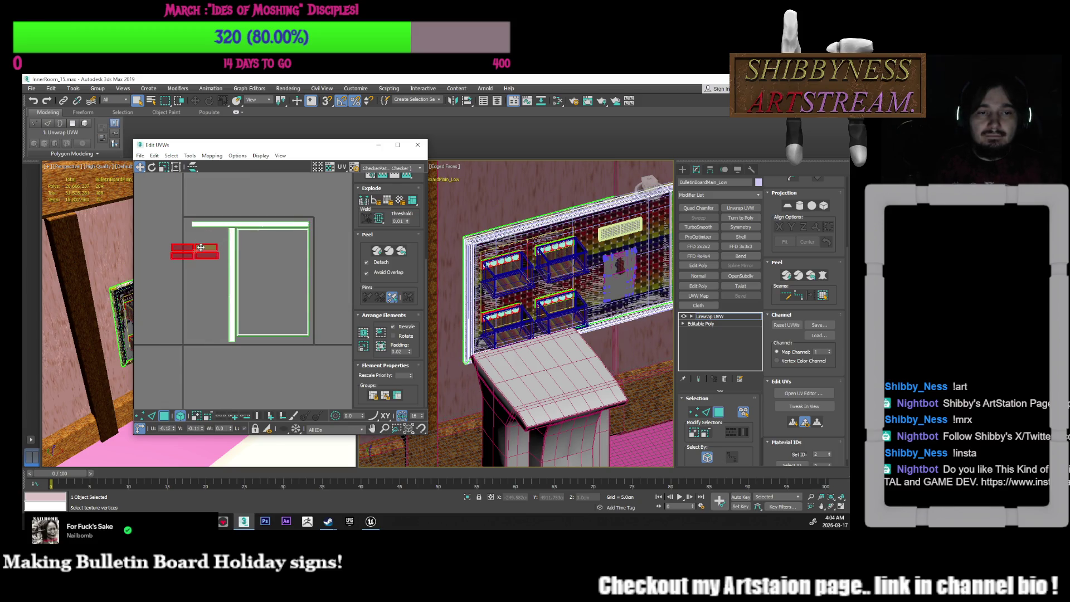
left_click(263, 250)
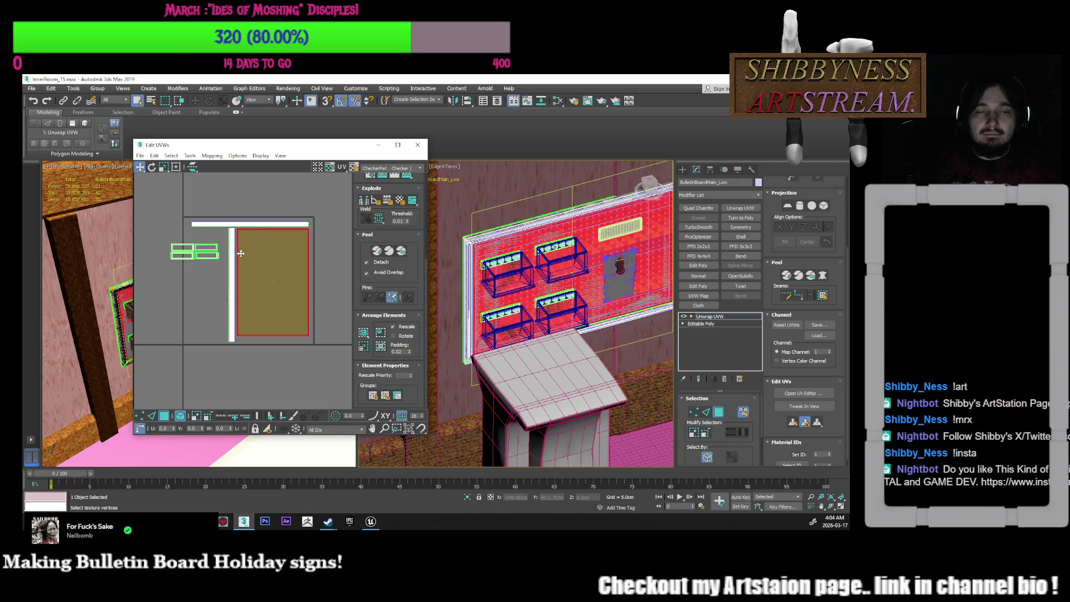
Rotate the small sign strips about 90° so they stand upright
left_click(209, 246)
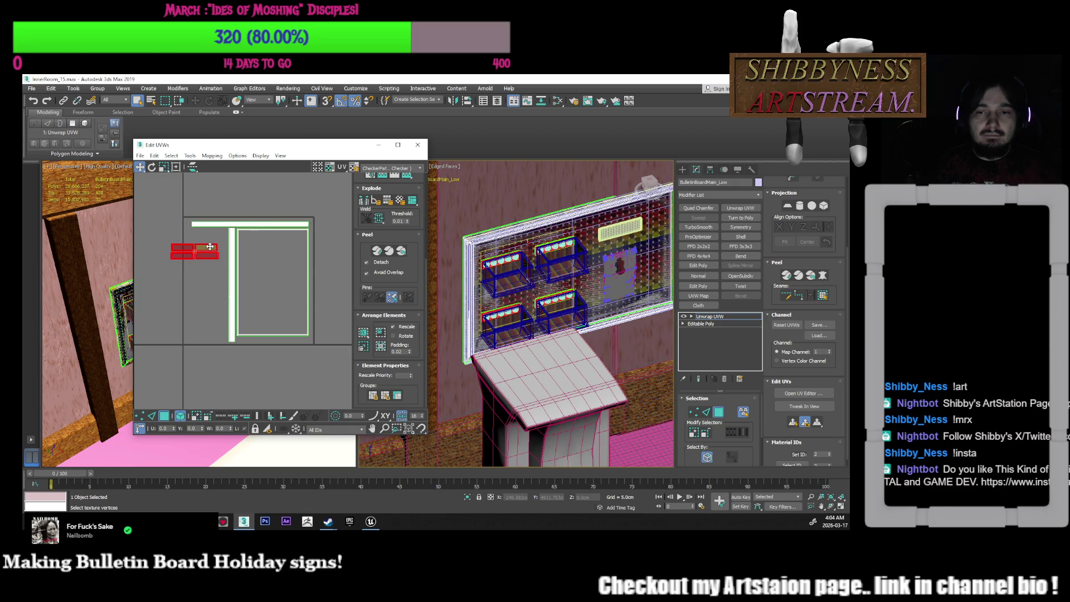
key("e")
mouse_move(208, 251)
left_mouse_down()
mouse_move(189, 238)
mouse_move(214, 299)
mouse_move(216, 264)
left_mouse_up()
left_click(139, 167)
left_click(163, 167)
left_click(140, 167)
left_click(200, 304)
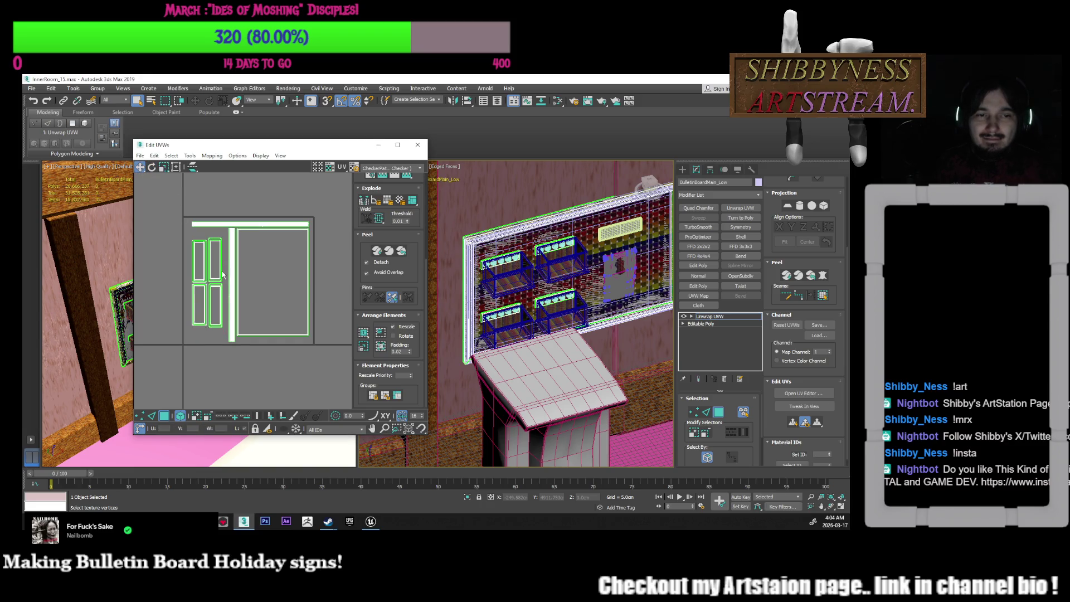
Nudge the four upright sign strips left and down and enlarge them to 110%
scroll(201, 304, "up", 3)
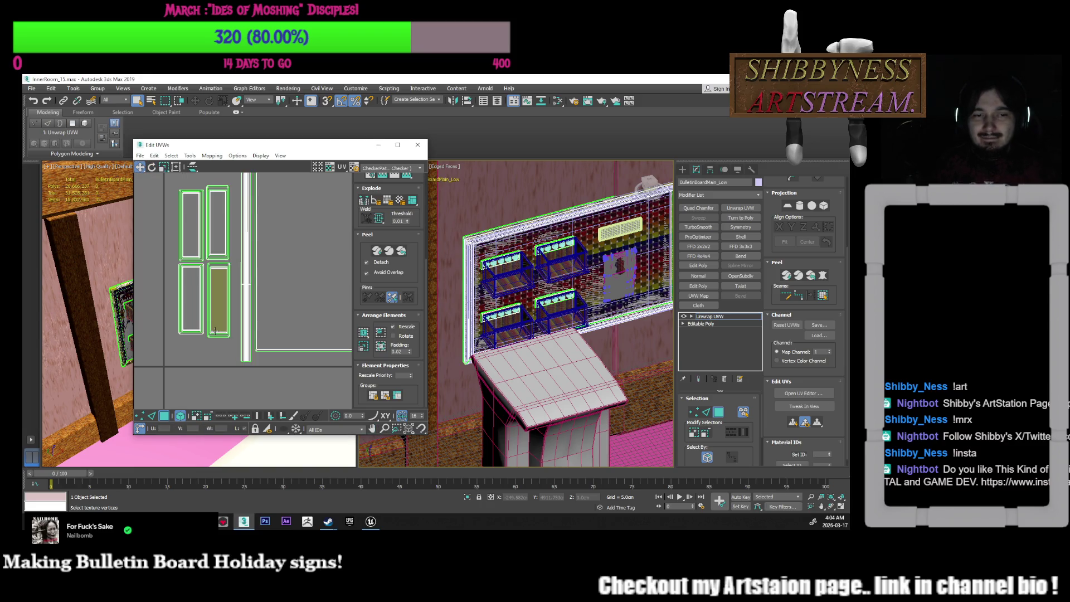
left_click(226, 248)
left_click_drag(226, 248, 217, 257)
left_click(163, 167)
left_click_drag(202, 222, 203, 210)
scroll(219, 254, "up", 2)
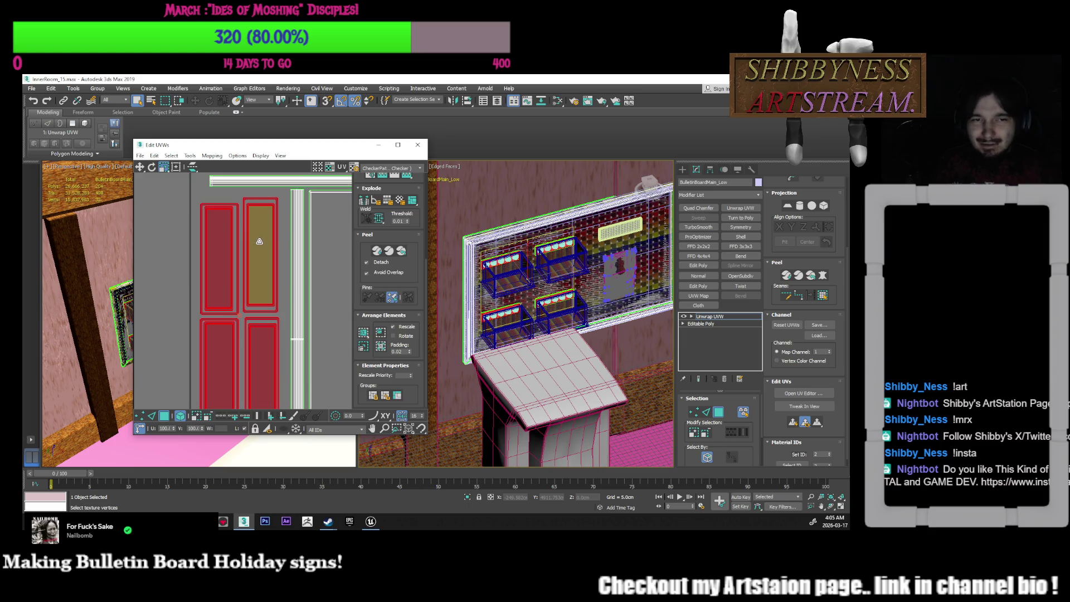
Widen the top-right sign strip
left_click(277, 258)
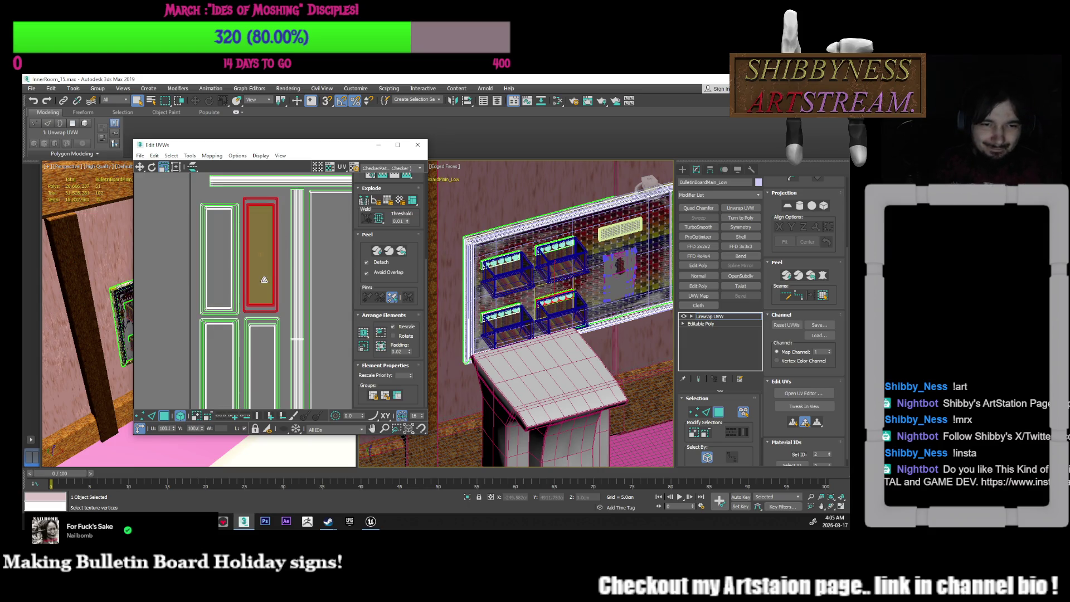
scroll(269, 290, "up", 3)
left_click_drag(274, 235, 281, 417)
key("q")
scroll(282, 299, "down", 3)
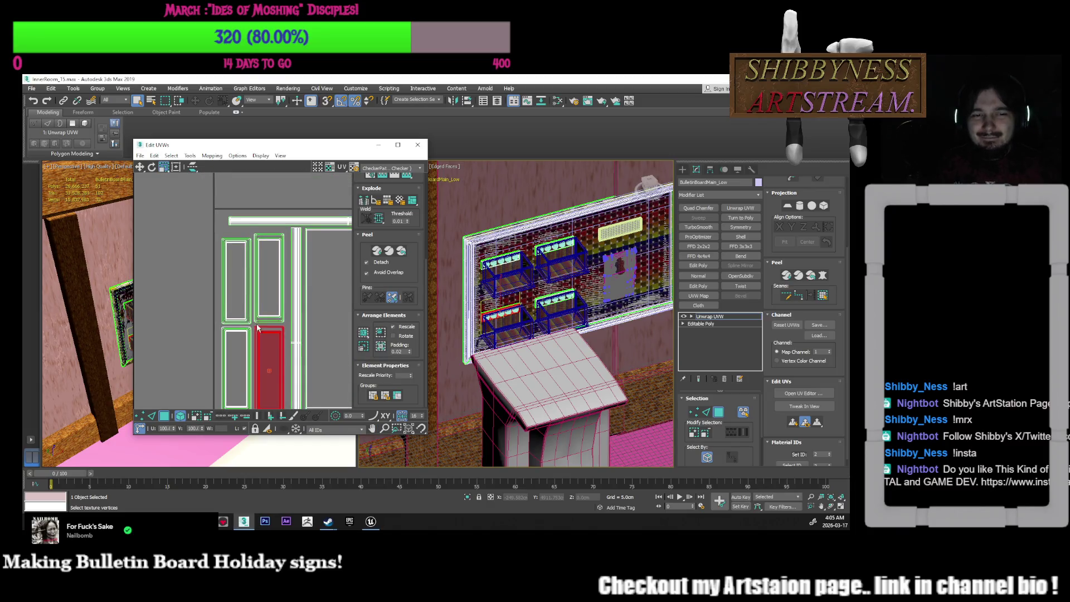
Nudge the bottom-left UV panel and widen the bottom-right panel slightly
left_click(247, 282)
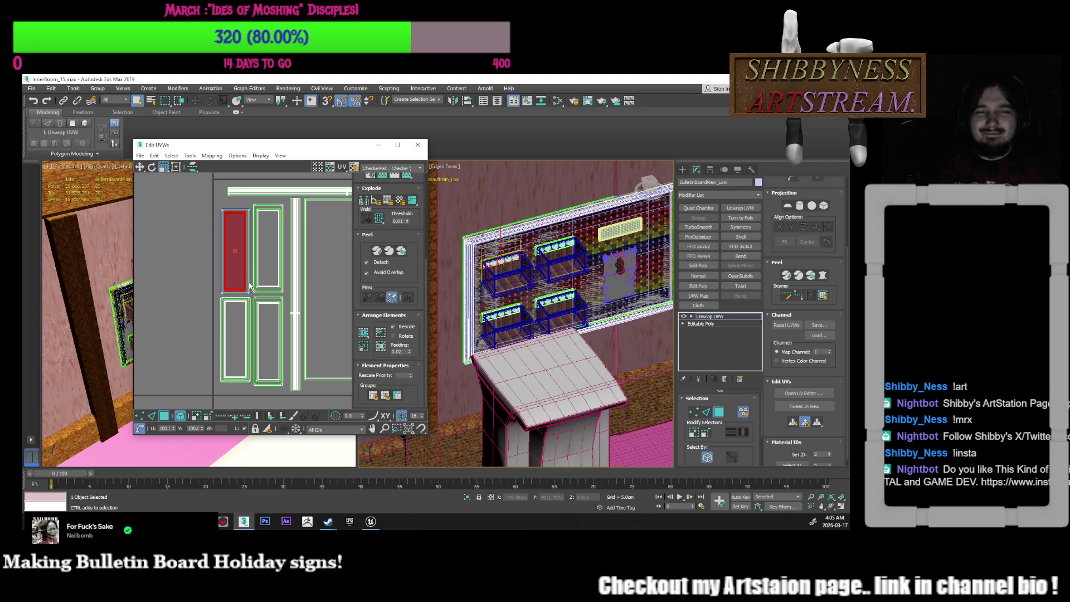
left_click(249, 283)
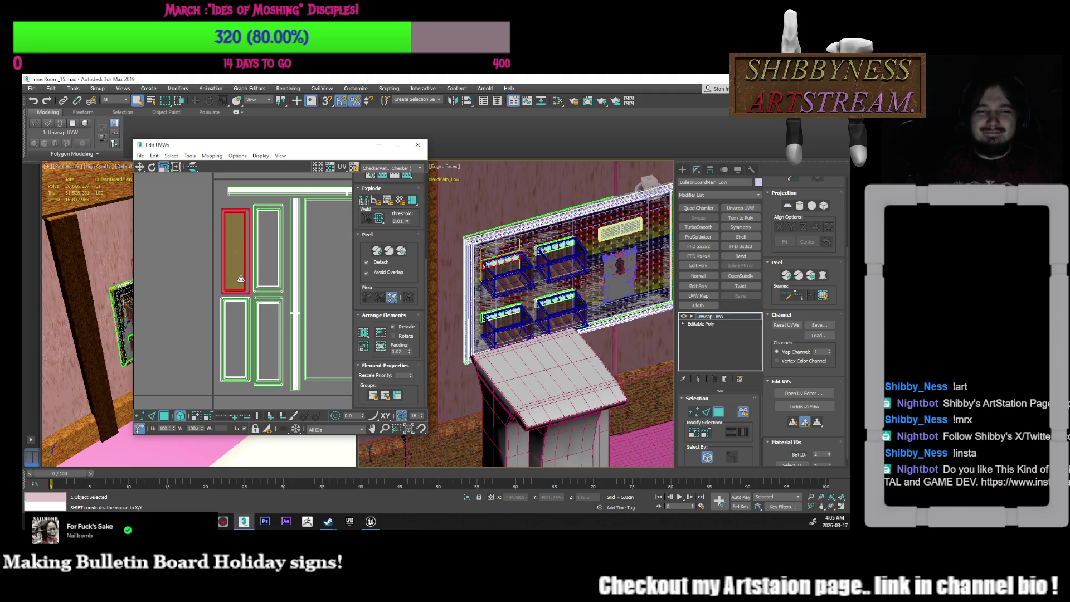
left_click(225, 327)
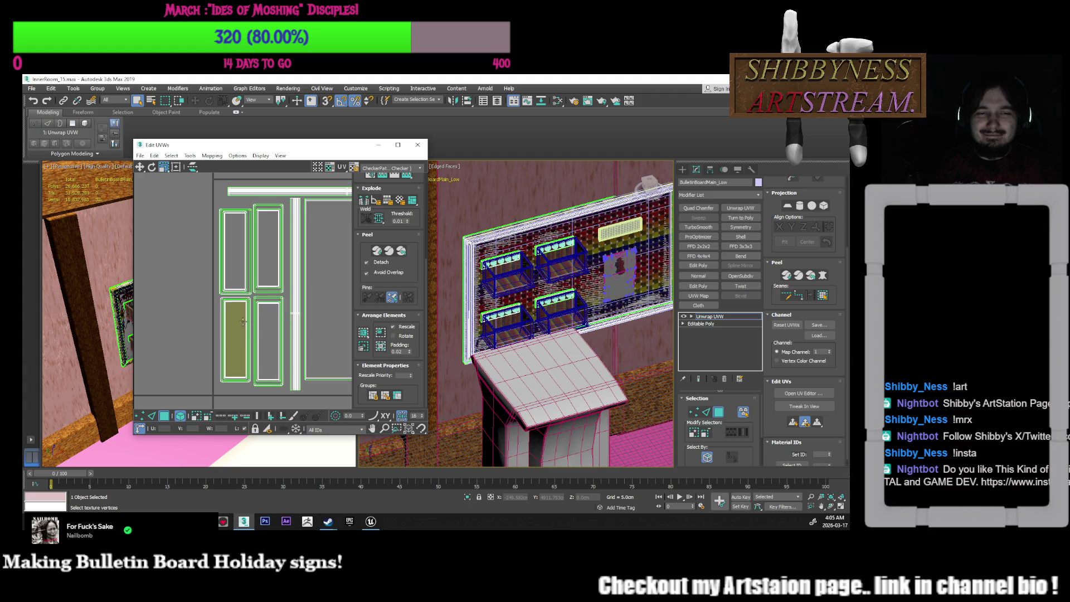
left_click_drag(225, 327, 232, 328)
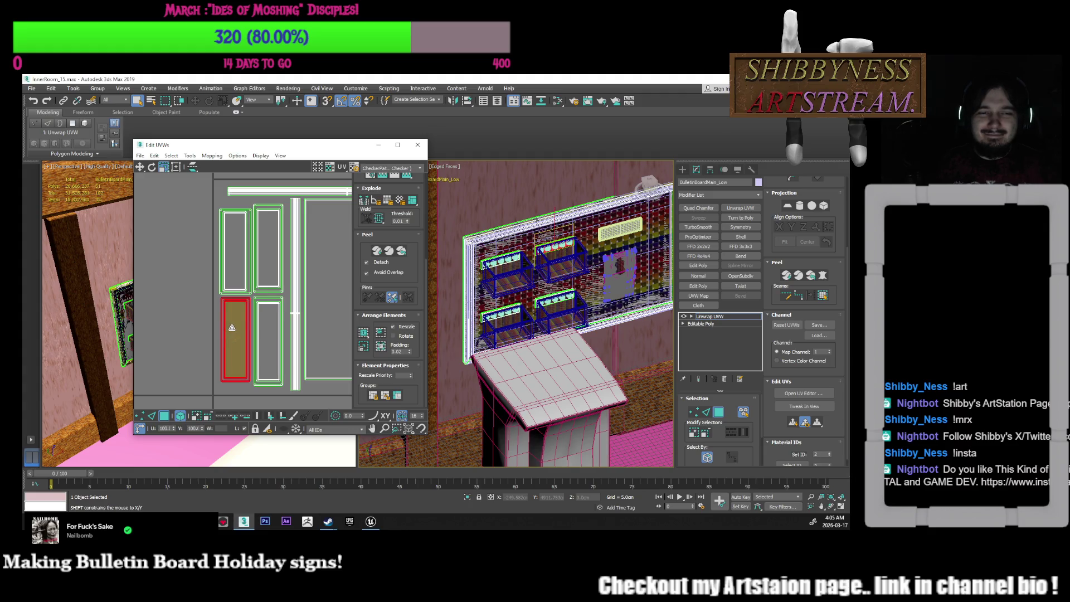
middle_click_drag(234, 328, 218, 305)
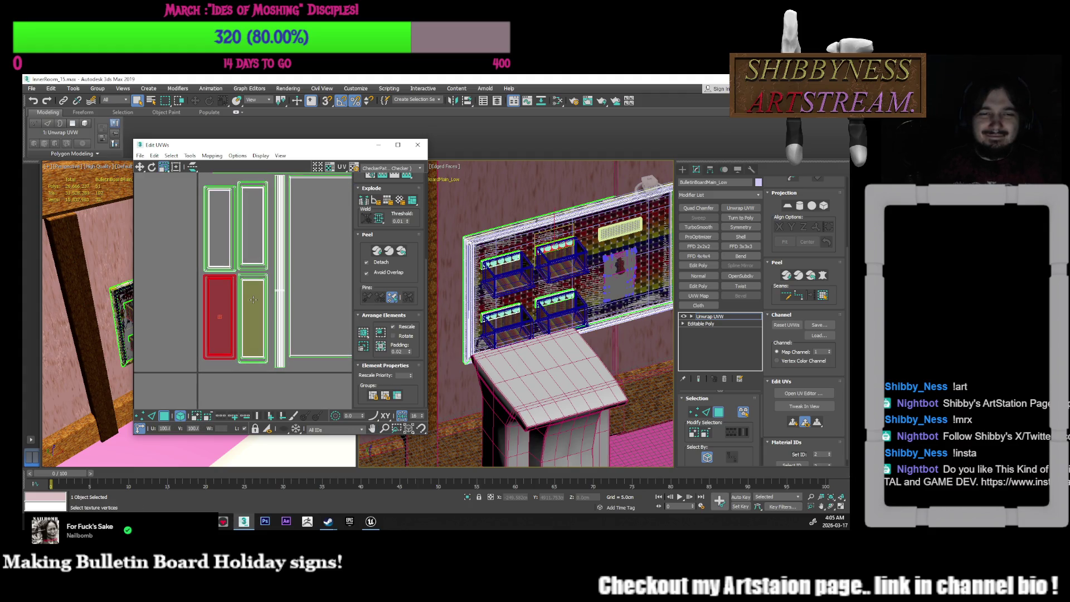
left_click(264, 284)
left_click_drag(270, 285, 273, 288)
left_click(140, 166)
scroll(269, 329, "up", 3)
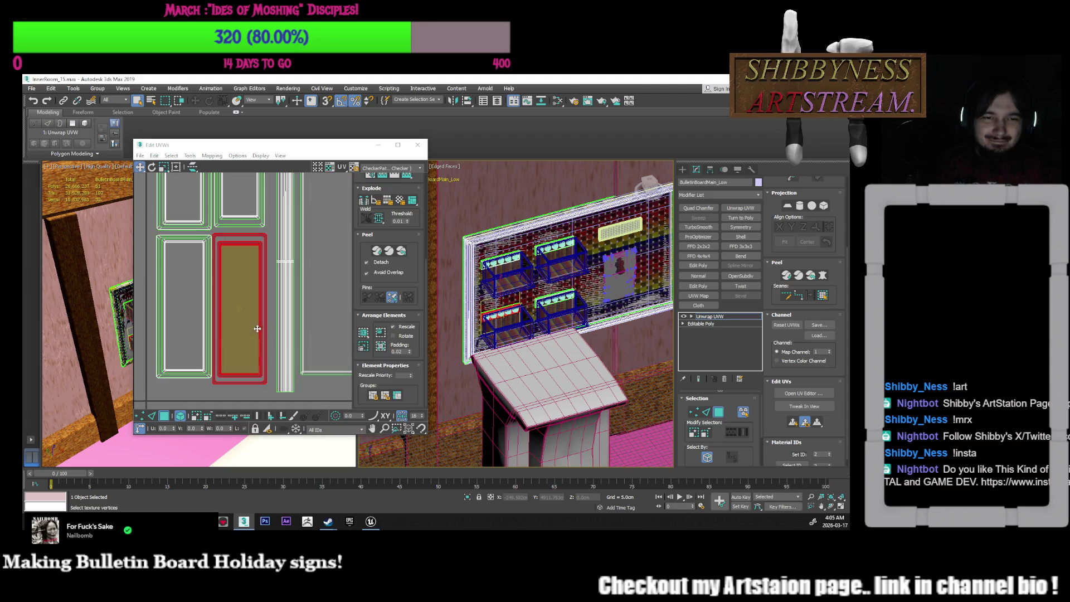
Shift the upper-right door panel slightly to the right
middle_click_drag(269, 319, 285, 351)
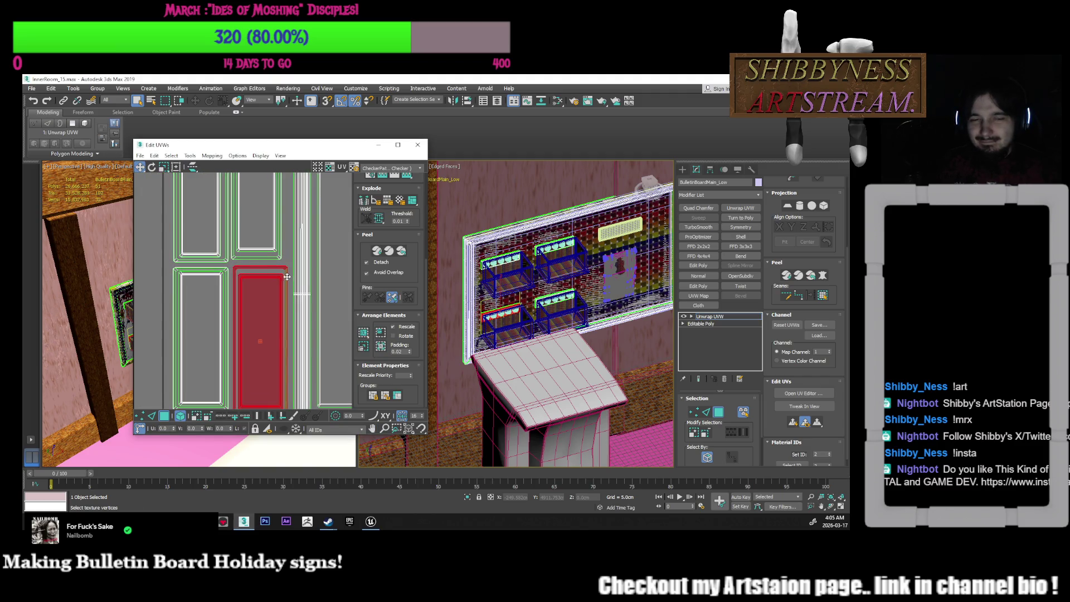
left_click(288, 264)
middle_click_drag(288, 264, 281, 289)
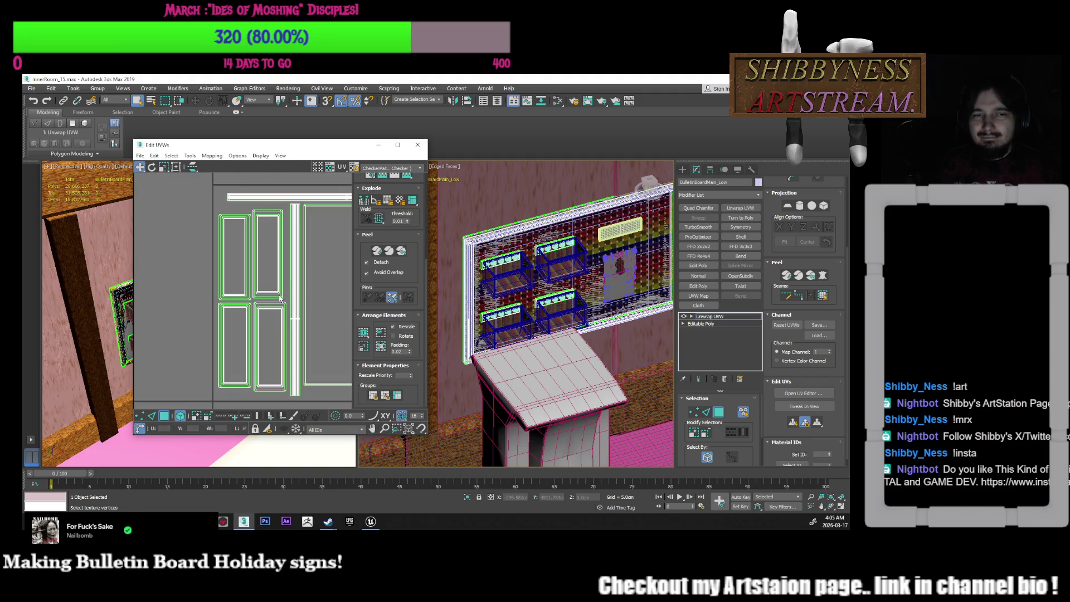
middle_click_drag(267, 252, 266, 277)
left_click(266, 277)
left_click_drag(265, 277, 269, 277)
left_click(286, 295)
scroll(285, 295, "down", 5)
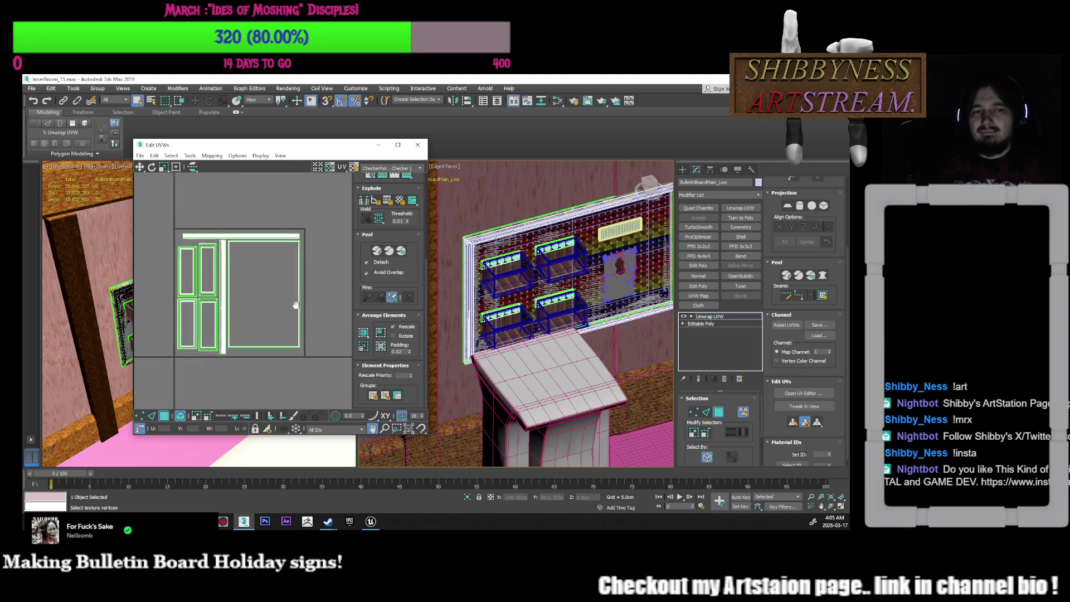
Stretch the top horizontal strip taller to V 130 and nudge it into position
left_click(264, 244)
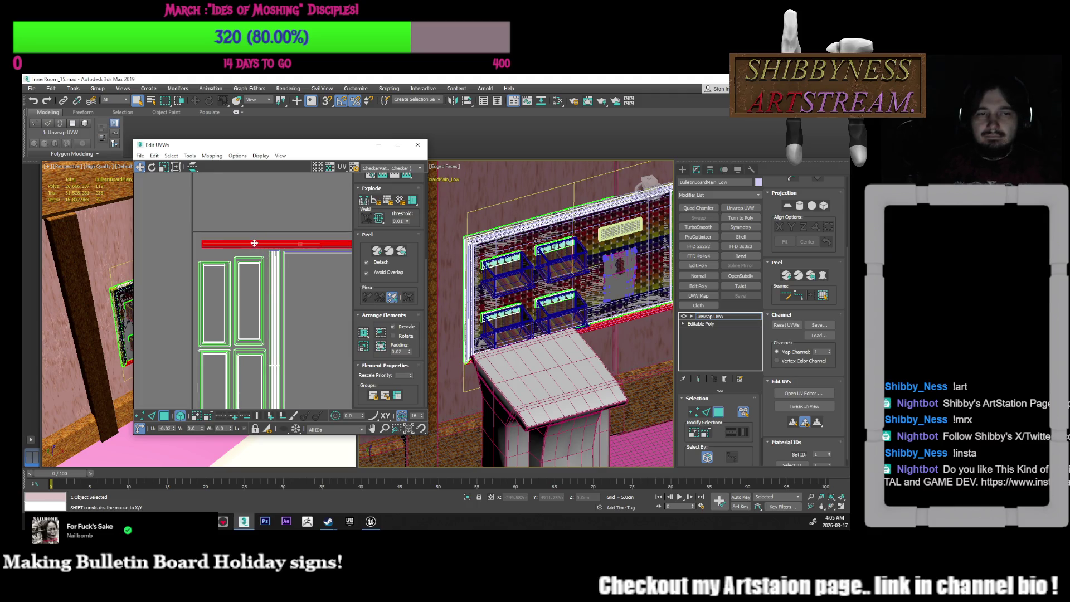
scroll(258, 266, "down", 3)
scroll(261, 253, "up", 3)
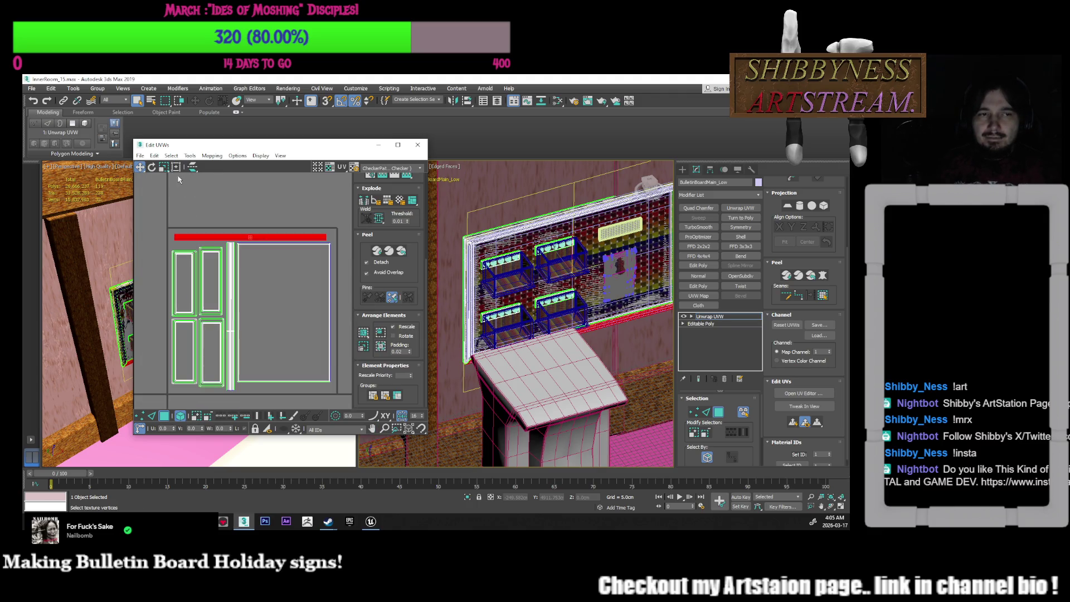
key("r")
left_click_drag(271, 234, 287, 234)
left_click(141, 167)
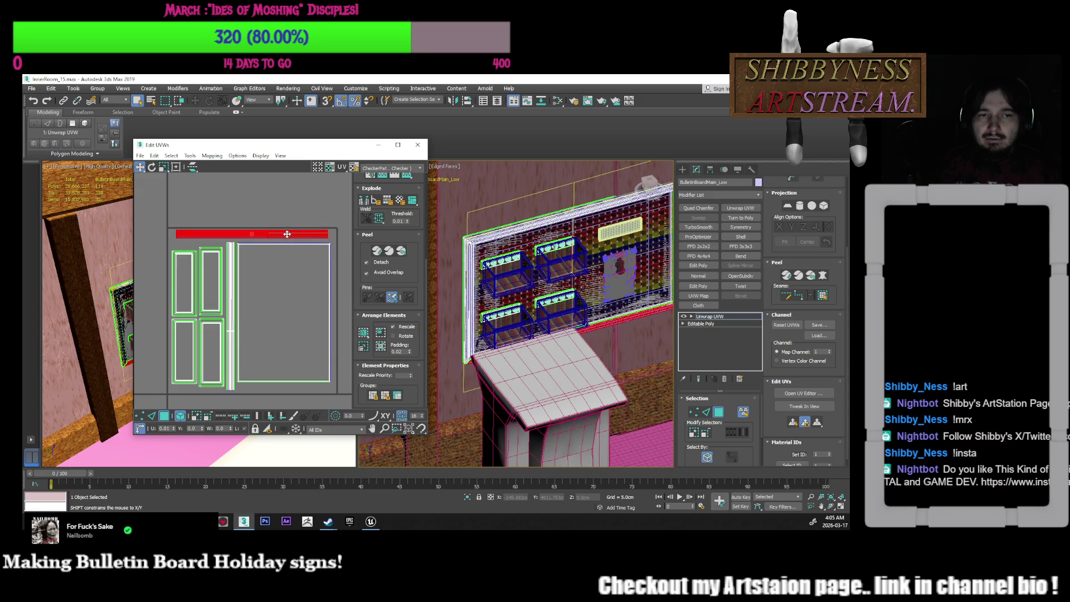
Check the vertical strip and large board island, then close the UV editor
left_click(229, 272)
key("r")
key("w")
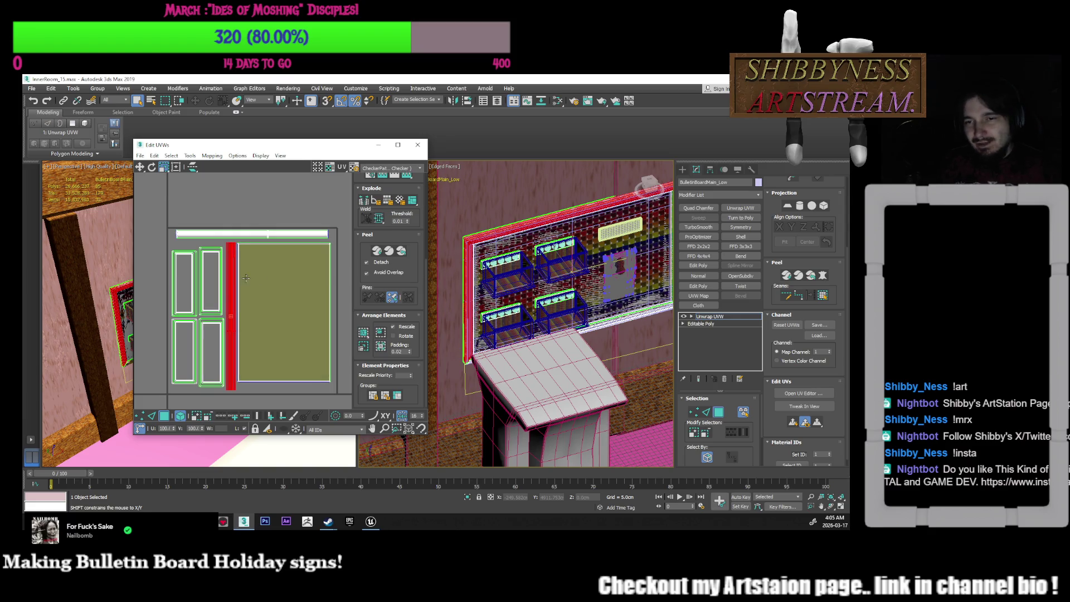
left_click(343, 302)
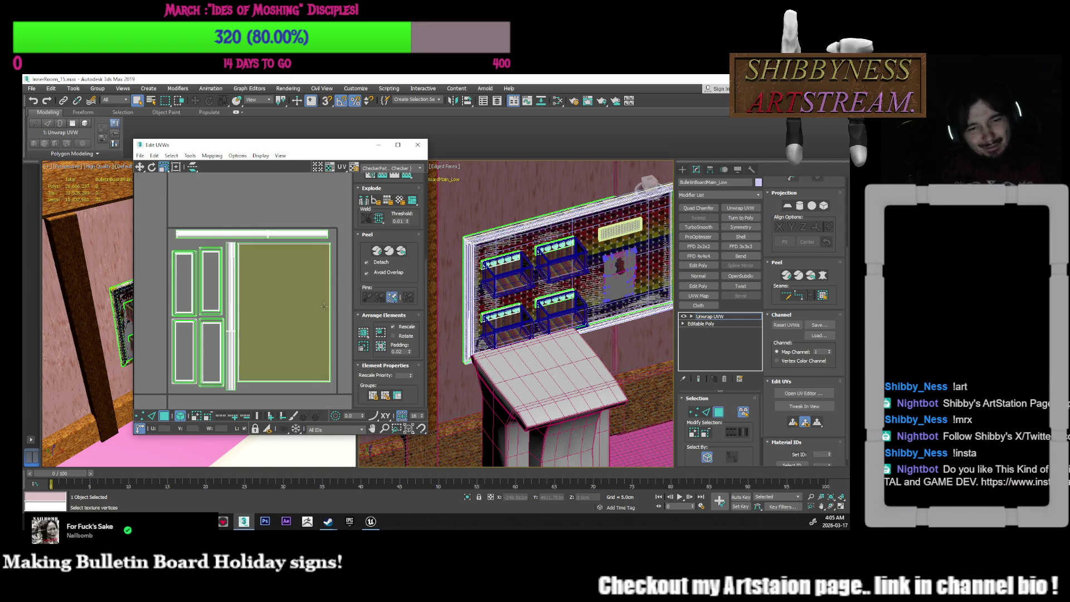
left_click(310, 306)
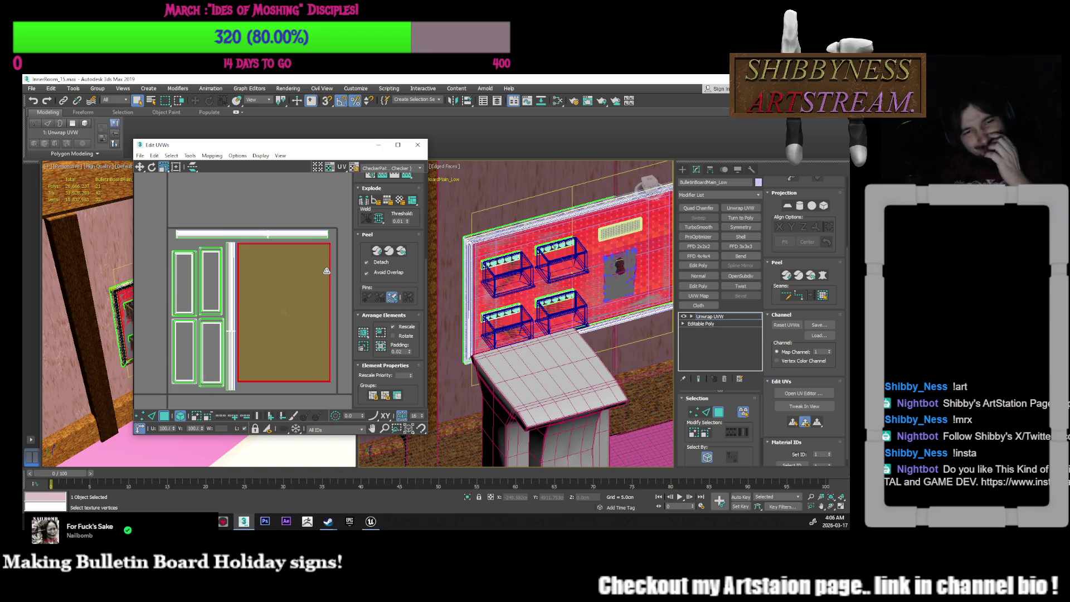
left_click(336, 259)
scroll(336, 256, "down", 3)
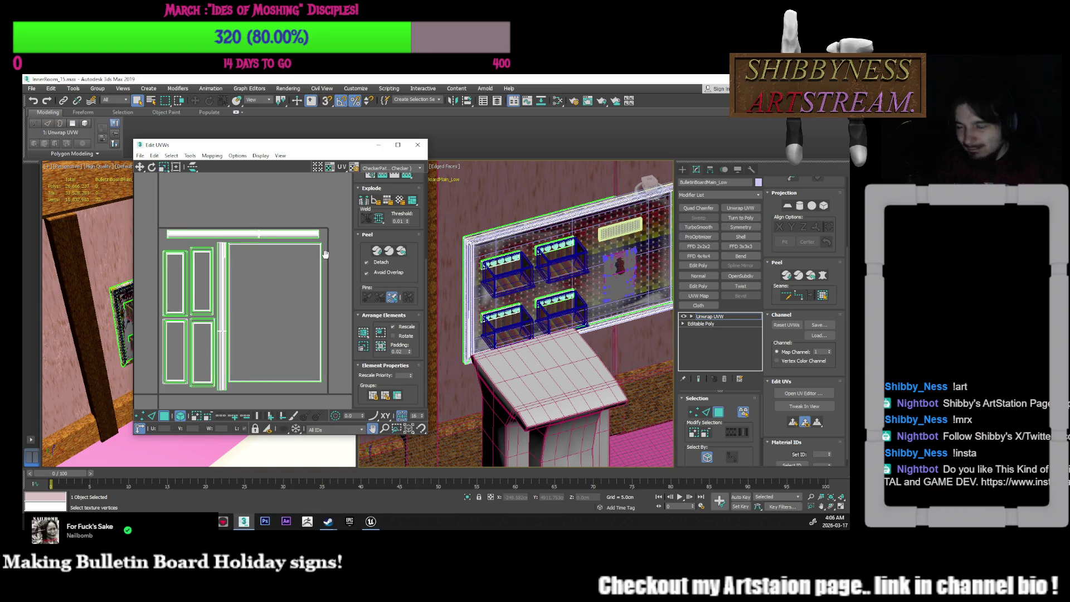
left_click(417, 145)
right_click(697, 316)
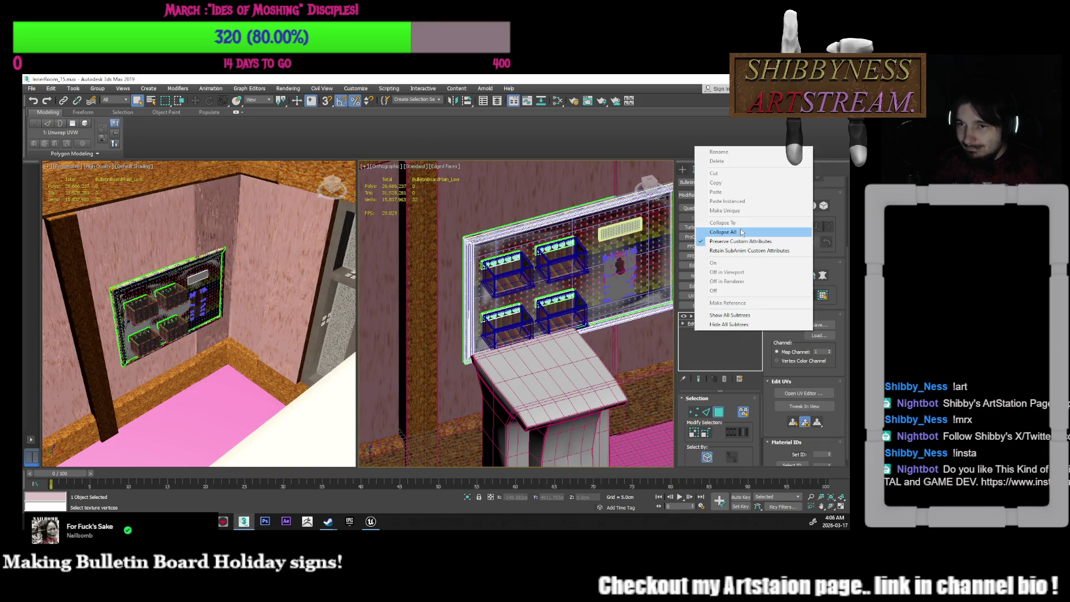
Collapse the board's stack to Editable Poly, frame it with Z, and open Layer Explorer
left_click(722, 232)
left_click(479, 323)
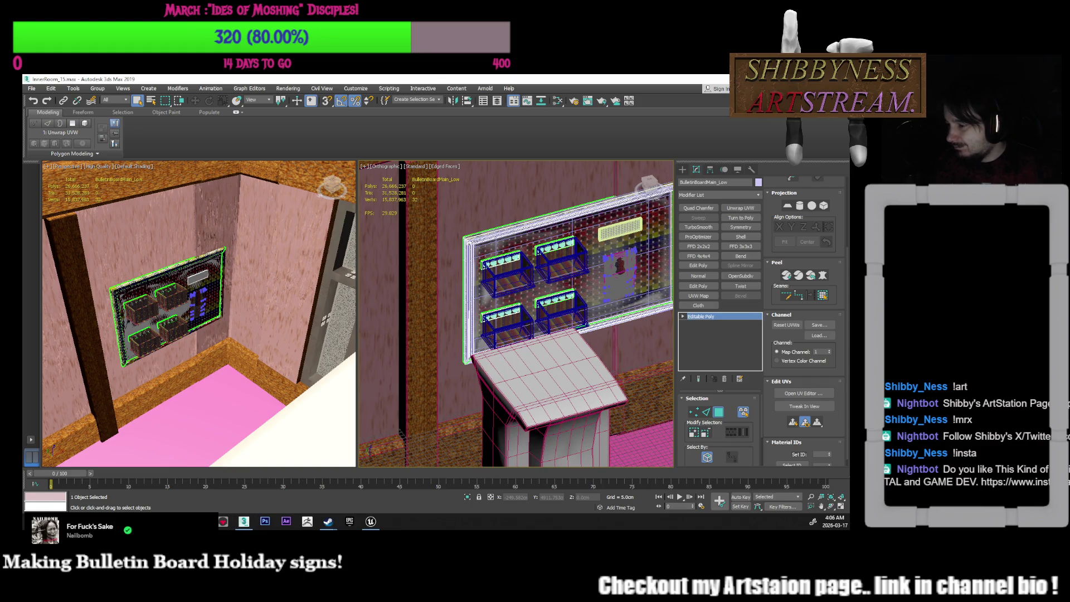
left_click(701, 316)
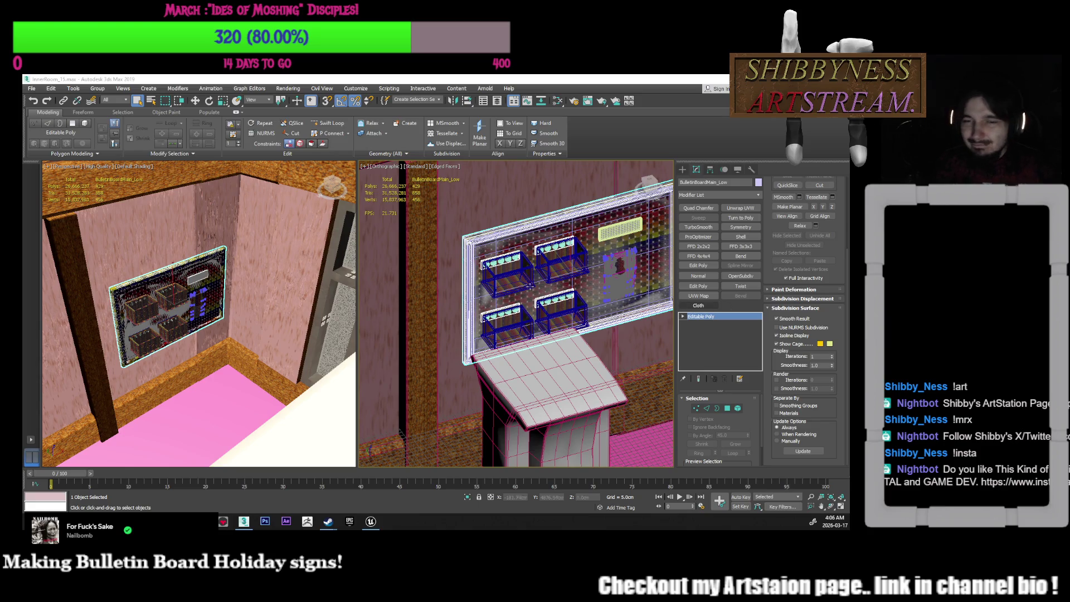
key("z")
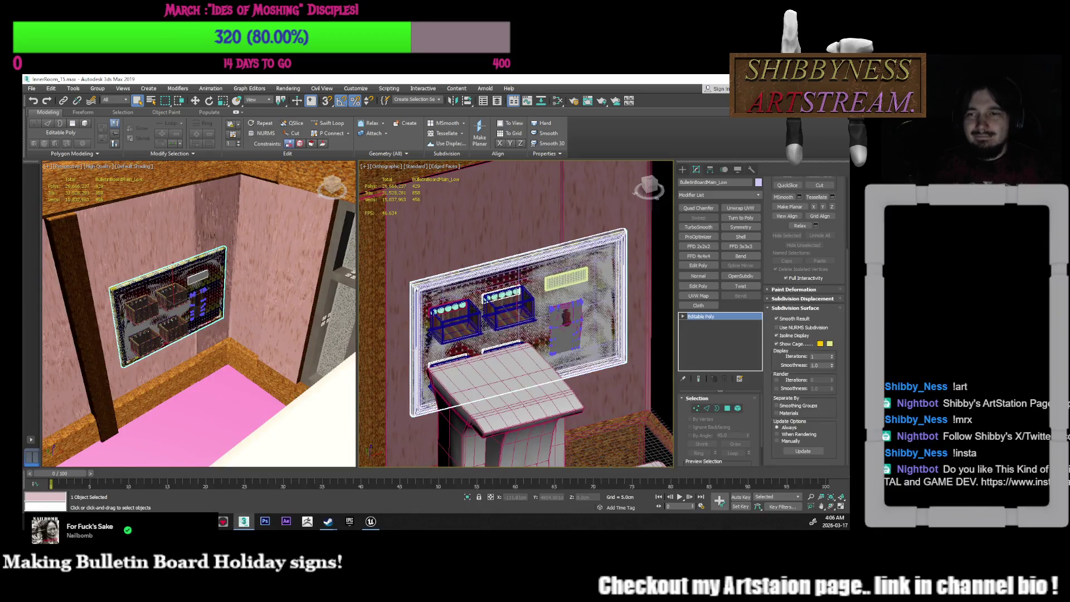
scroll(527, 323, "up", 4)
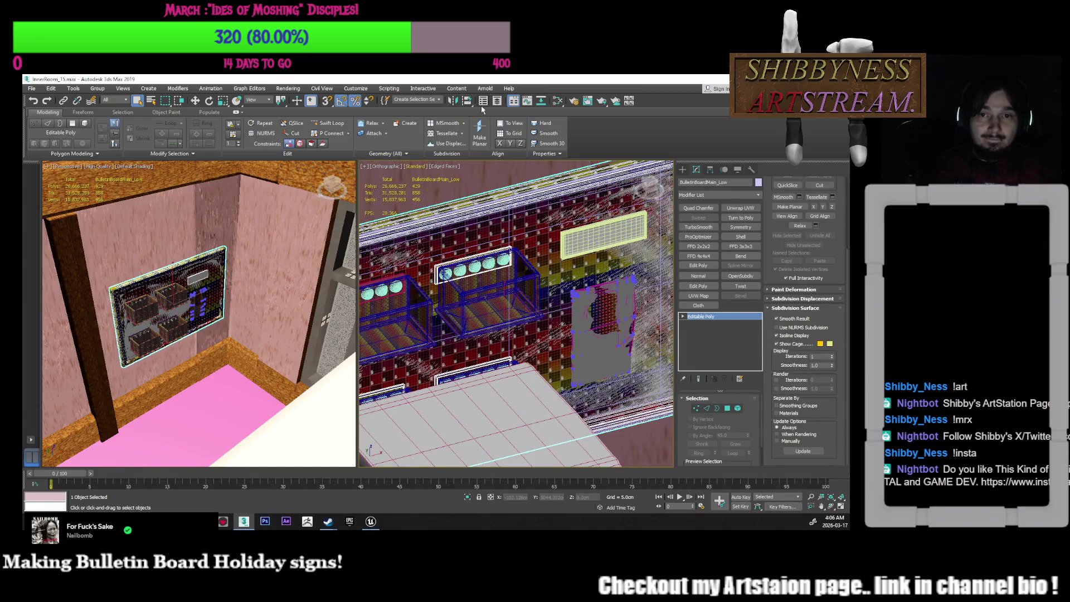
left_click(492, 102)
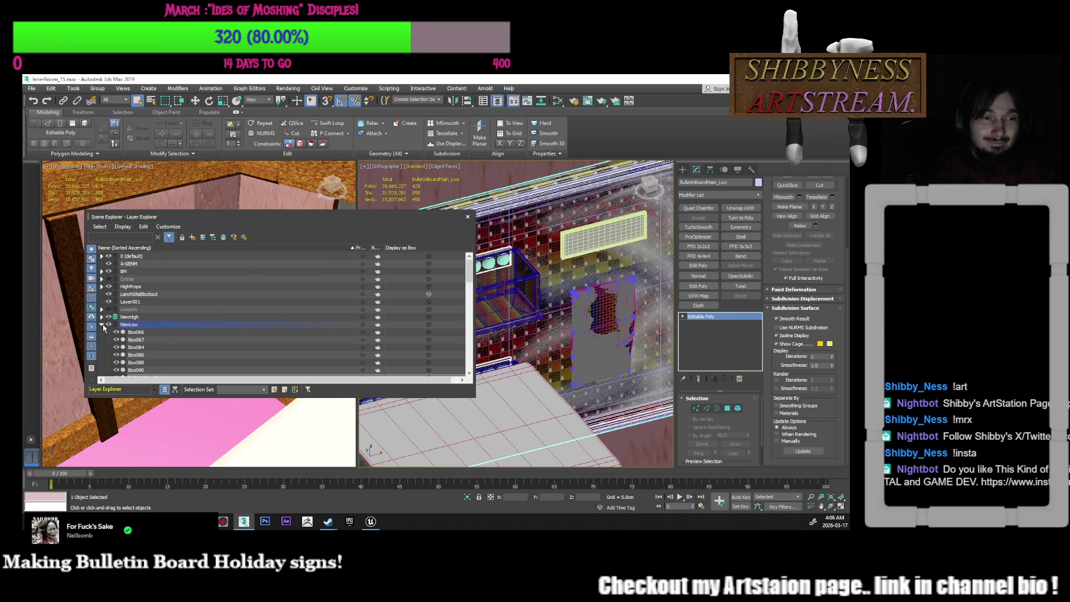
Collapse NewLow, hide the NewHigh layer, close the Layer Explorer, and zoom into the board
left_click(102, 325)
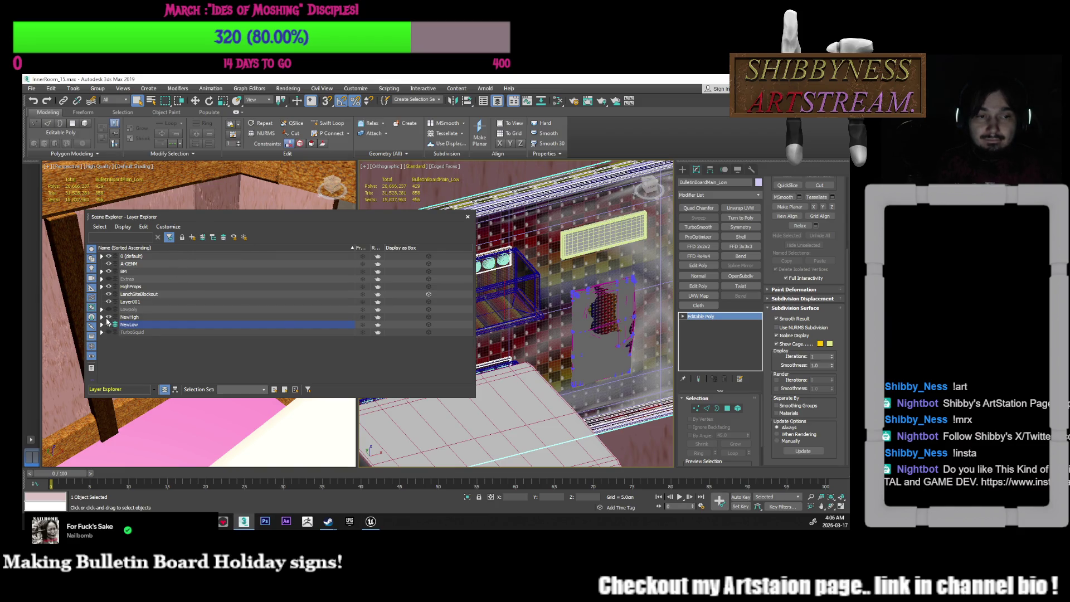
left_click(108, 316)
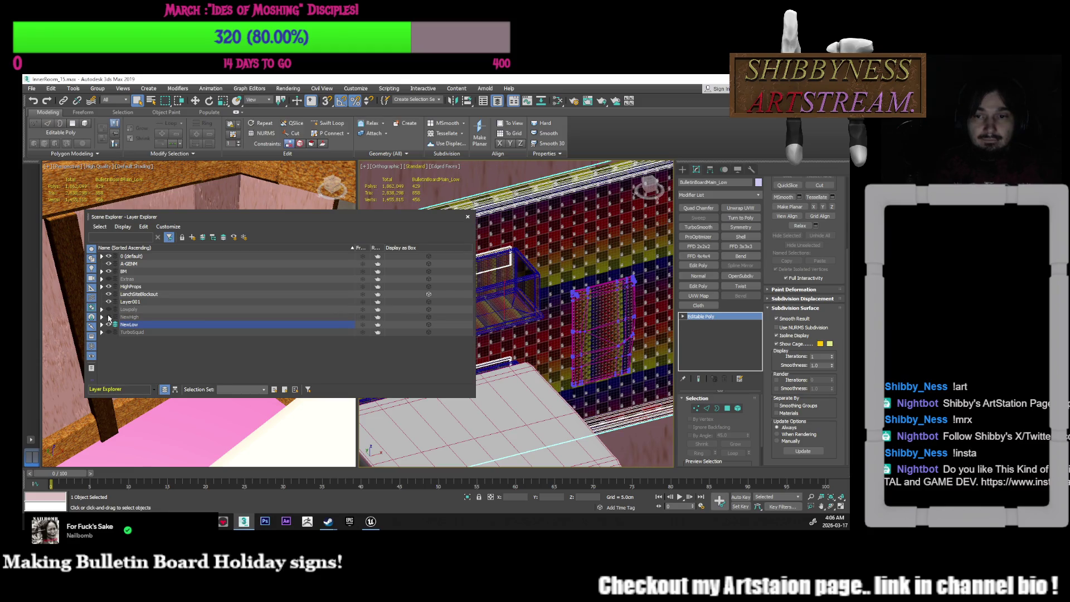
left_click(467, 217)
scroll(519, 262, "up", 3)
middle_click_drag(552, 197, 524, 241)
scroll(524, 241, "up", 4)
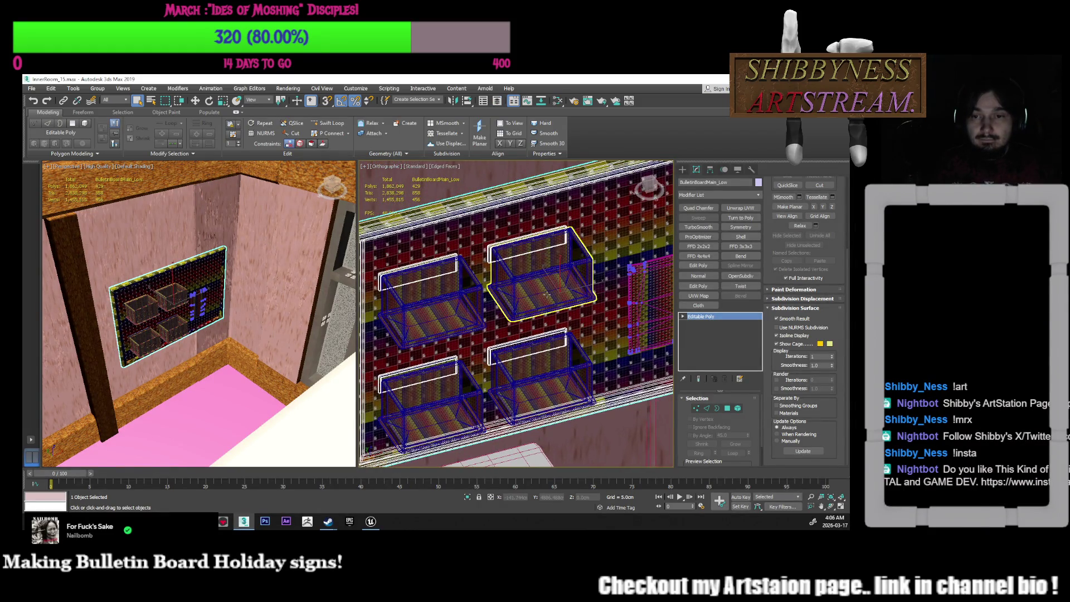
Orbit around the four shelf boxes and select the upper-right box Box086
left_click(547, 294)
left_click(547, 294)
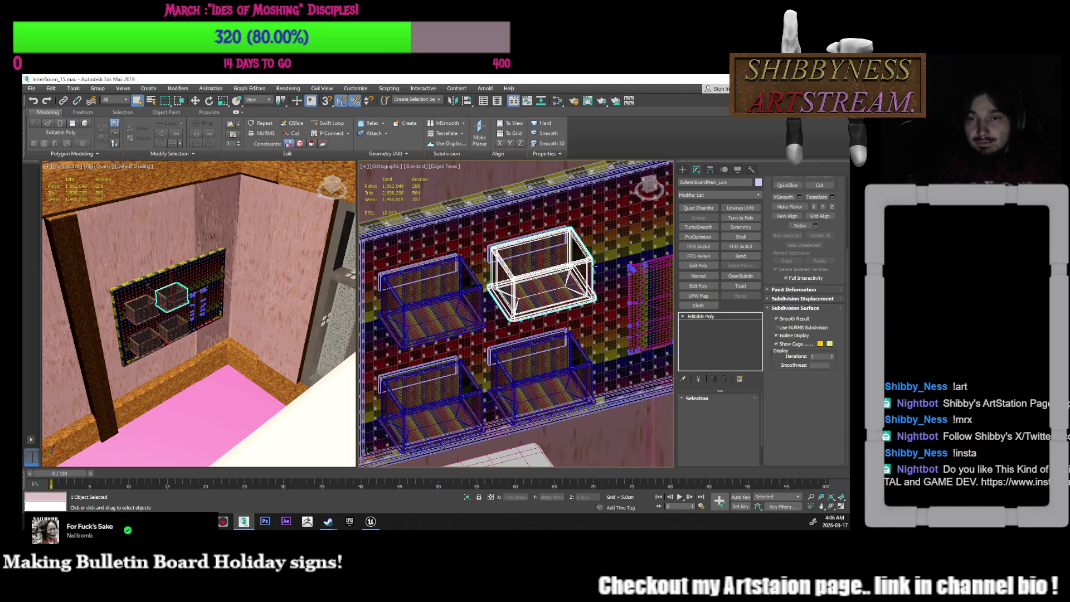
scroll(547, 294, "up", 8)
scroll(547, 294, "down", 8)
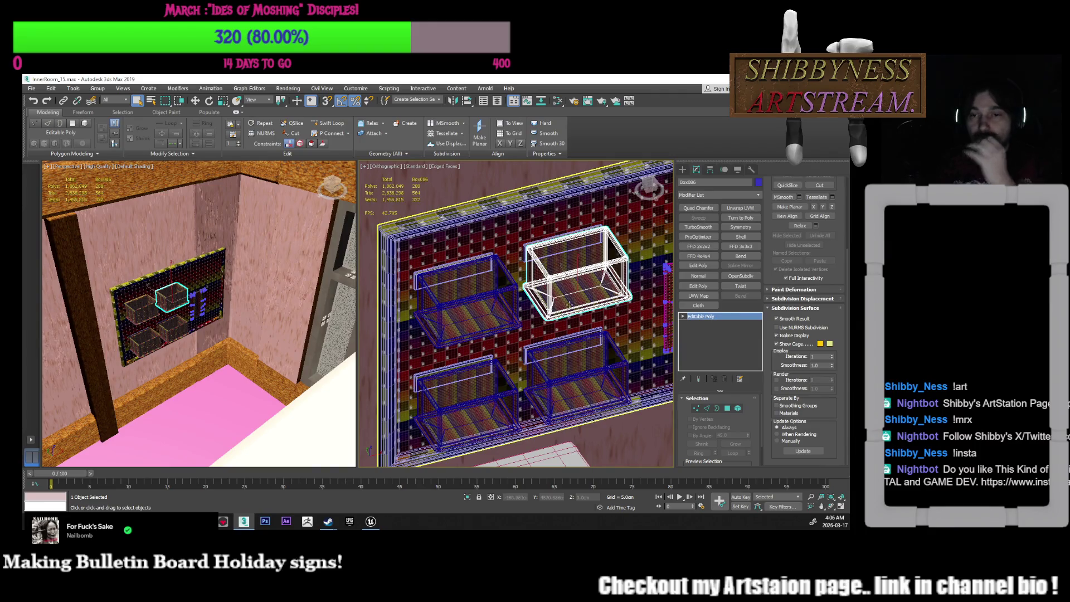
scroll(561, 344, "up", 1)
middle_click_drag(561, 344, 483, 306, "alt")
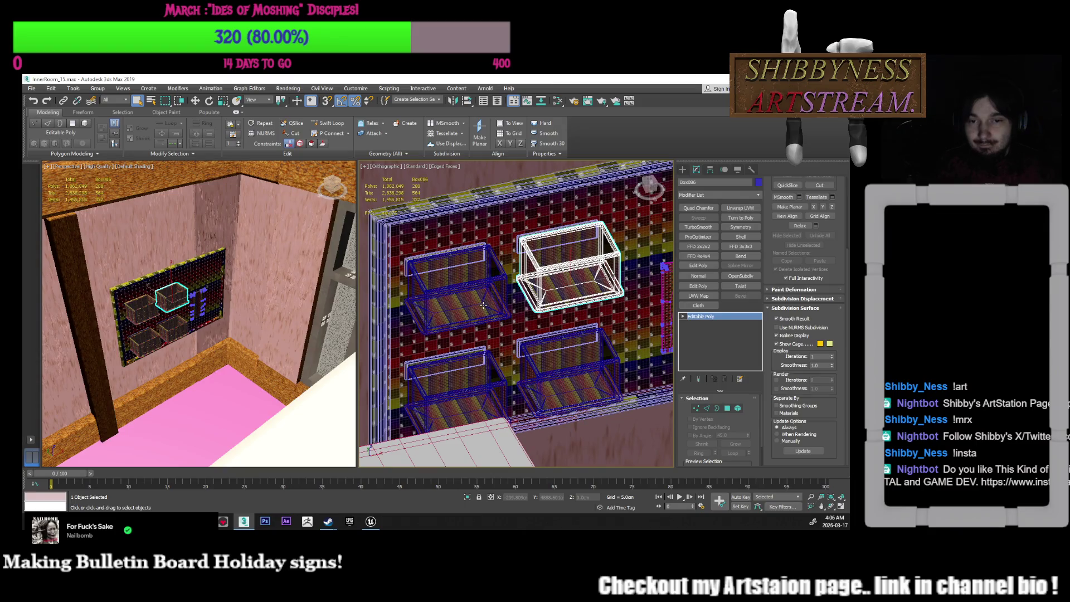
left_click(483, 306)
middle_click_drag(483, 305, 541, 340, "alt")
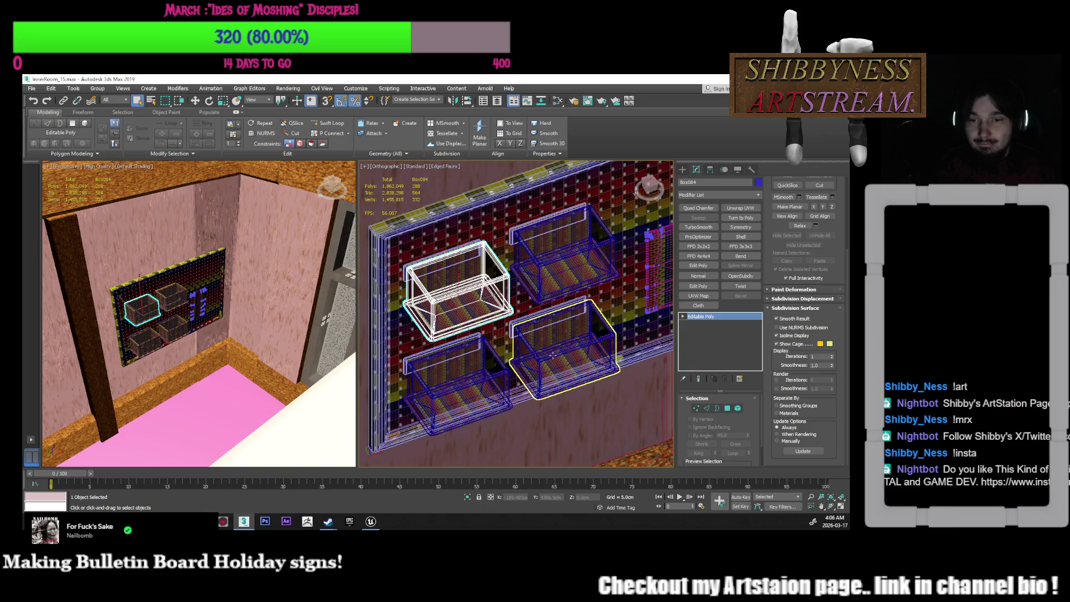
left_click(493, 372)
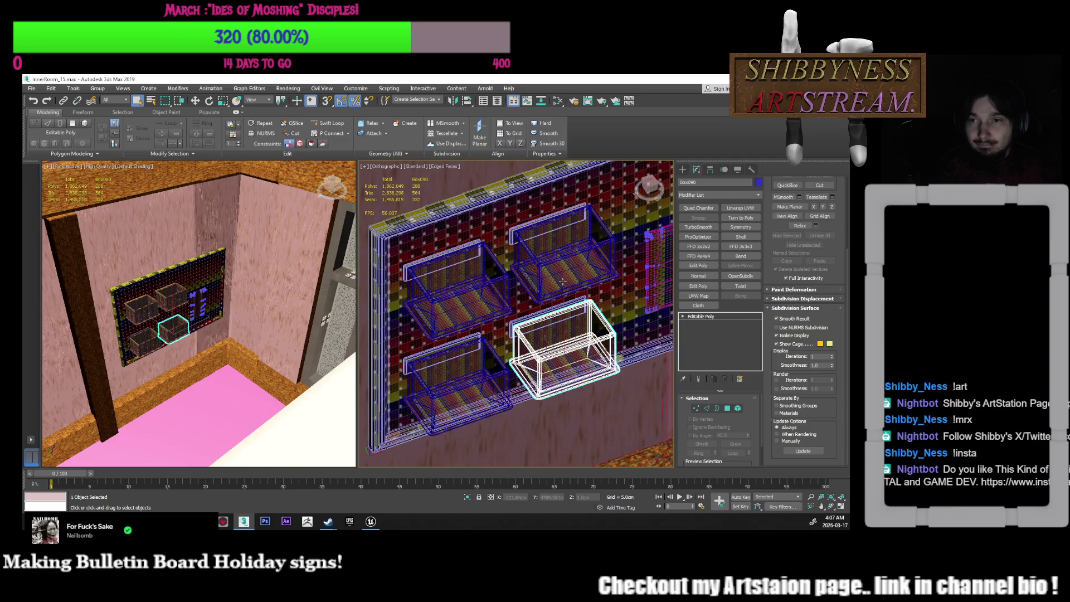
left_click(457, 385)
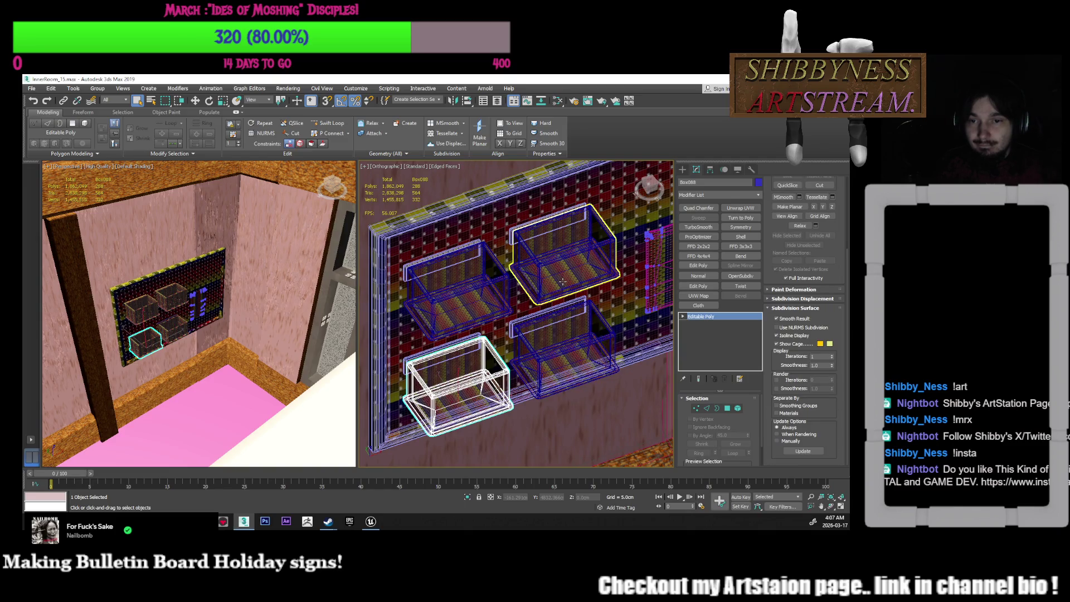
left_click(563, 281)
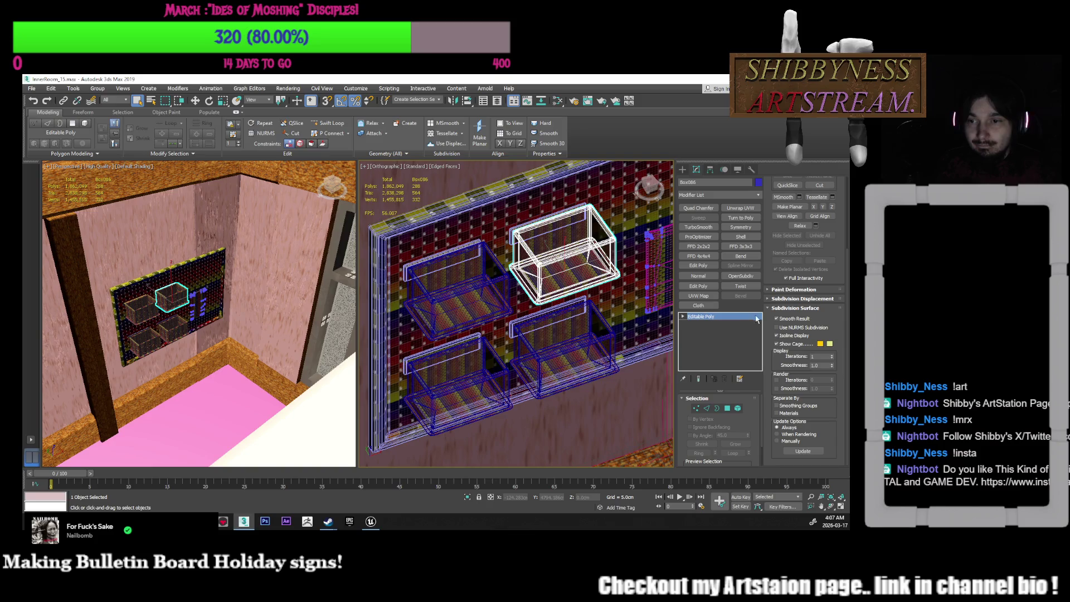
scroll(790, 228, "up", 3)
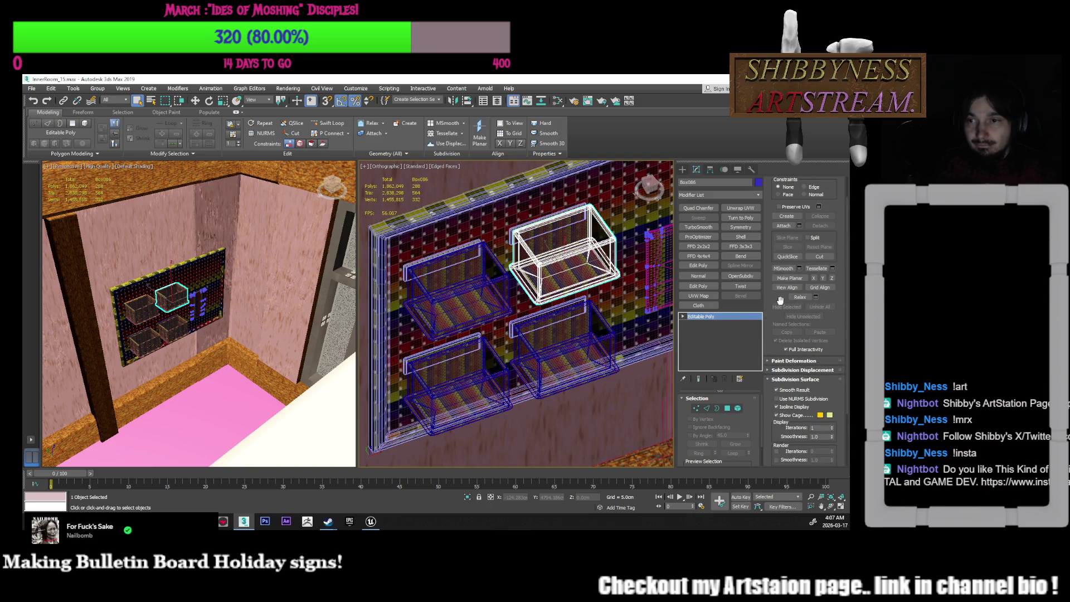
Attach the upper-left, lower-right and lower-left shelf boxes to Box086
left_click(784, 226)
left_click(463, 301)
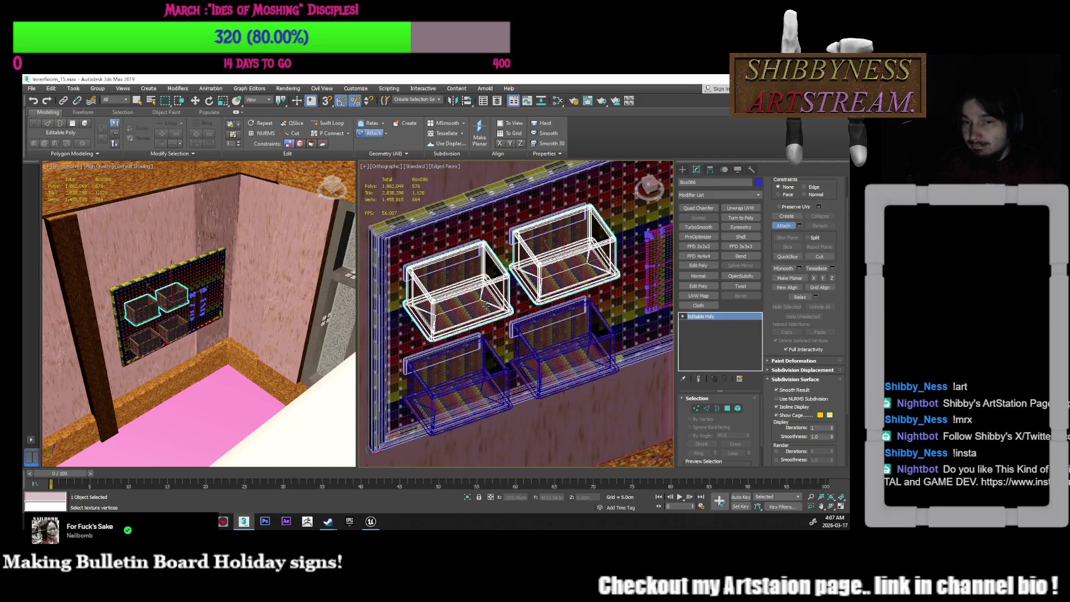
left_click(551, 366)
left_click(457, 385)
left_click(784, 225)
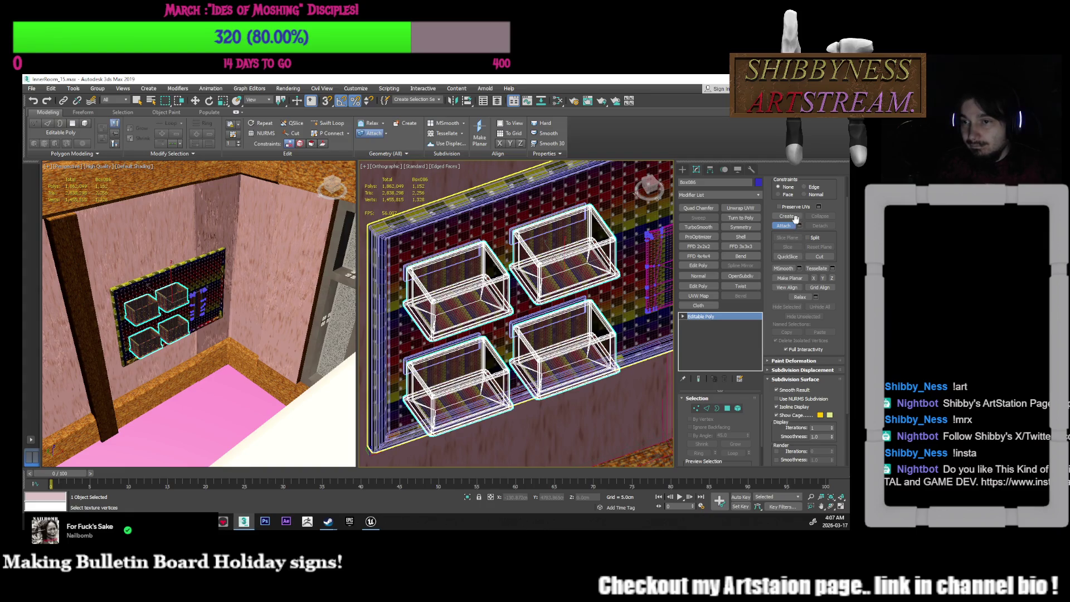
scroll(564, 245, "up", 3)
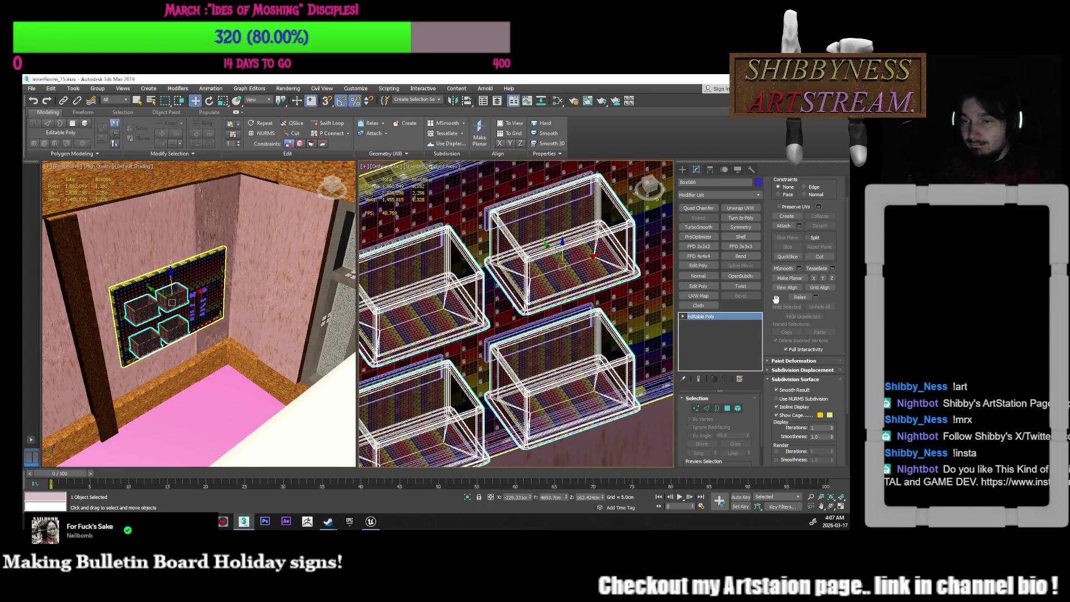
scroll(770, 338, "up", 1)
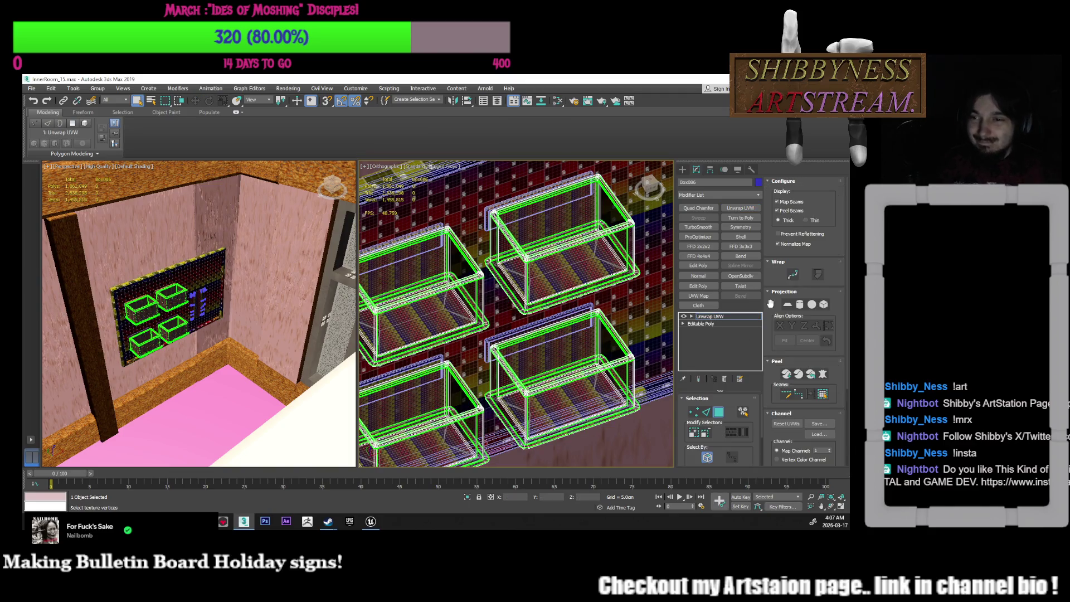
Open the UV Editor from the combined shelf boxes' Unwrap UVW modifier
scroll(792, 267, "down", 3)
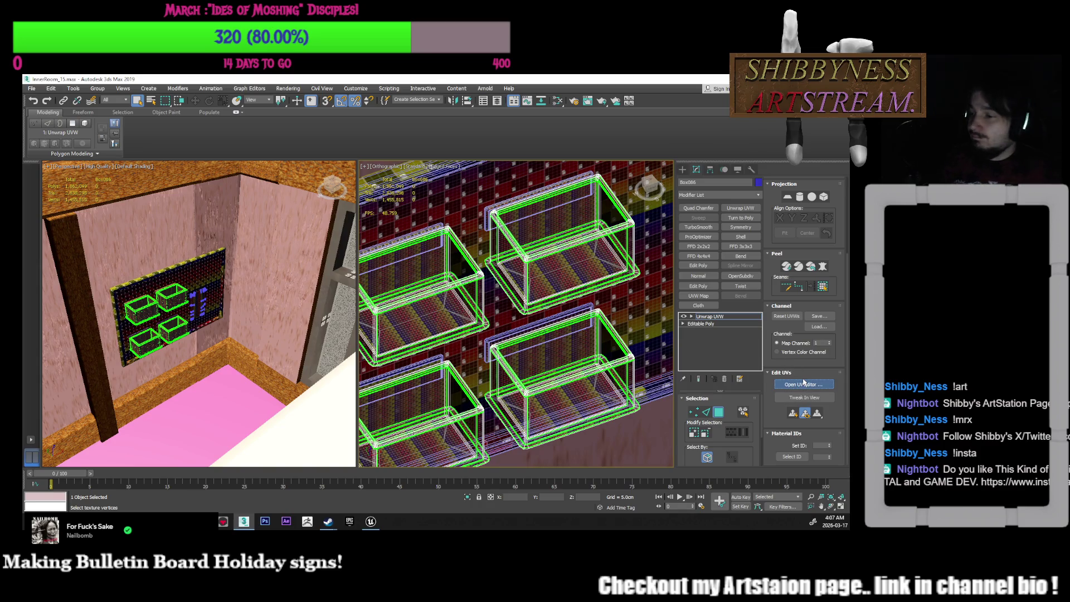
left_click(810, 379)
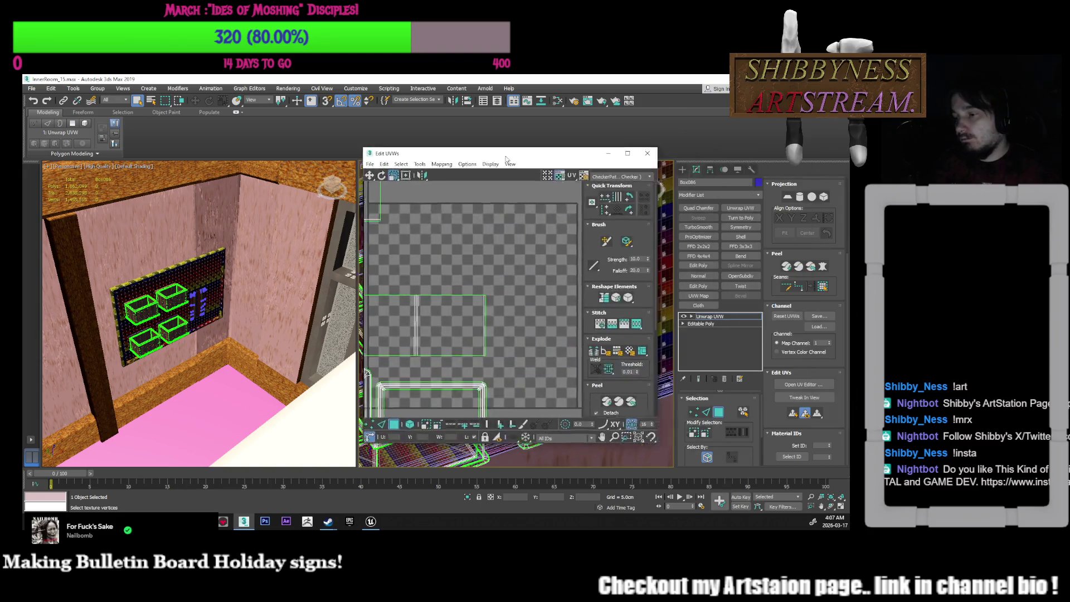
Place the UV editor over the viewports, frame the shells and switch to polygon selection
left_click_drag(517, 158, 407, 194)
scroll(373, 292, "down", 5)
middle_click_drag(373, 292, 408, 288)
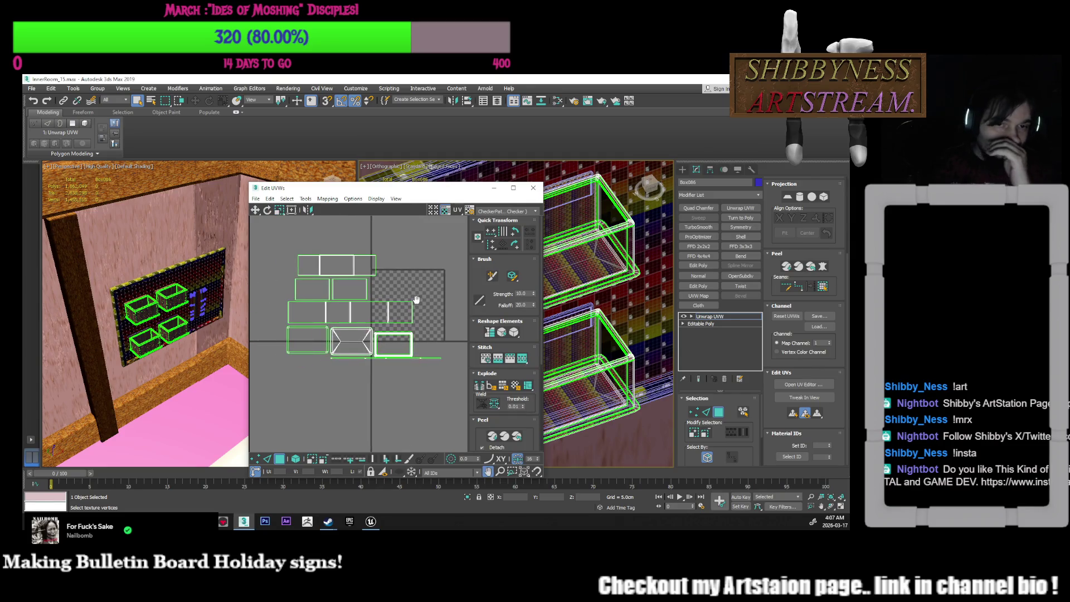
scroll(375, 341, "down", 2)
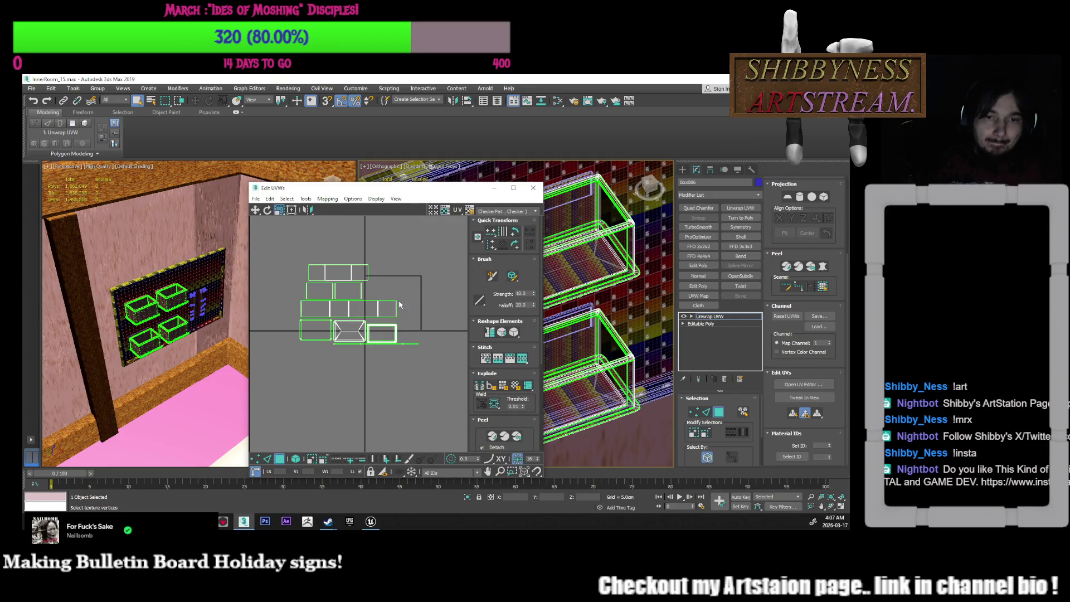
left_click(296, 458)
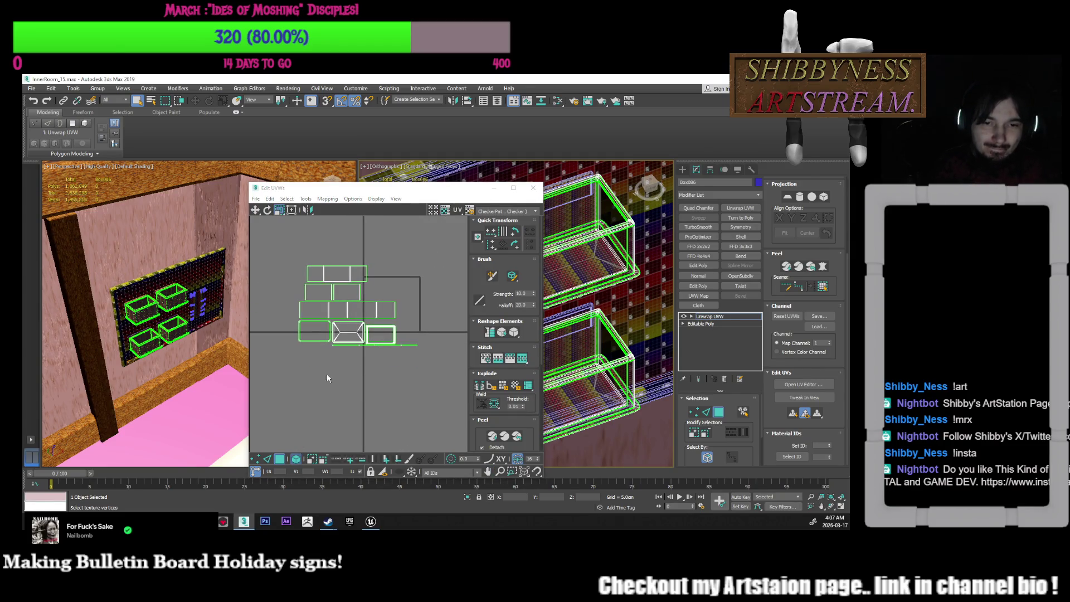
left_click(371, 346)
scroll(371, 346, "up", 5)
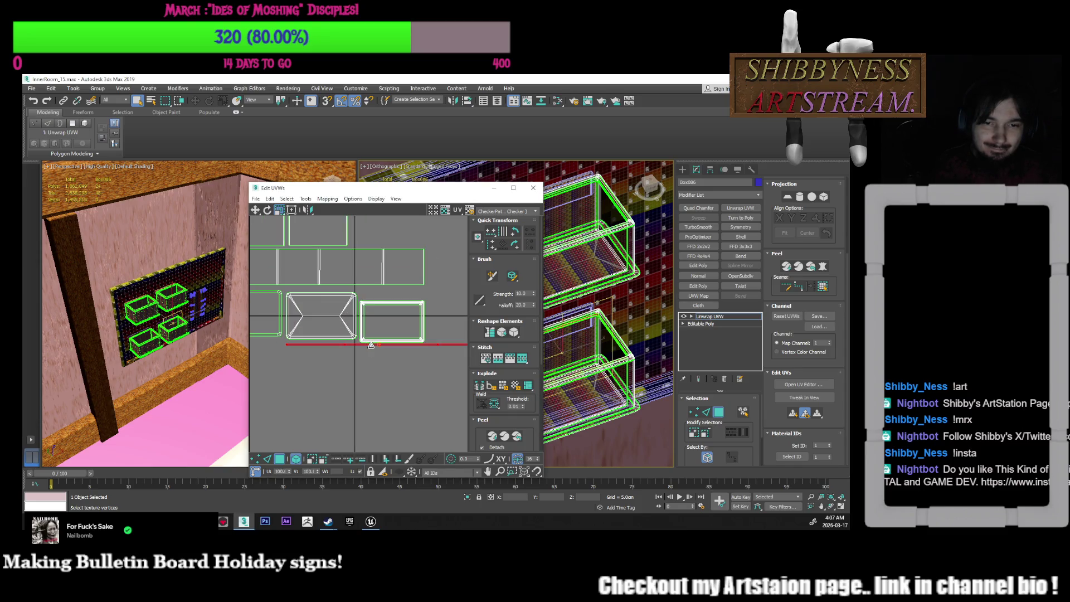
left_click(375, 339)
middle_click_drag(394, 348, 385, 378)
left_click(416, 353)
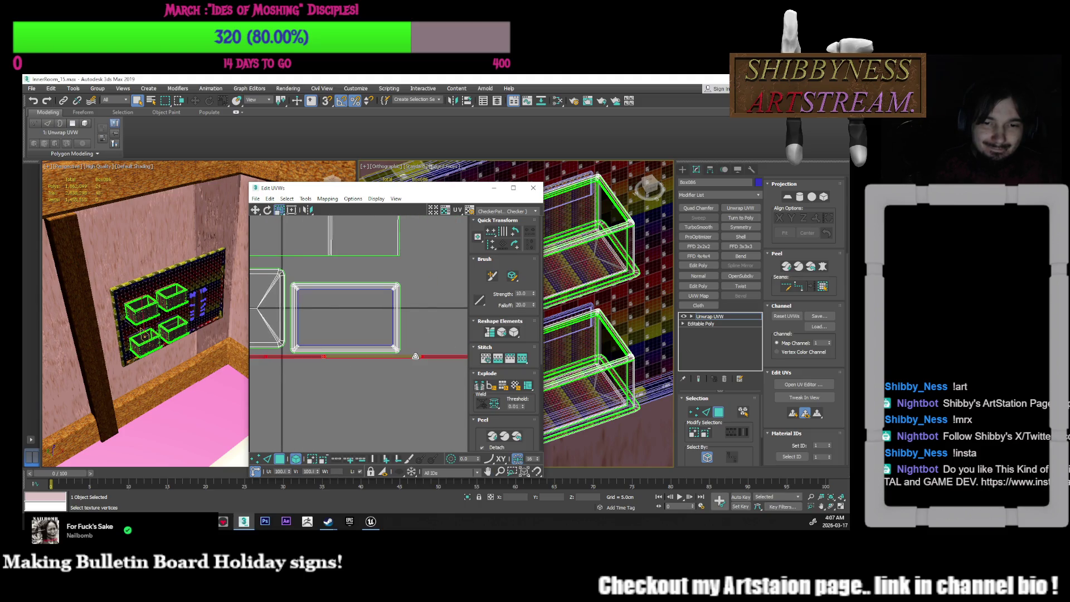
Switch to the Move tool and test box-selecting UV faces near the bottom strip
mouse_move(580, 345)
middle_mouse_down("alt")
mouse_move(615, 346)
mouse_move(585, 349)
middle_mouse_up("alt")
scroll(383, 335, "up", 2)
scroll(383, 335, "down", 3)
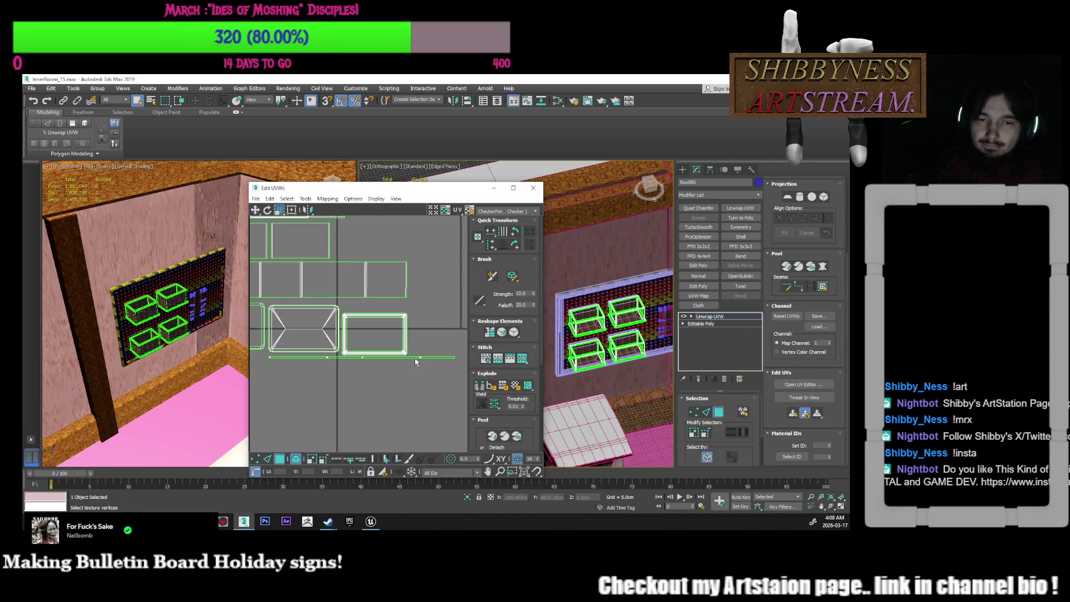
key("w")
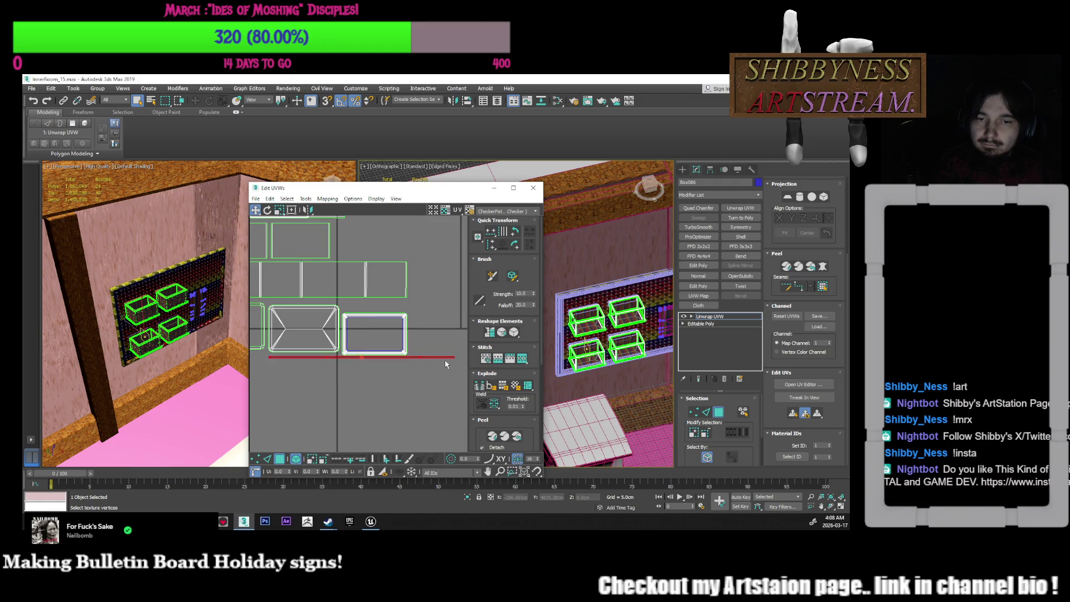
scroll(400, 372, "up", 3)
left_click_drag(399, 367, 424, 341)
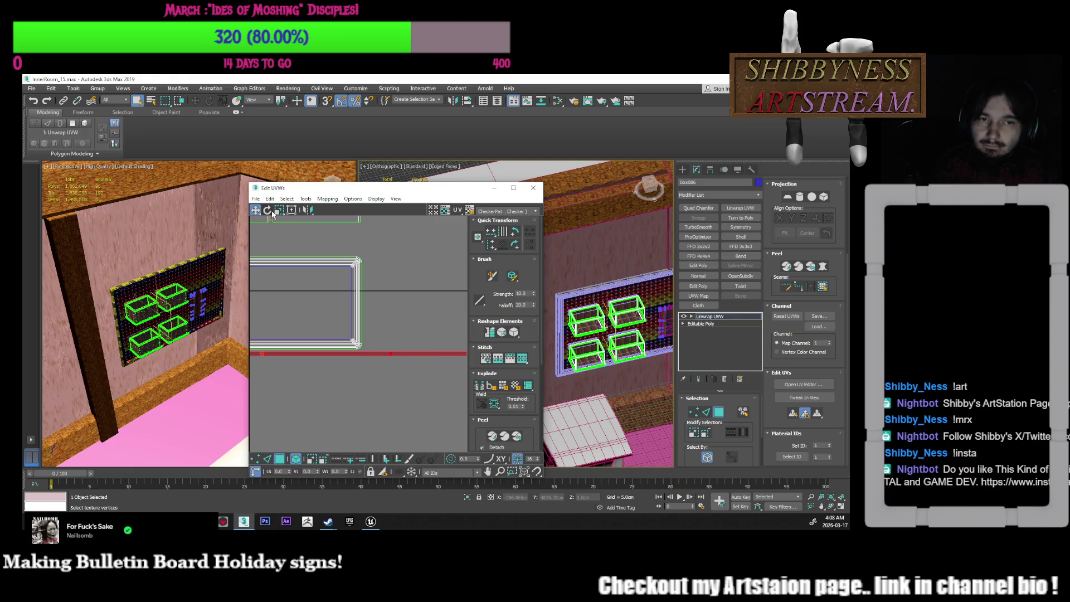
middle_click_drag(613, 362, 579, 371)
scroll(579, 371, "up", 5)
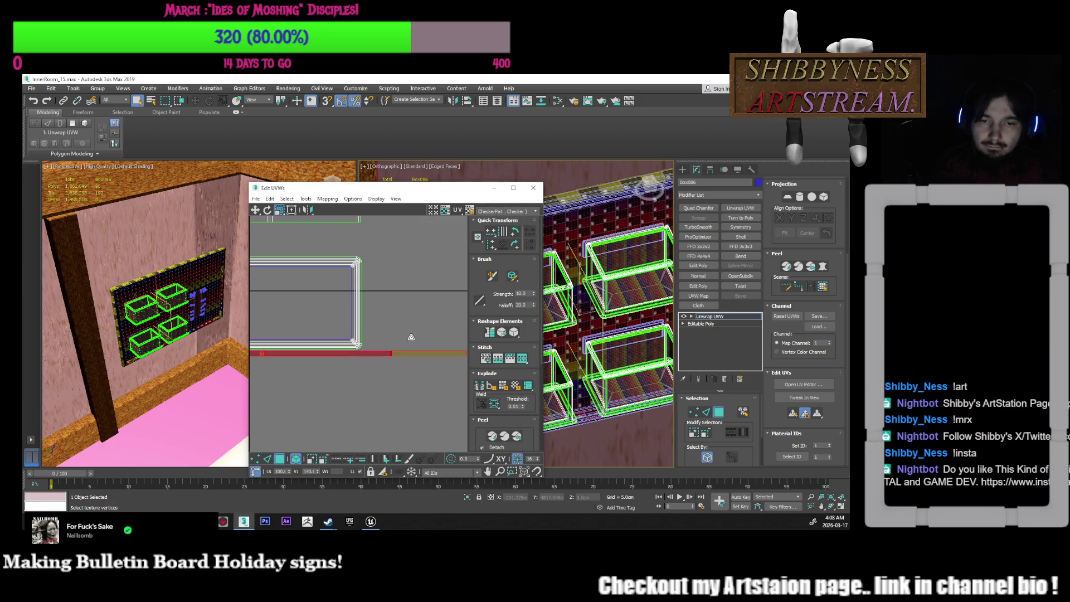
scroll(394, 340, "down", 3)
scroll(394, 340, "down", 1)
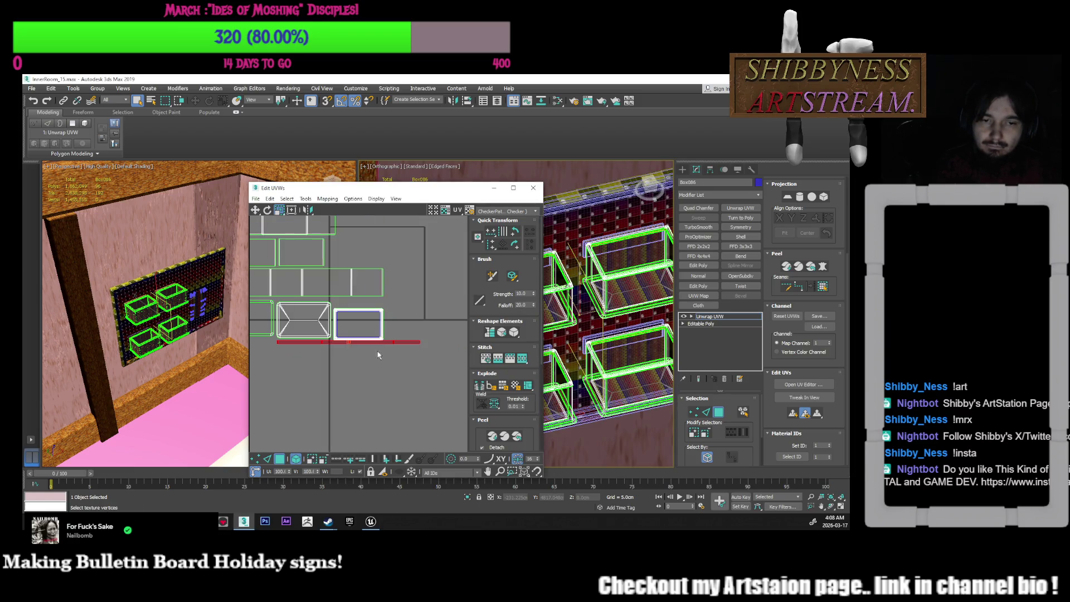
middle_click_drag(296, 325, 326, 332)
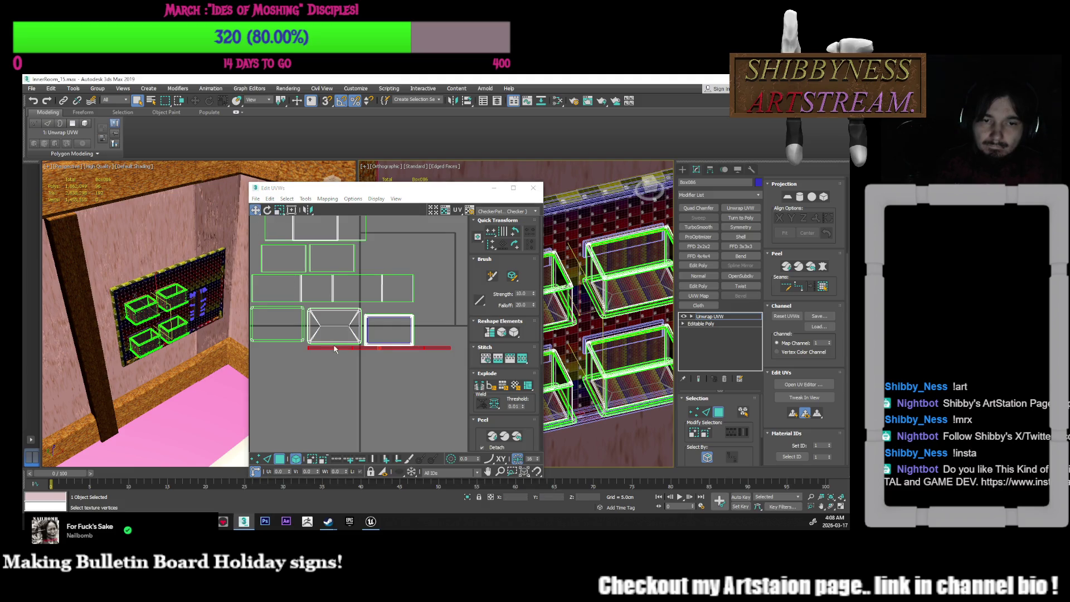
left_click(358, 377)
middle_click_drag(358, 377, 366, 391)
Select the top shelf box's faces in the viewport
left_click(617, 311)
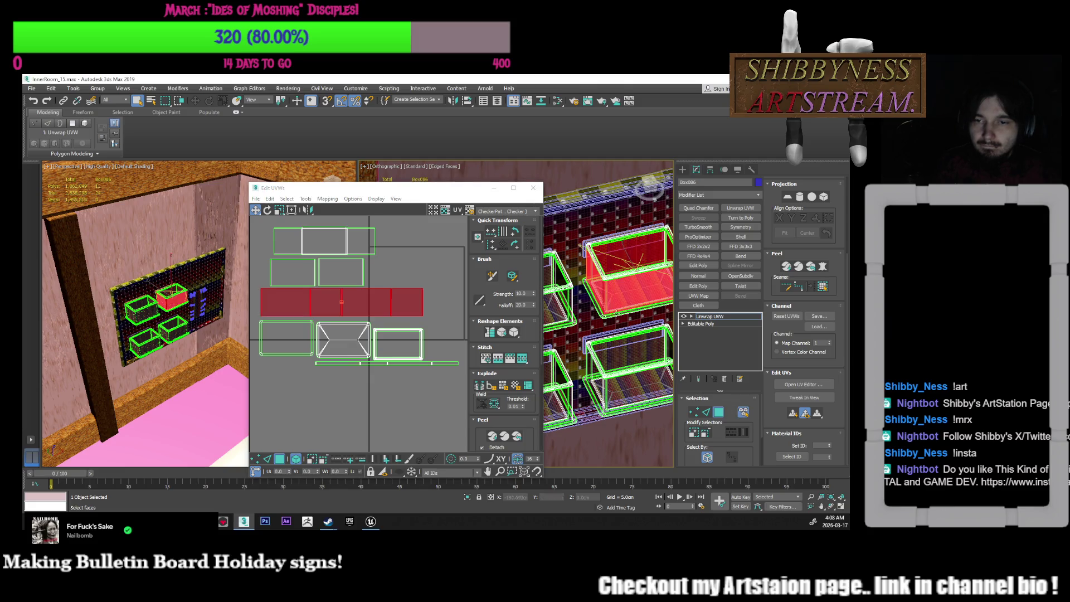
scroll(382, 330, "down", 3)
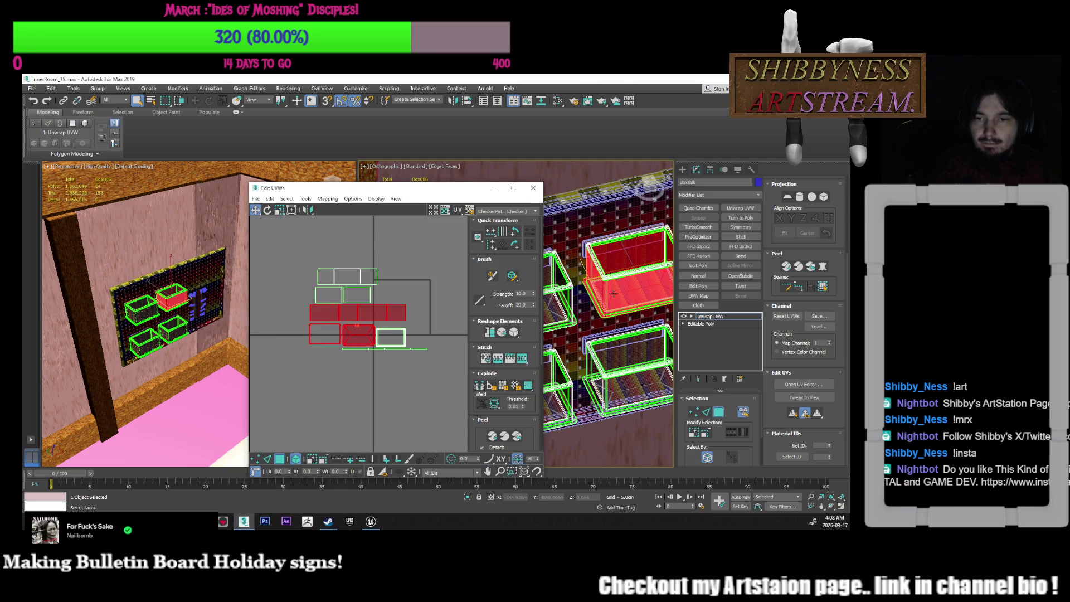
middle_click_drag(602, 308, 591, 322)
scroll(591, 322, "up", 2)
left_click(590, 312, "ctrl")
scroll(591, 312, "up", 2)
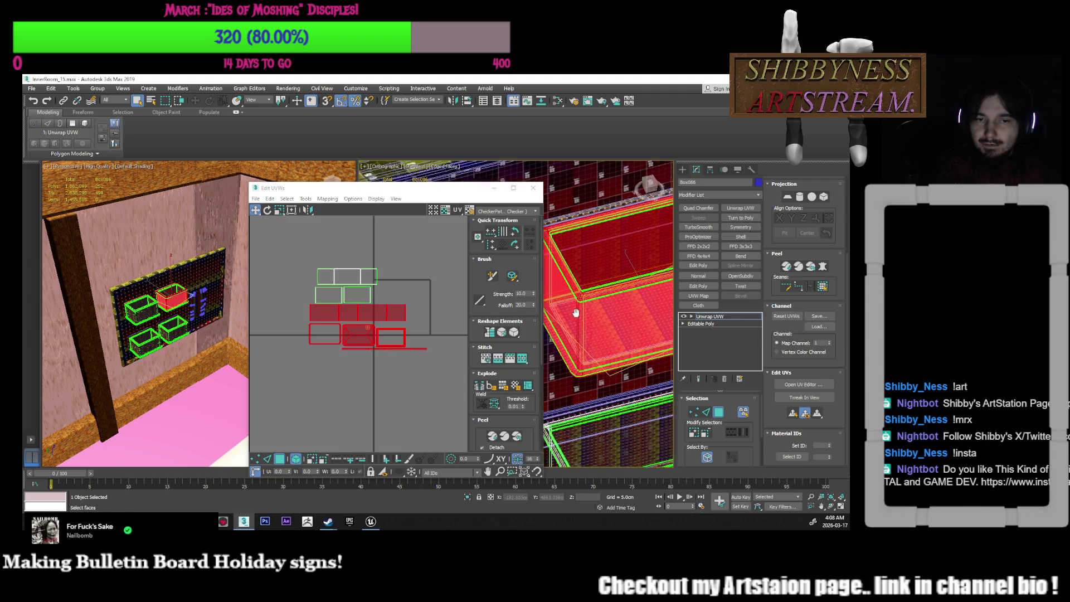
scroll(552, 323, "down", 4)
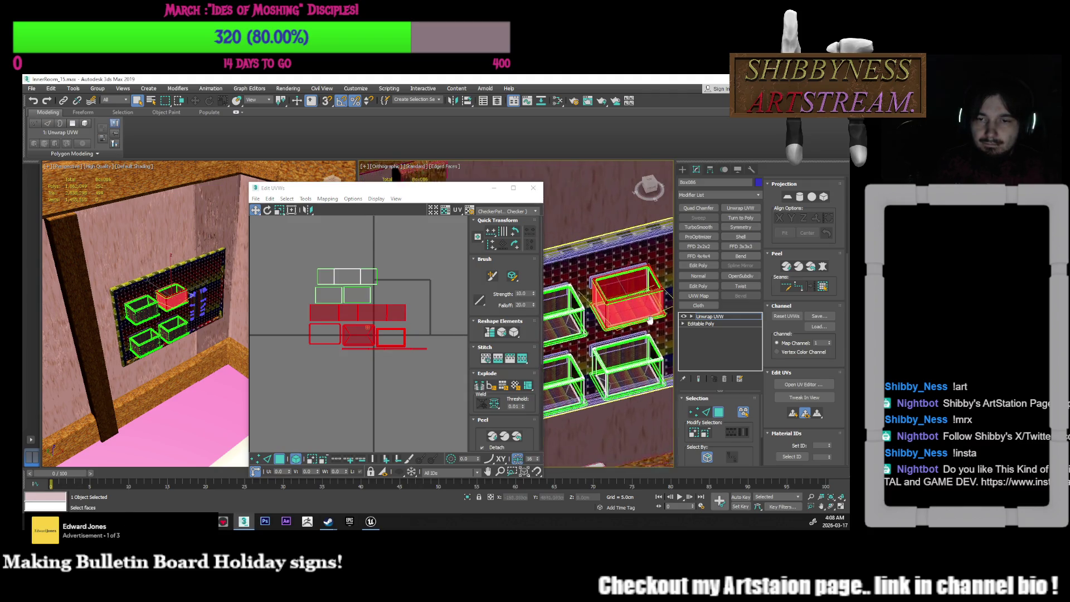
scroll(637, 310, "up", 4)
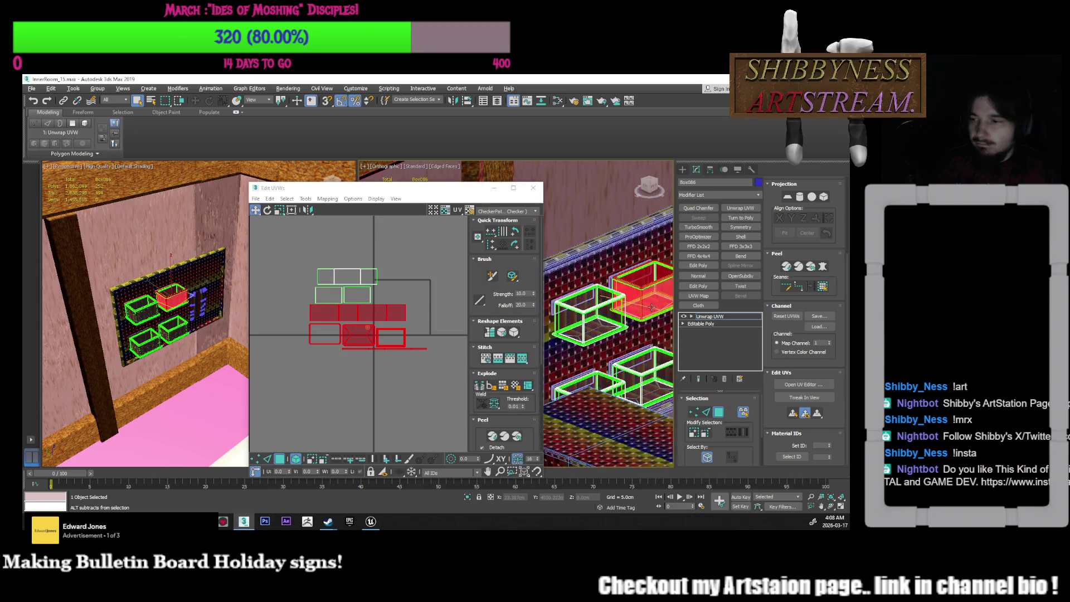
scroll(624, 335, "up", 2)
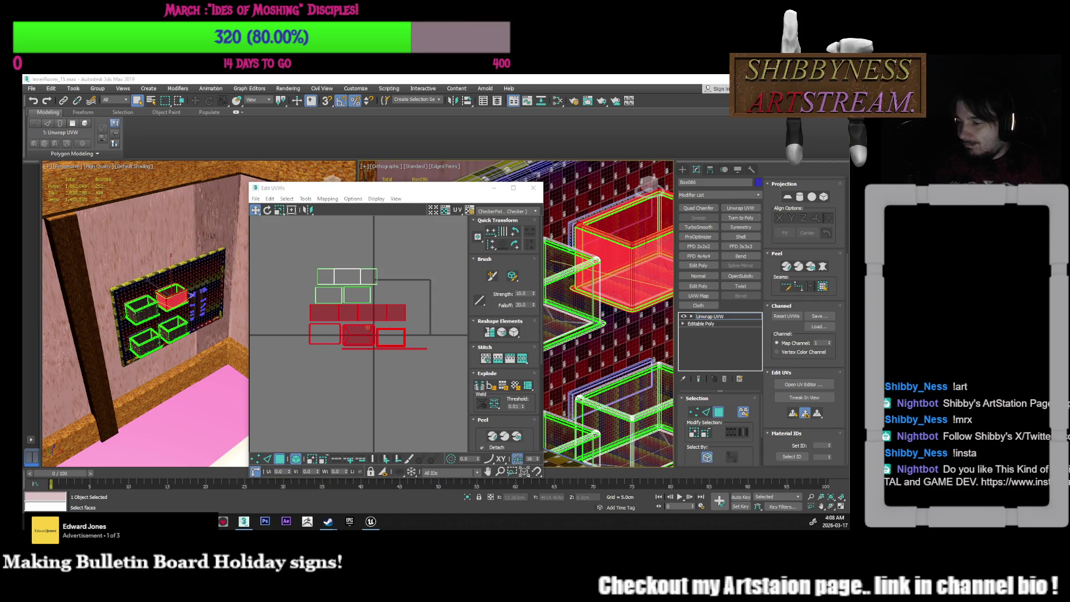
middle_click_drag(435, 347, 426, 342)
middle_click_drag(602, 314, 620, 313)
scroll(620, 312, "up", 5)
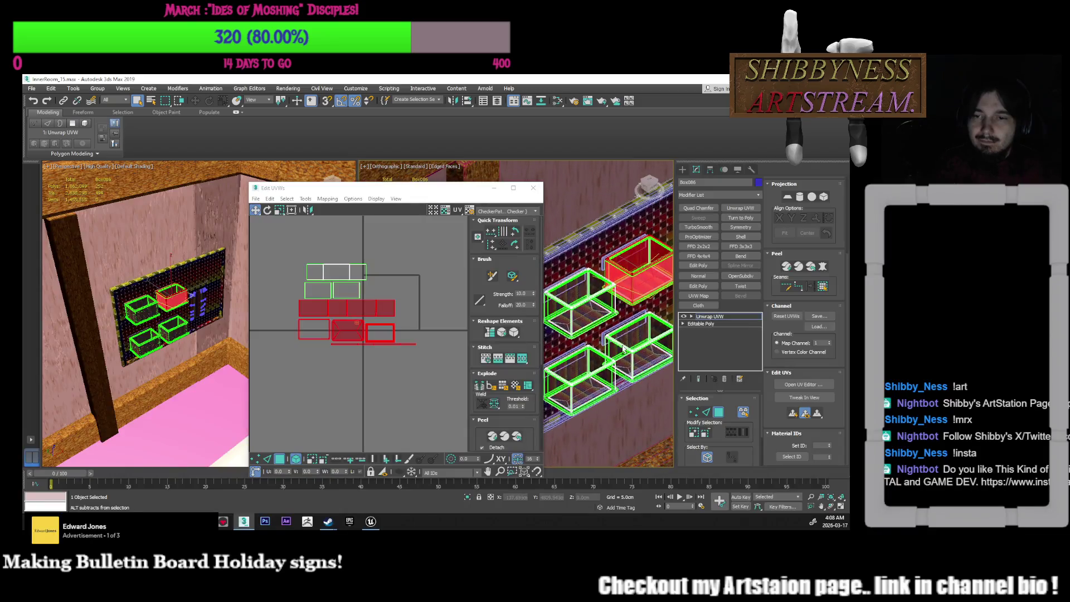
scroll(625, 304, "up", 4)
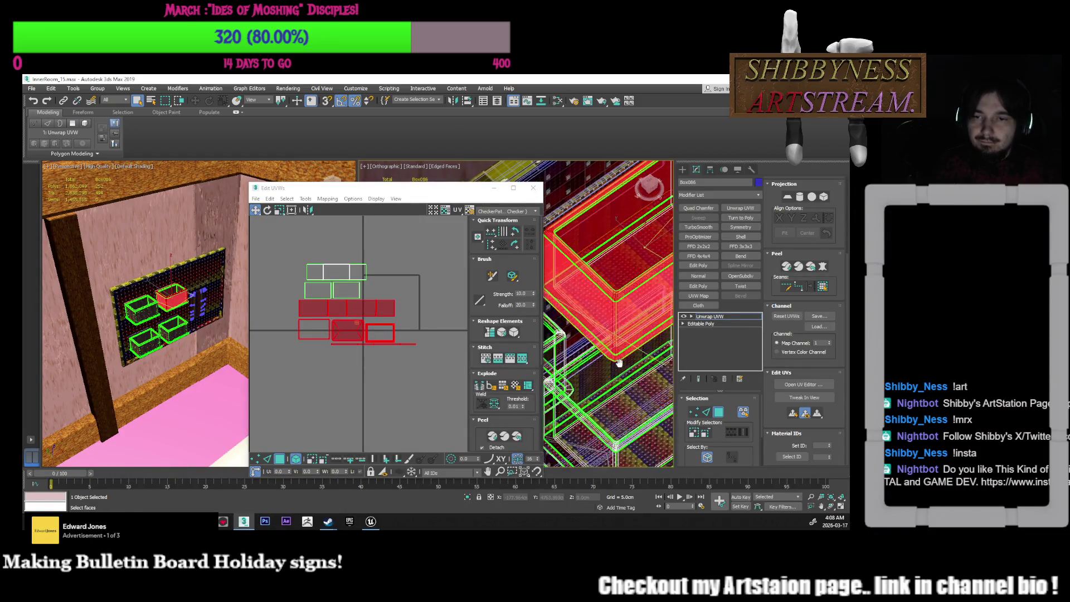
Box-select the upper boxes' UV faces and drag them up and right, clear of the rest
left_click(346, 290)
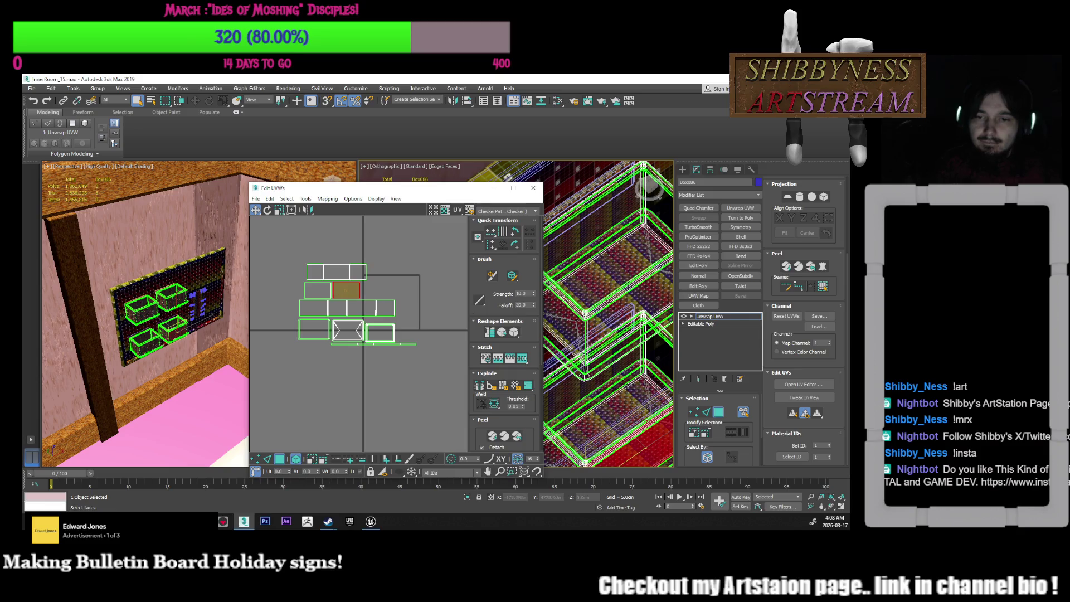
scroll(610, 355, "down", 4)
left_click_drag(376, 264, 294, 299)
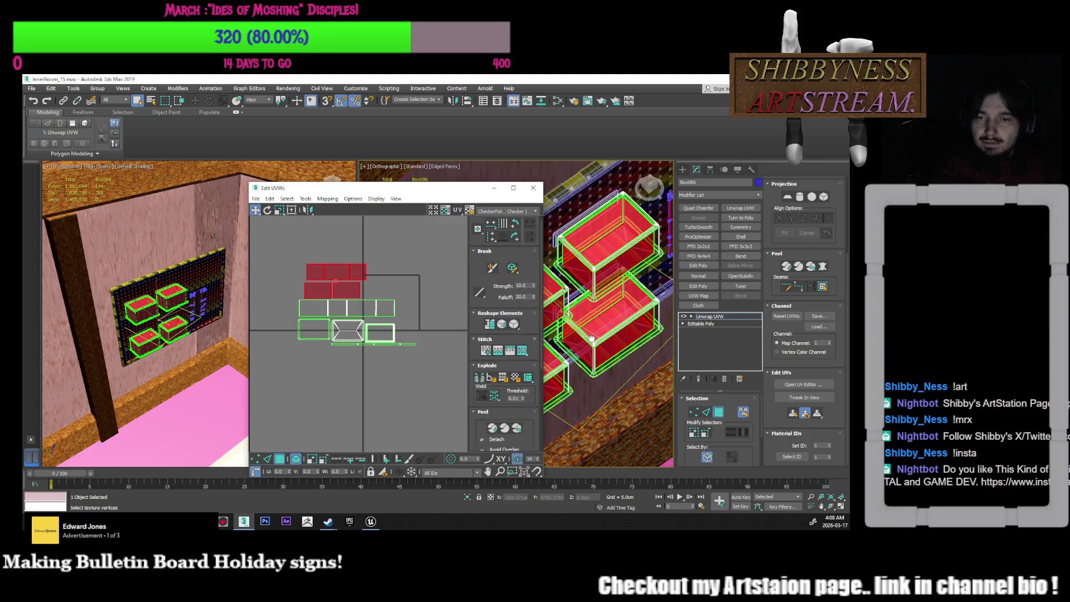
scroll(646, 339, "up", 2)
scroll(372, 346, "down", 1)
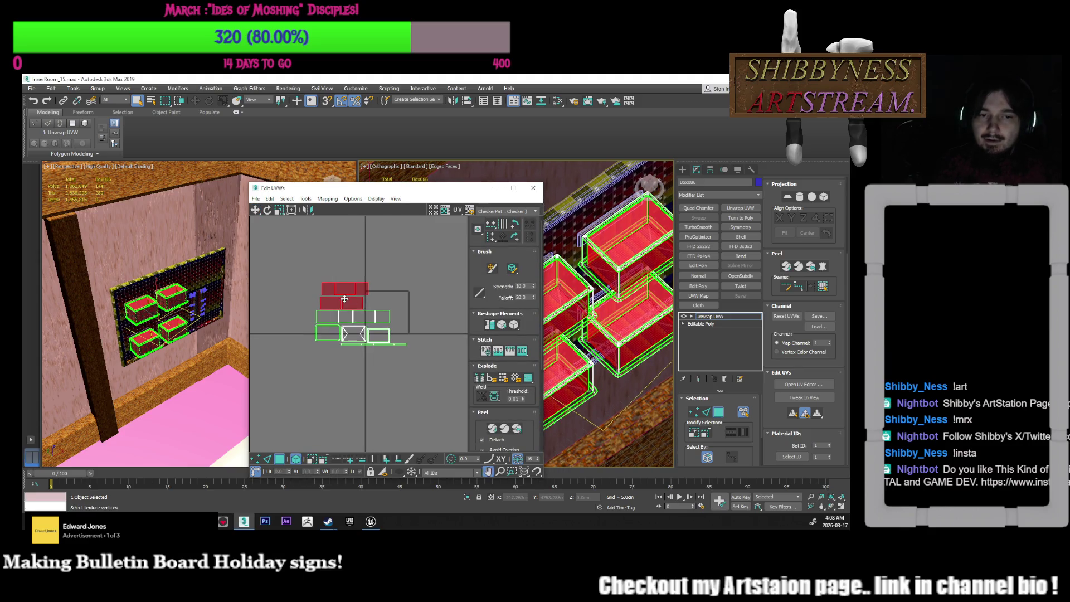
mouse_move(358, 297)
left_mouse_down()
mouse_move(459, 271)
mouse_move(461, 296)
left_mouse_up()
Move the left cluster of UV shells underneath the green shells
left_click(433, 330)
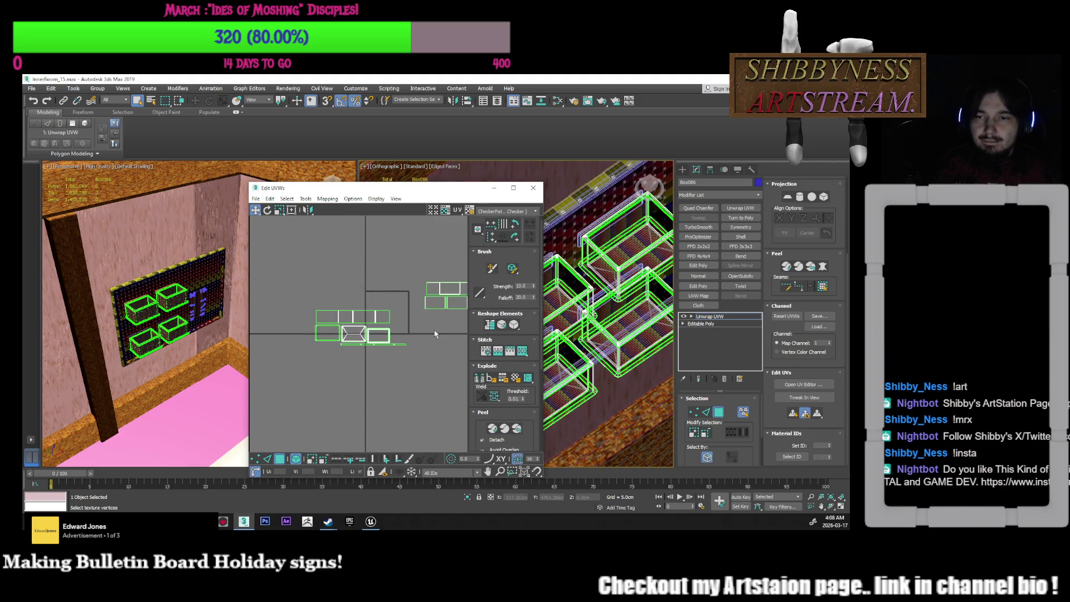
middle_click_drag(404, 334, 387, 339)
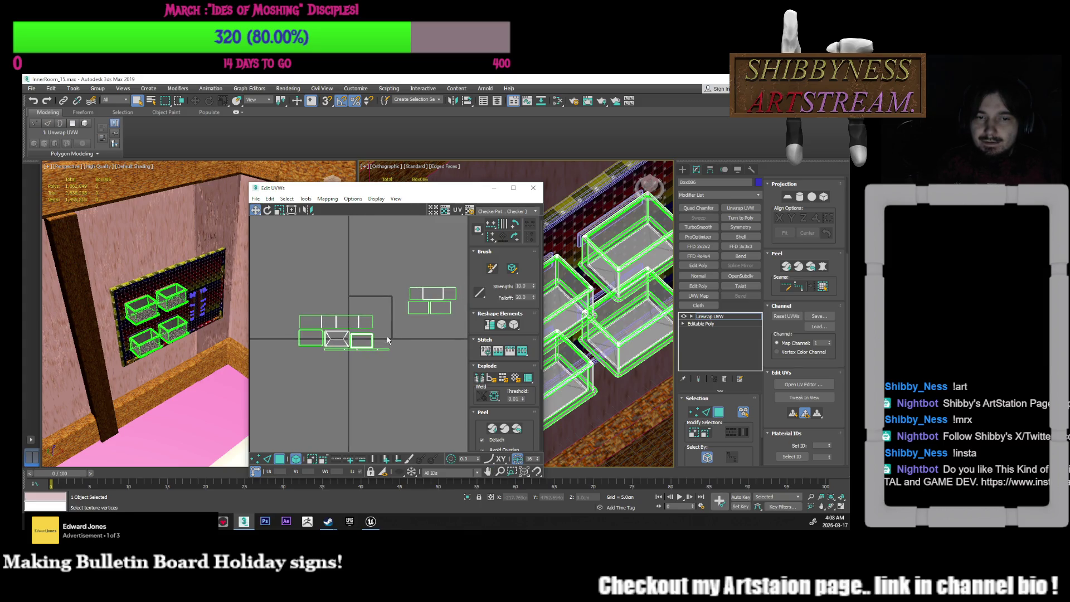
left_click_drag(374, 310, 285, 373)
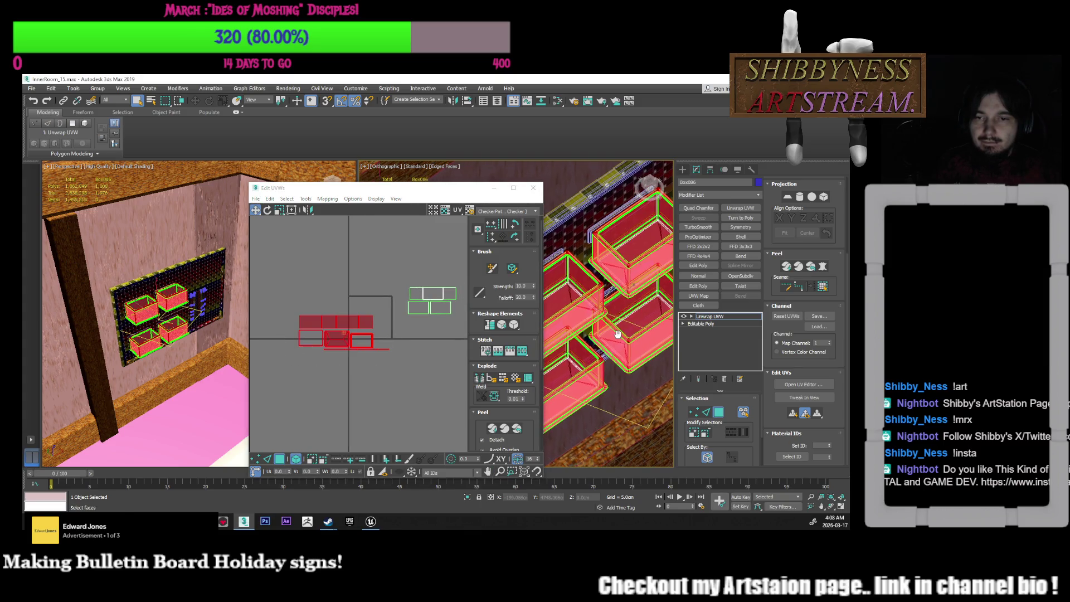
middle_click_drag(617, 332, 580, 313, "alt")
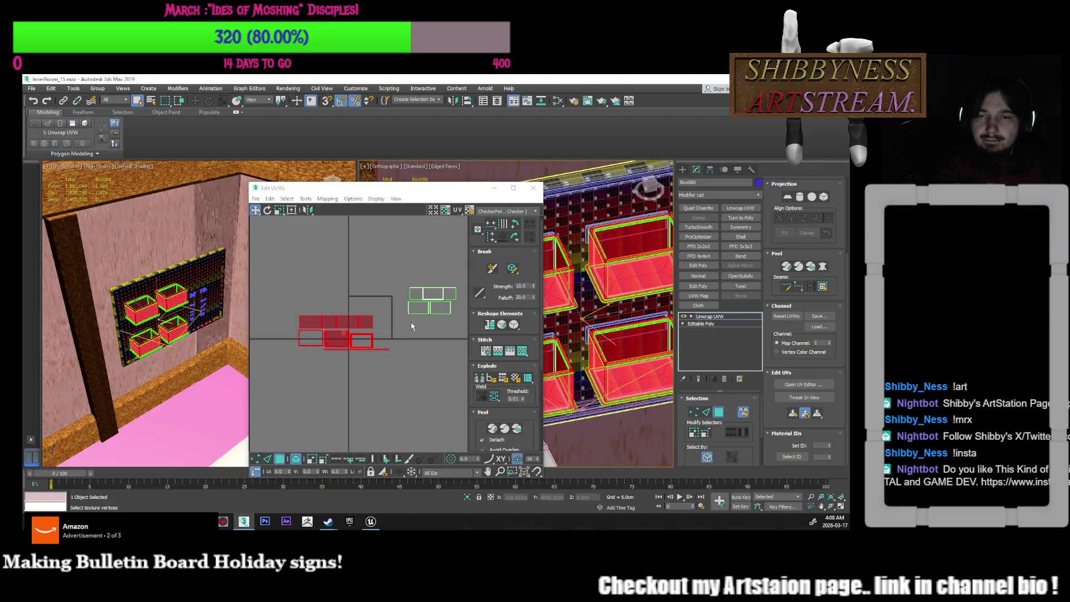
middle_click_drag(448, 316, 433, 316)
scroll(343, 326, "up", 1)
left_click_drag(324, 329, 449, 327)
middle_click_drag(450, 326, 437, 330)
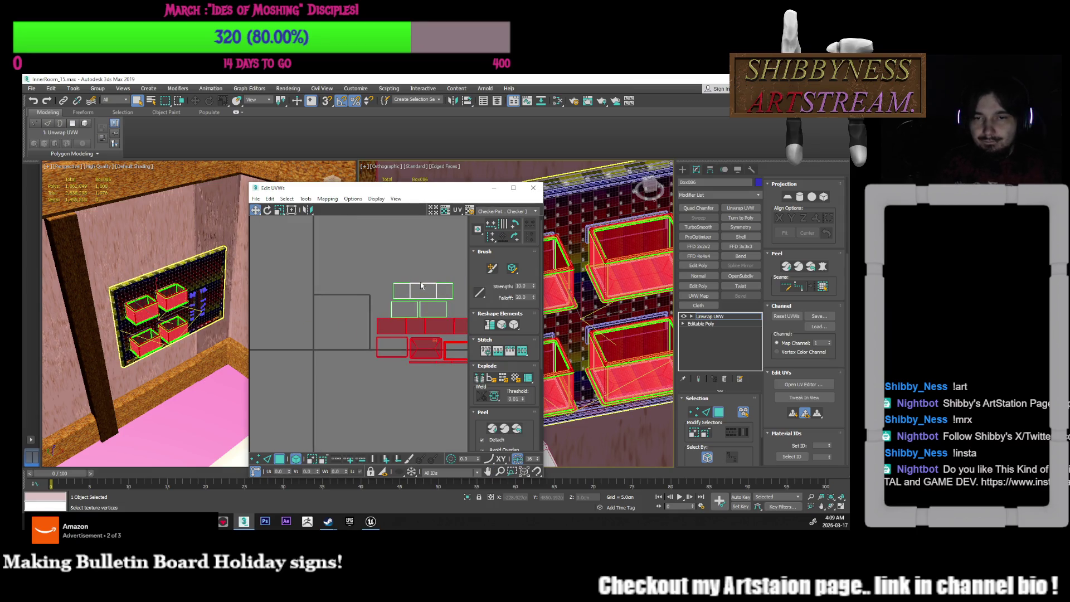
Select the top-left box's faces, including its top and front faces
middle_click_drag(613, 301, 623, 290, "alt")
left_click(623, 290)
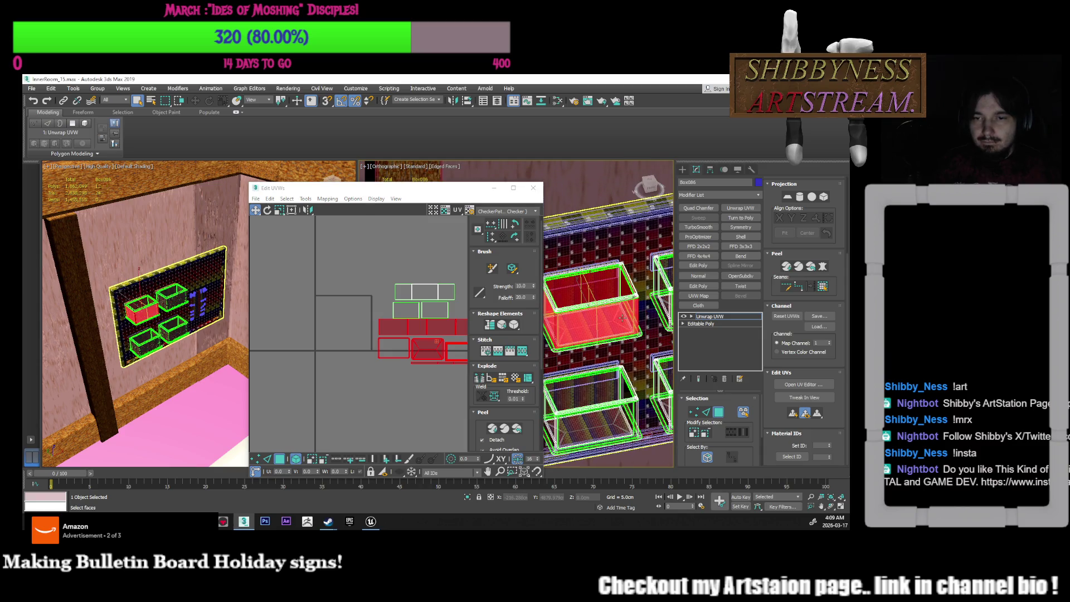
left_click(623, 290, "ctrl")
left_click(636, 295, "ctrl")
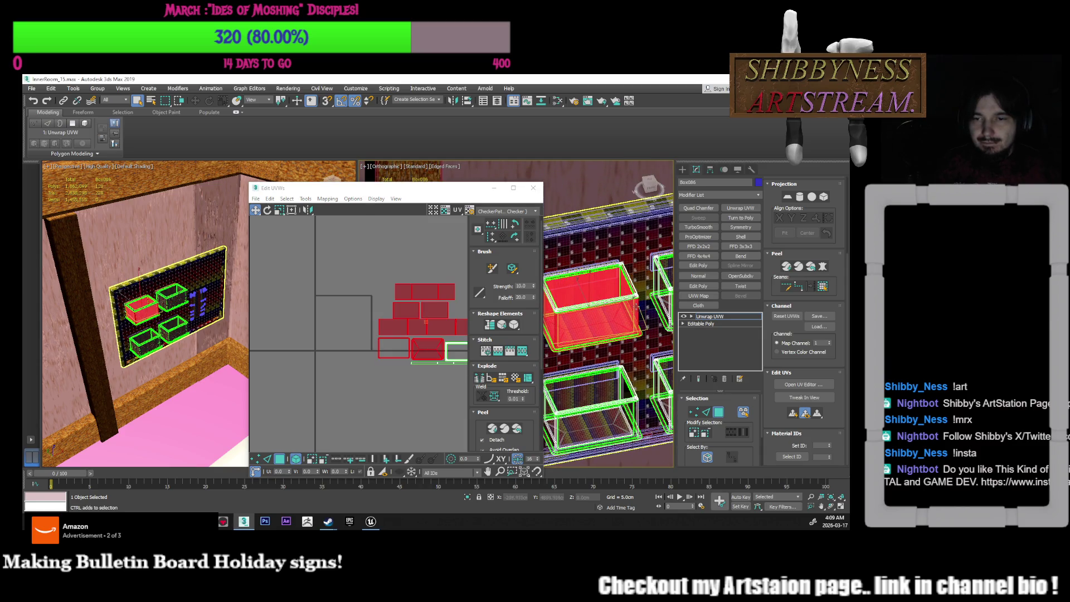
middle_click_drag(440, 340, 404, 331)
middle_click_drag(527, 326, 540, 331)
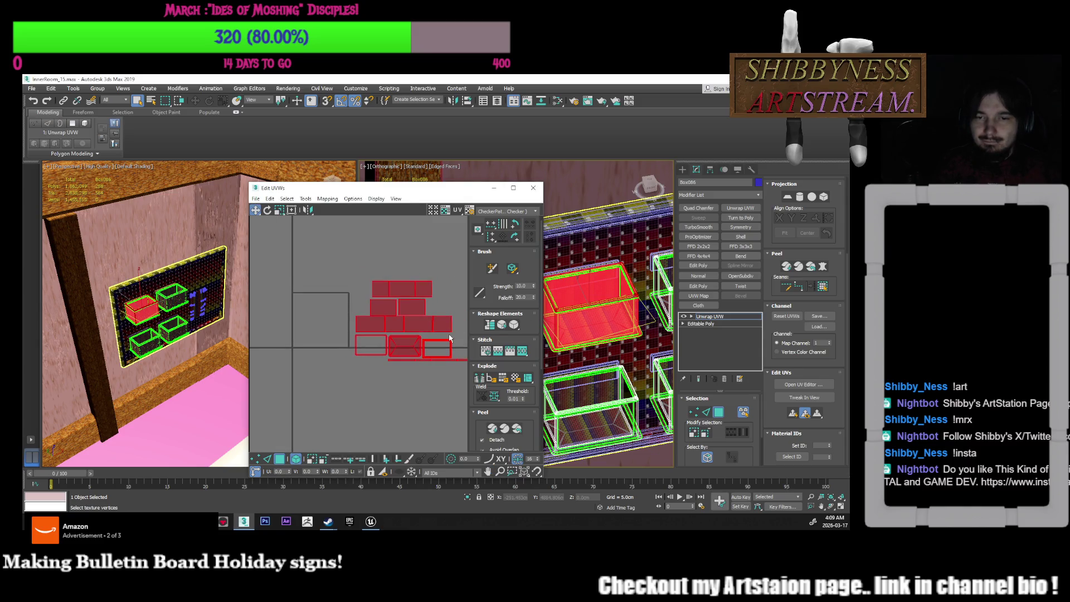
Add the upper box's faces and top face, then move those UV islands upward
middle_click_drag(668, 326, 598, 333)
scroll(598, 334, "up", 3)
left_click(598, 333, "ctrl")
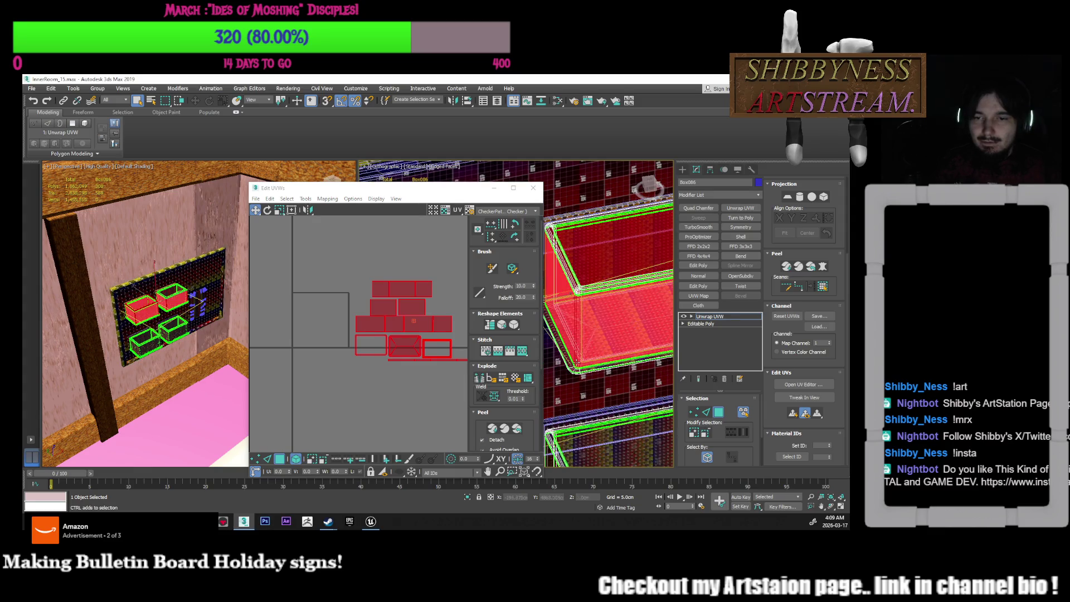
left_click(590, 254, "ctrl")
scroll(586, 310, "down", 3)
scroll(412, 329, "down", 2)
mouse_move(430, 353)
middle_mouse_down()
mouse_move(439, 321)
mouse_move(433, 336)
middle_mouse_up()
left_click_drag(401, 312, 406, 258)
Try selecting the lower box's faces, undo it, and clear the selection
scroll(607, 312, "up", 4)
mouse_move(608, 312)
middle_mouse_down()
mouse_move(620, 328)
mouse_move(601, 334)
middle_mouse_up()
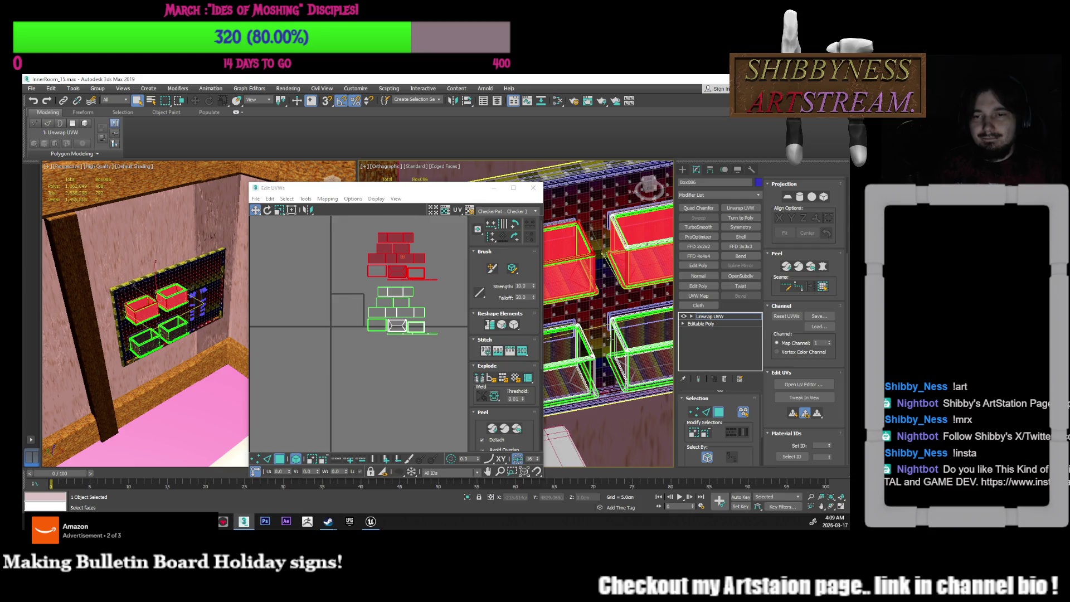
scroll(612, 340, "up", 3)
left_click(612, 348)
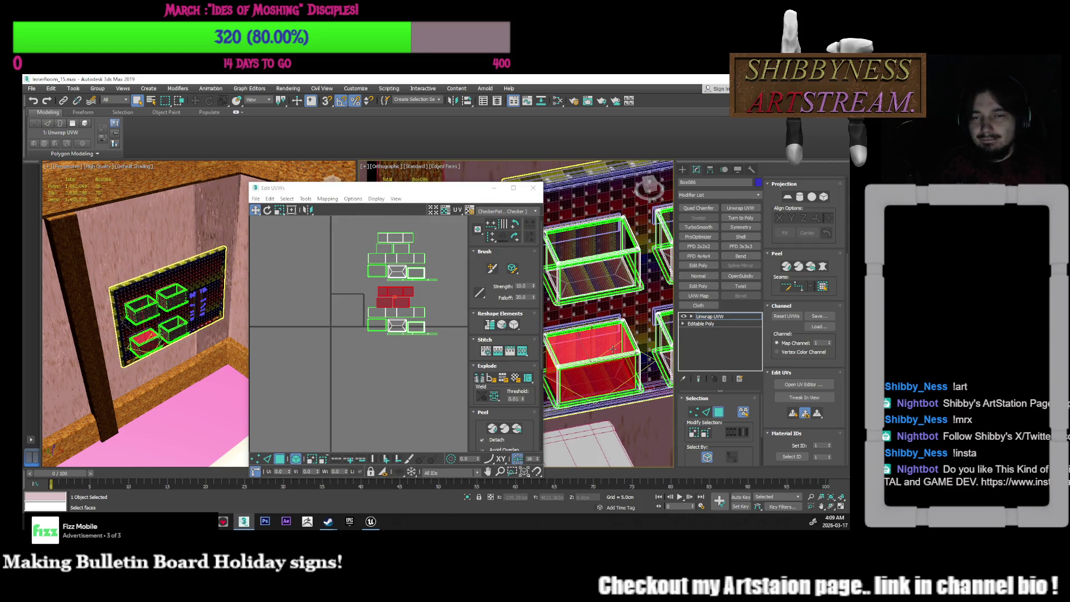
key("ctrl+z")
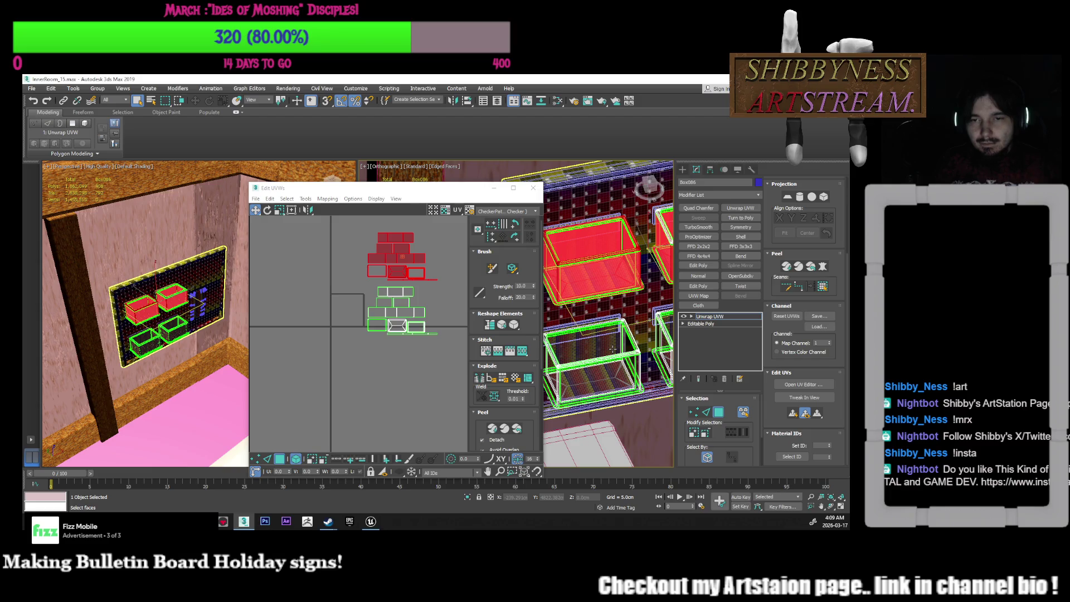
middle_click_drag(413, 354, 377, 363)
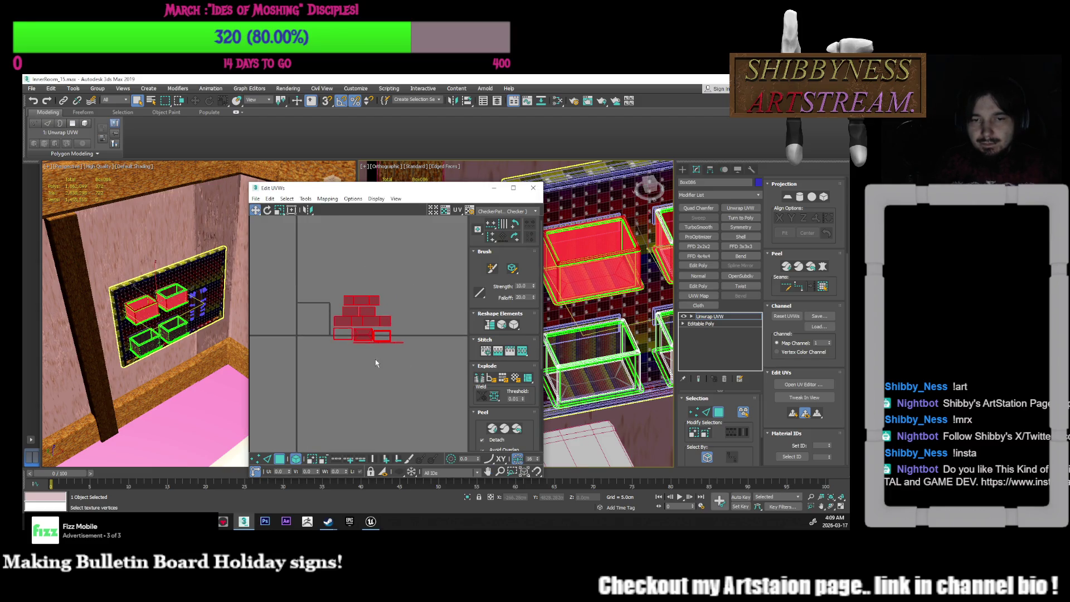
left_click(376, 363)
Select all UVs, shift them left and scale them to about 80 percent
scroll(368, 369, "up", 4)
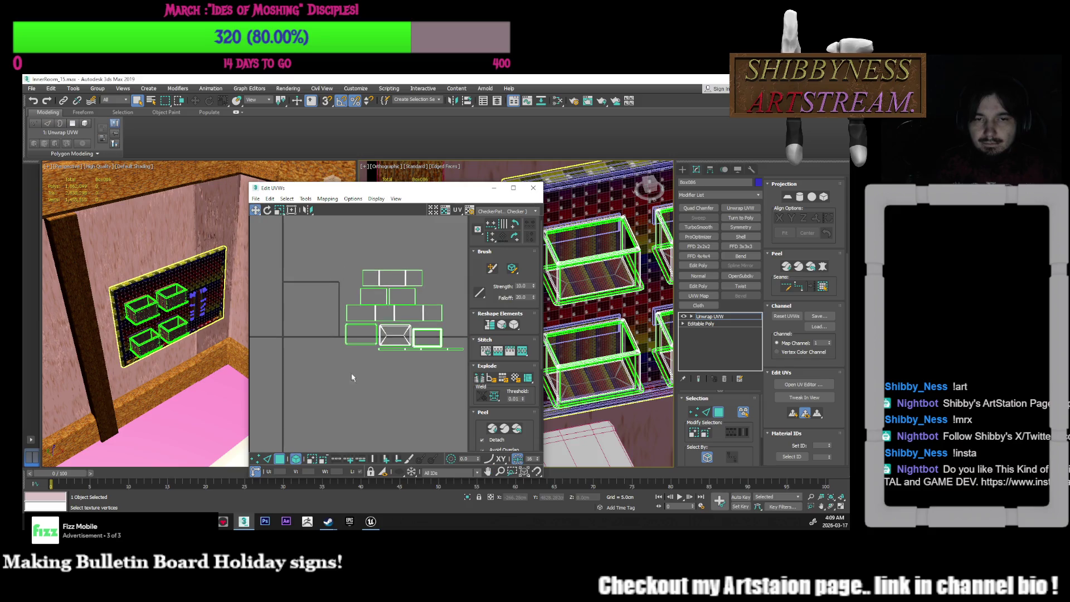
left_click_drag(334, 376, 461, 266)
left_click_drag(393, 281, 316, 291)
middle_click_drag(315, 291, 352, 295)
scroll(388, 299, "up", 2)
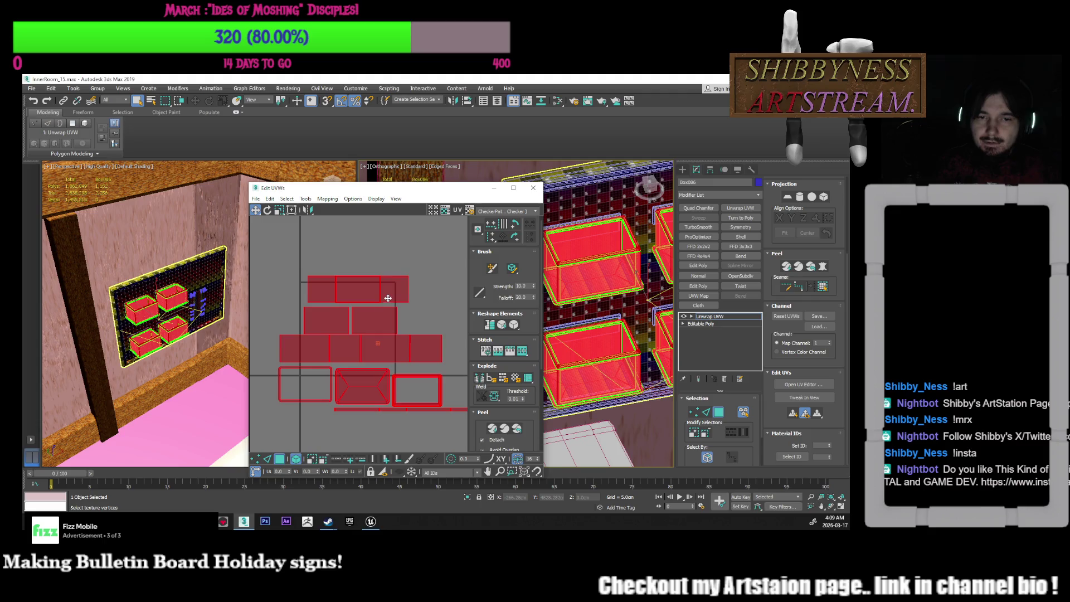
key("r")
left_click_drag(359, 293, 379, 350)
key("w")
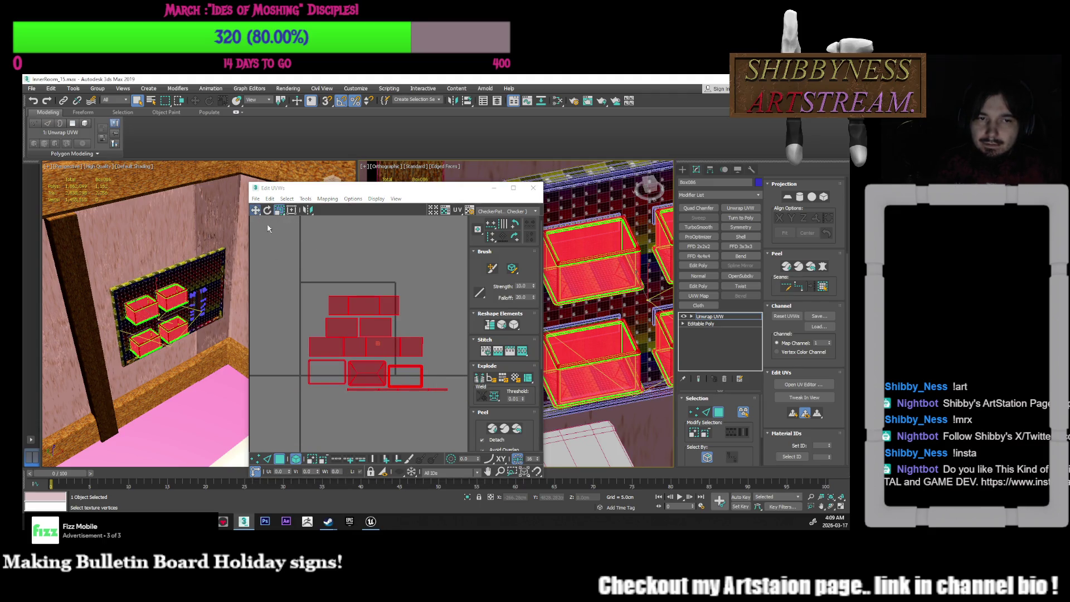
mouse_move(352, 301)
middle_mouse_down()
mouse_move(382, 262)
mouse_move(447, 238)
mouse_move(421, 267)
middle_mouse_up()
left_click(447, 239)
left_click(446, 210)
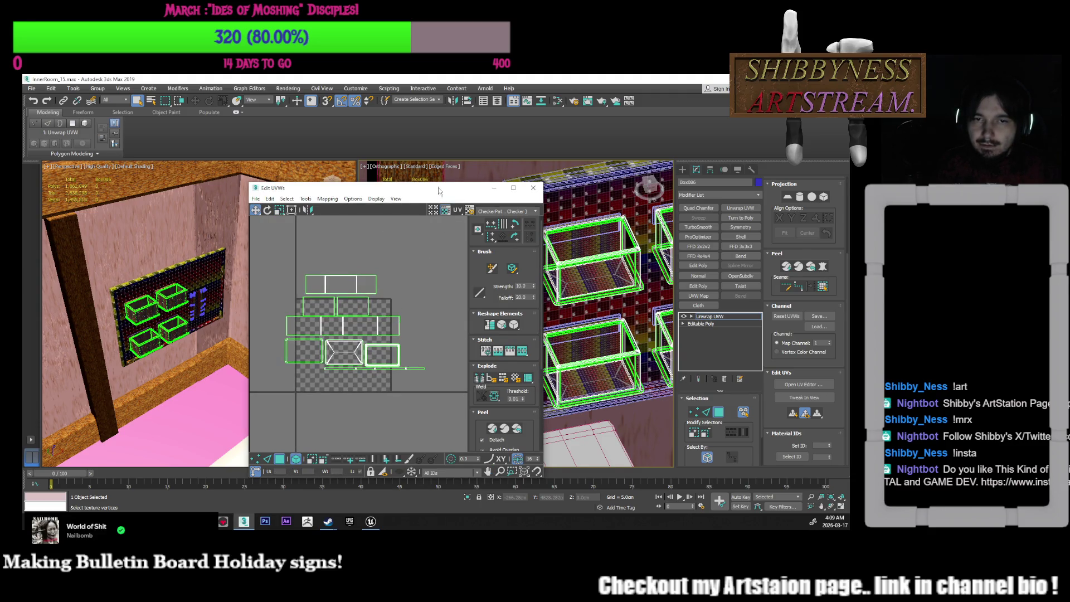
Enlarge the Edit UVWs window, move it up-left, and select a face in the middle shell
mouse_move(435, 185)
left_mouse_down()
mouse_move(435, 142)
mouse_move(347, 129)
left_mouse_up()
middle_click_drag(617, 254, 553, 277)
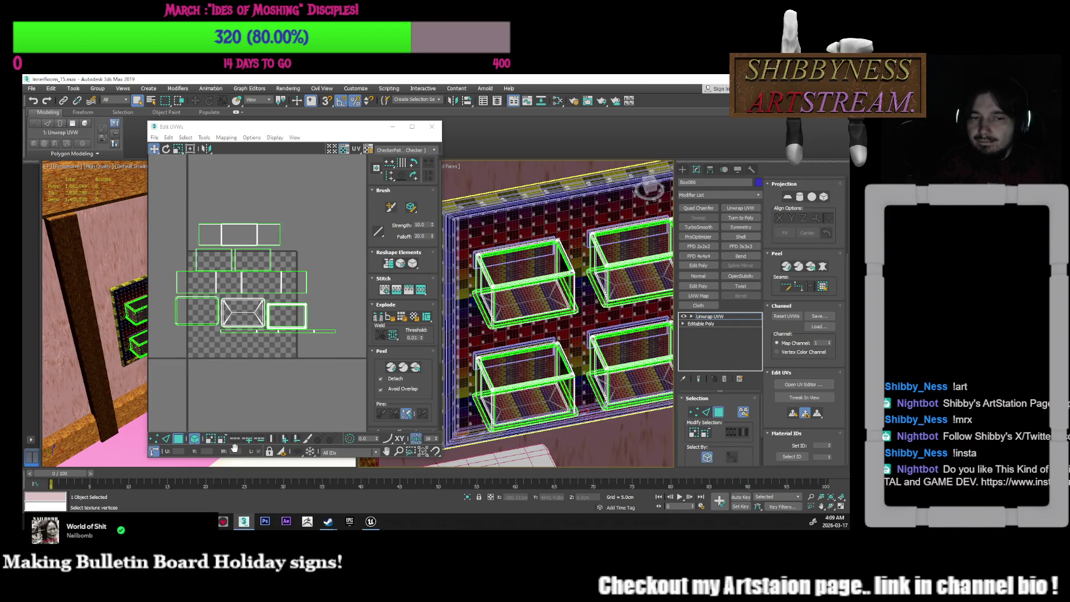
left_click(254, 302)
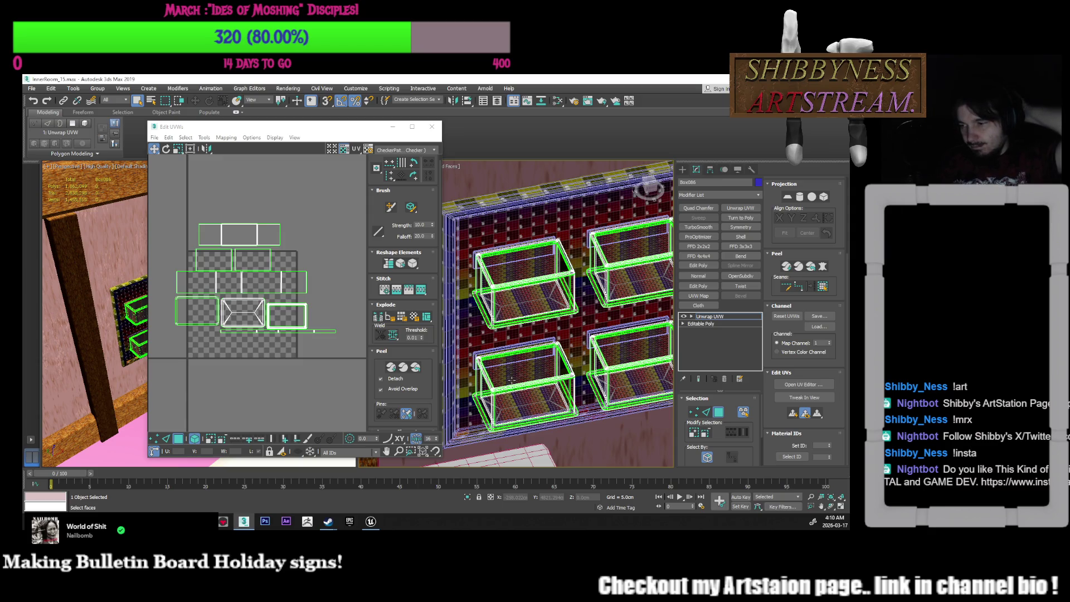
Select the top-left box's top, side and other faces, then clear the selection
mouse_move(331, 409)
middle_mouse_down()
mouse_move(282, 360)
mouse_move(305, 365)
middle_mouse_up()
left_click(548, 299)
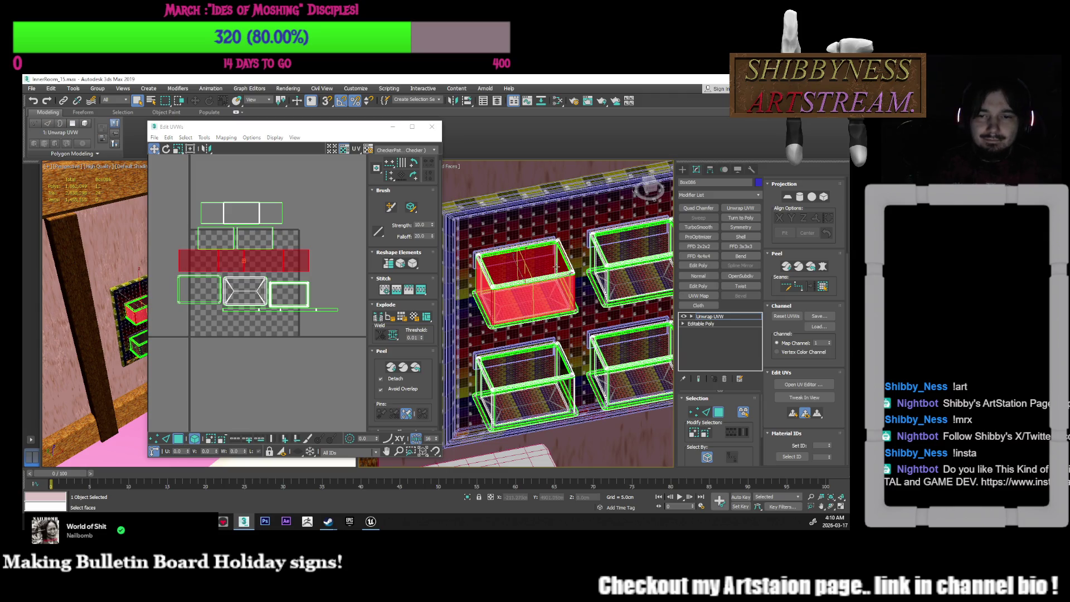
left_click(556, 266, "ctrl")
left_click(562, 319, "ctrl")
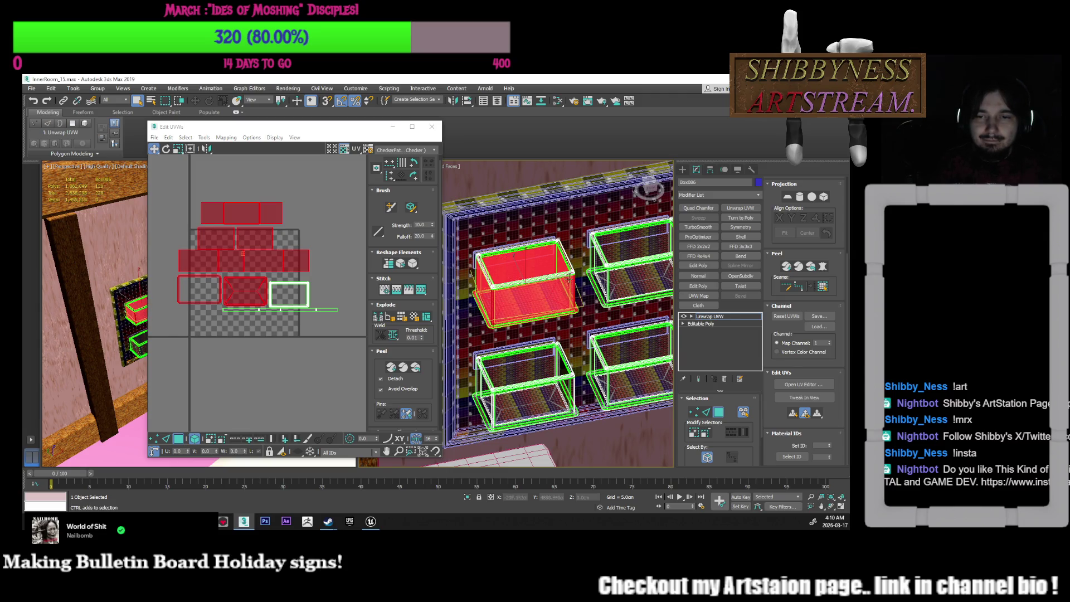
left_click(568, 279, "ctrl")
scroll(197, 279, "up", 2)
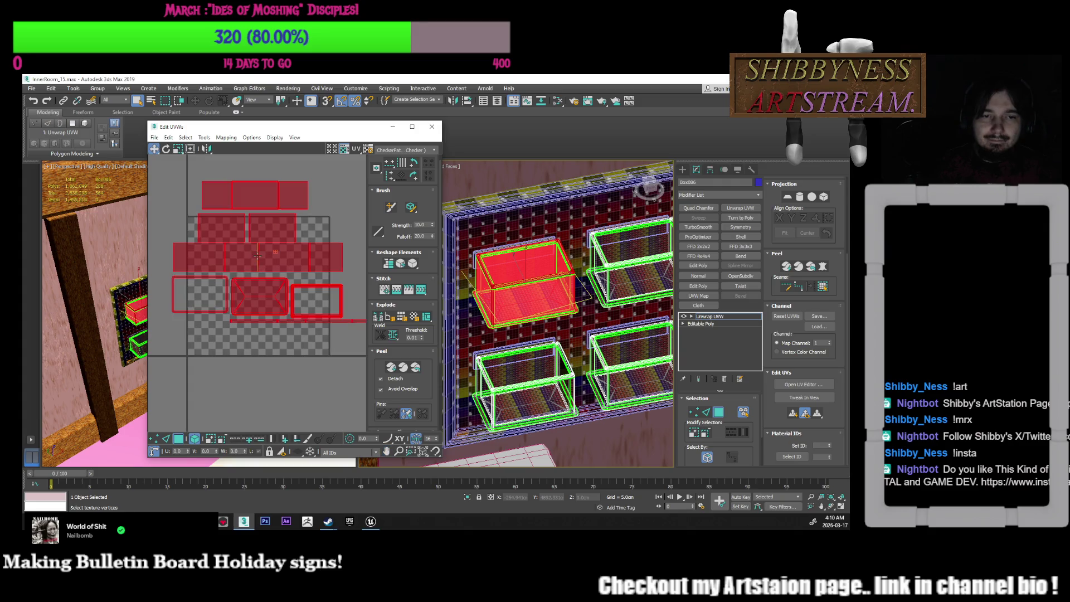
left_click(323, 222)
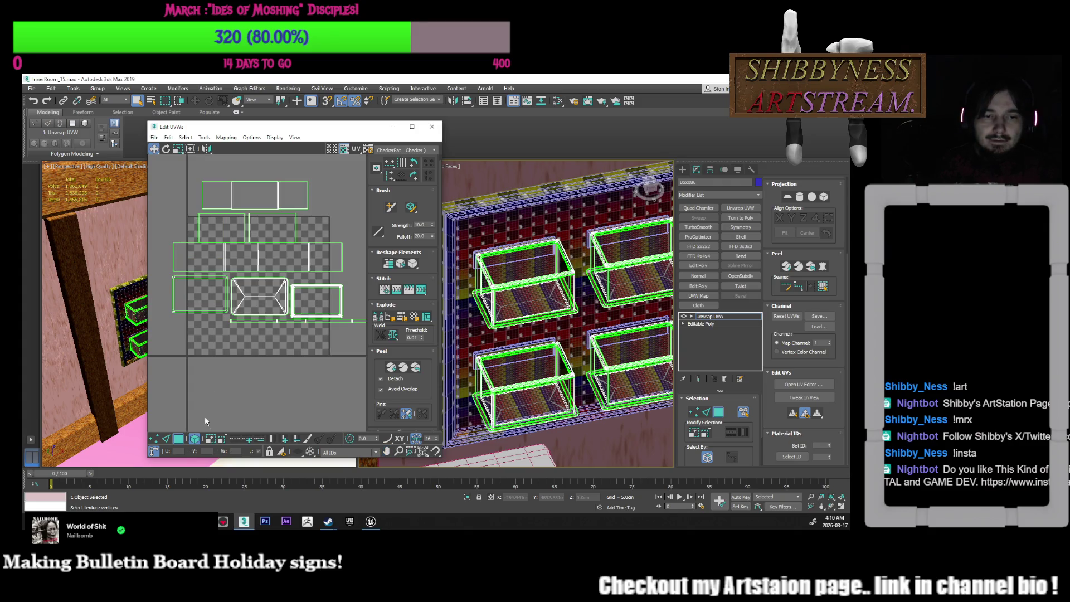
scroll(223, 351, "down", 2)
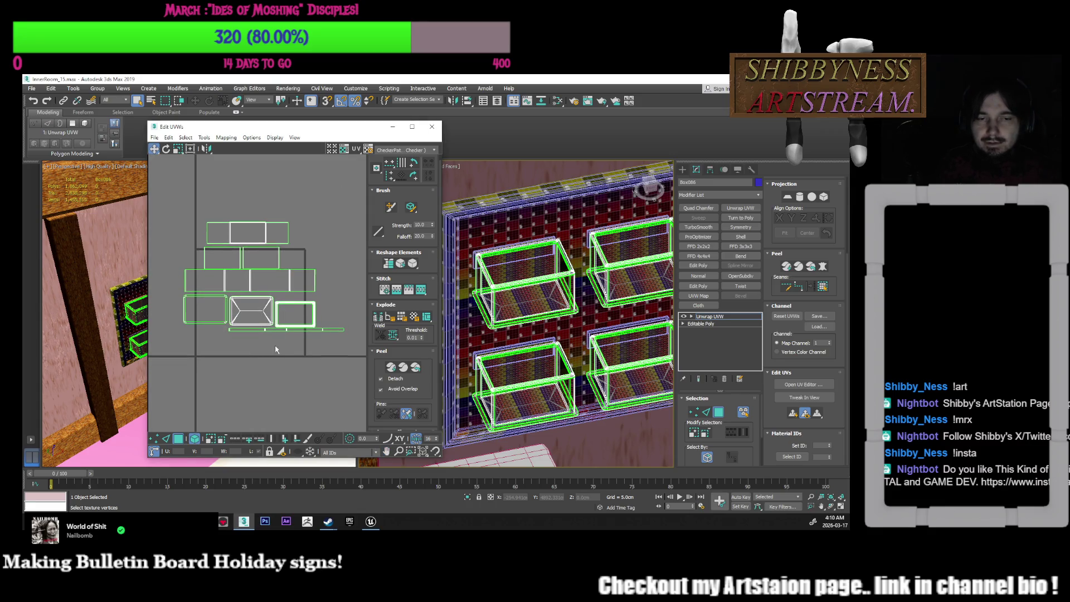
Shrink all UV shells slightly, then move one box's shells up and right
left_click_drag(179, 369, 342, 215)
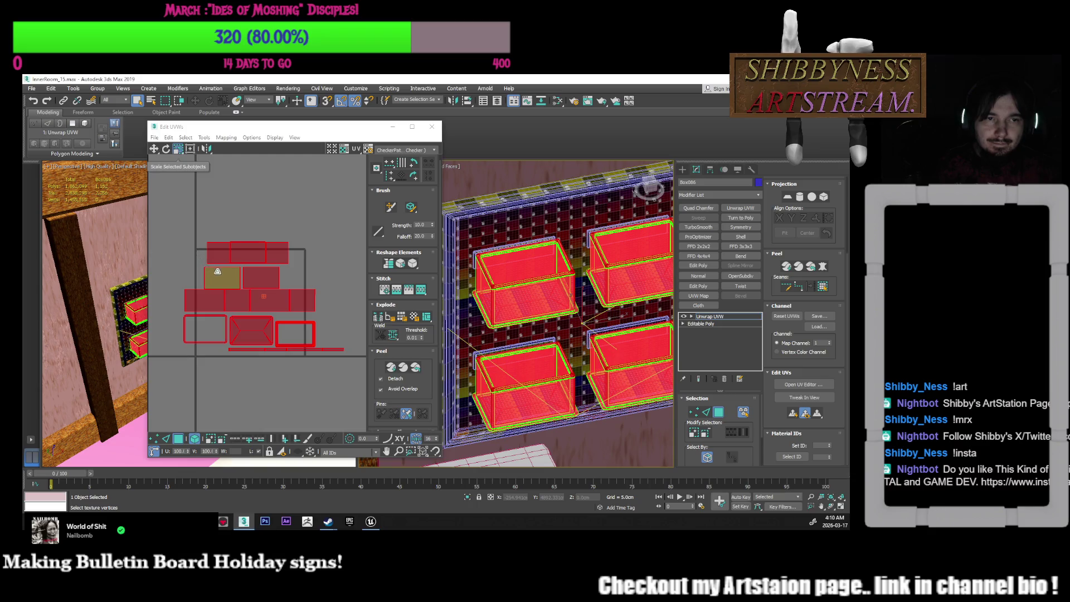
scroll(208, 300, "up", 2)
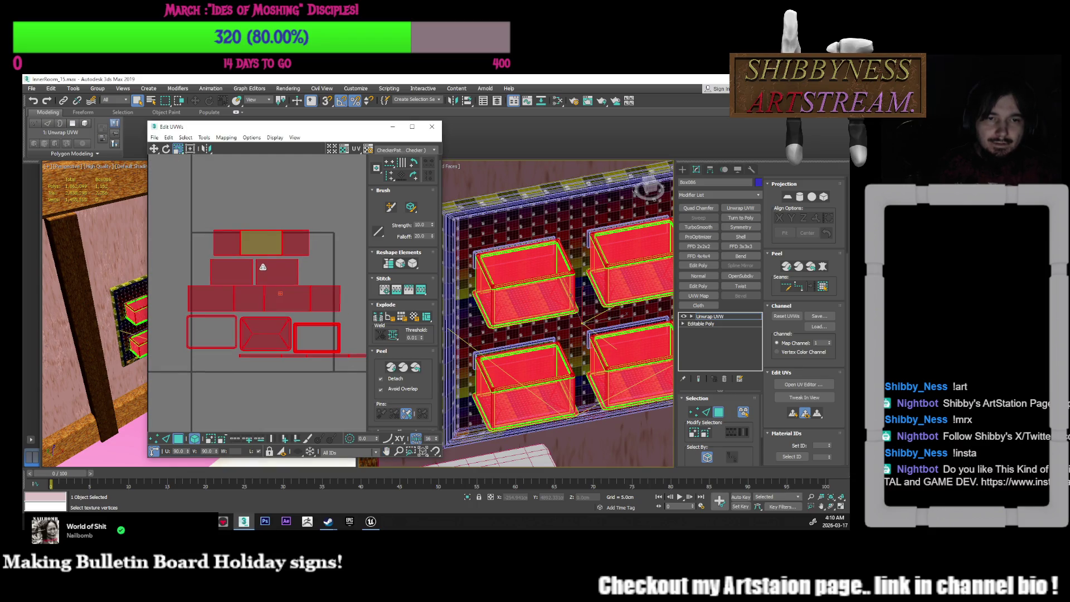
left_click_drag(264, 271, 262, 304)
left_click(505, 278)
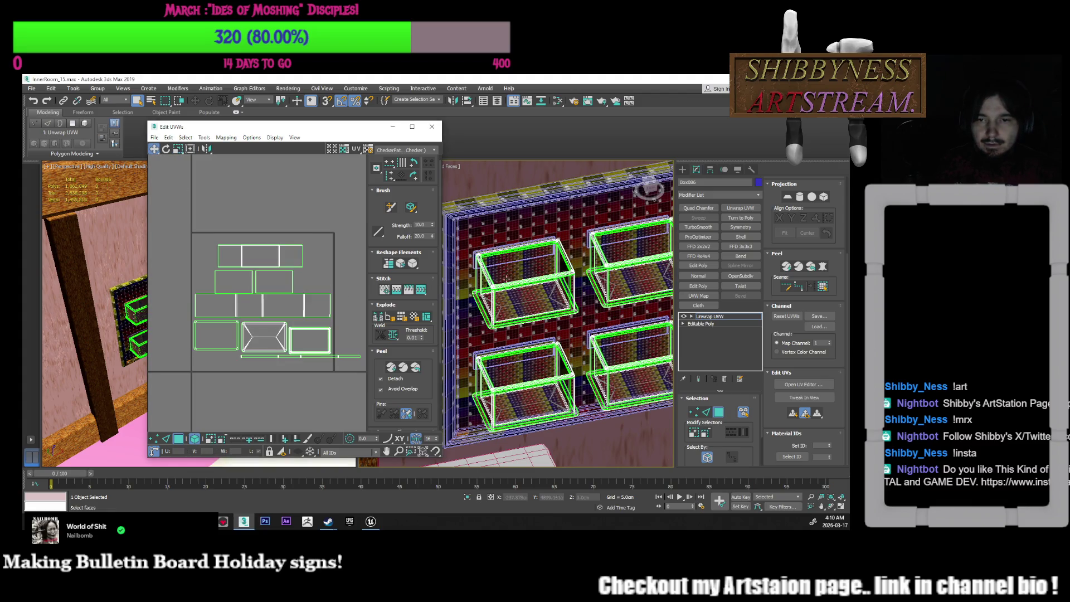
left_click(525, 267)
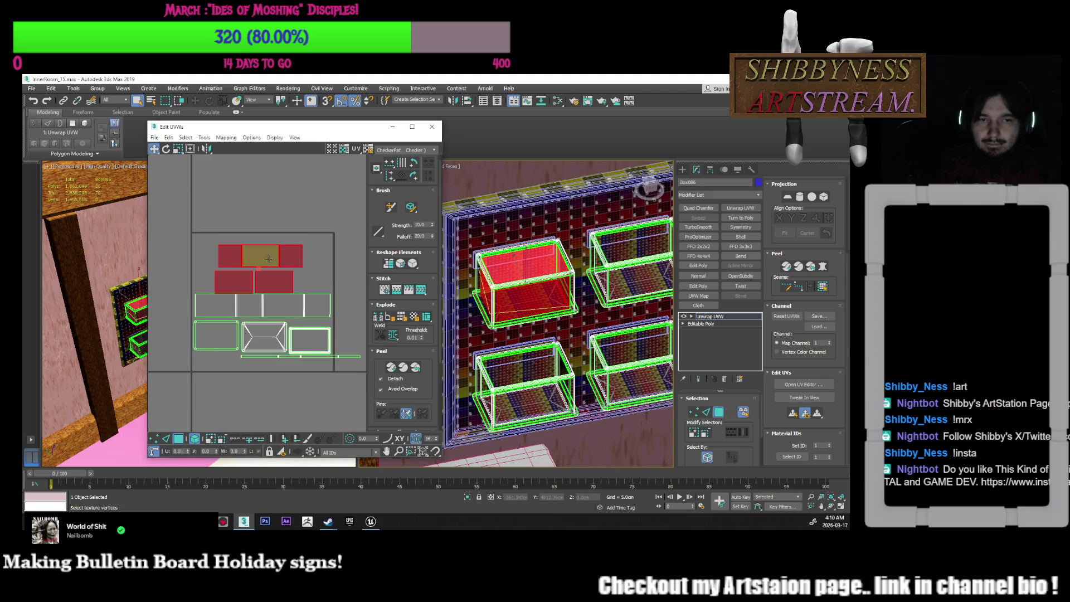
left_click_drag(269, 259, 266, 254)
key("ctrl+z")
key("ctrl+z")
key("ctrl+z")
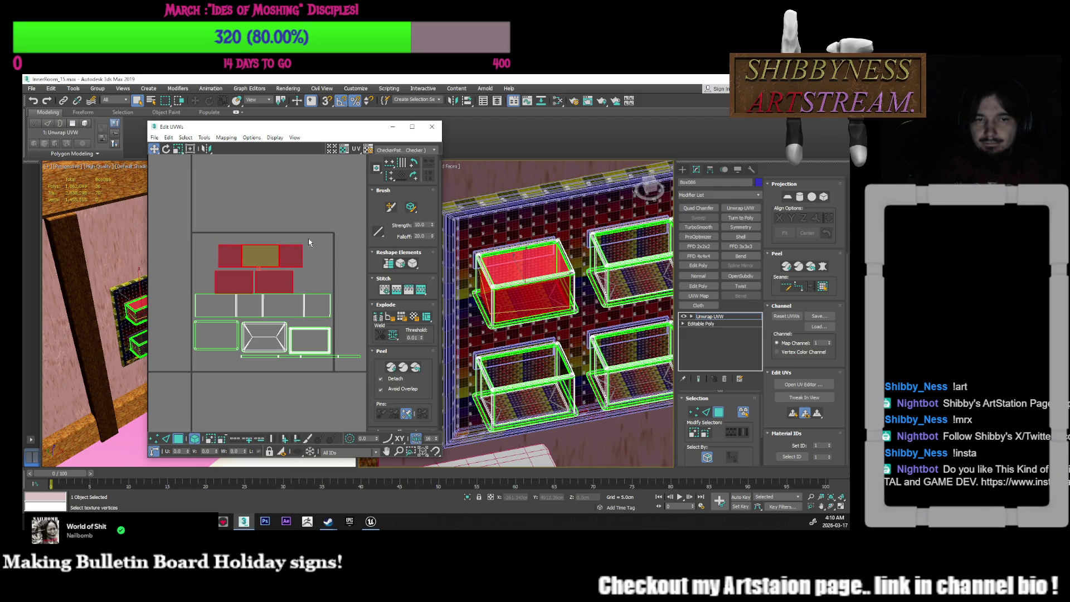
left_click_drag(280, 265, 288, 251)
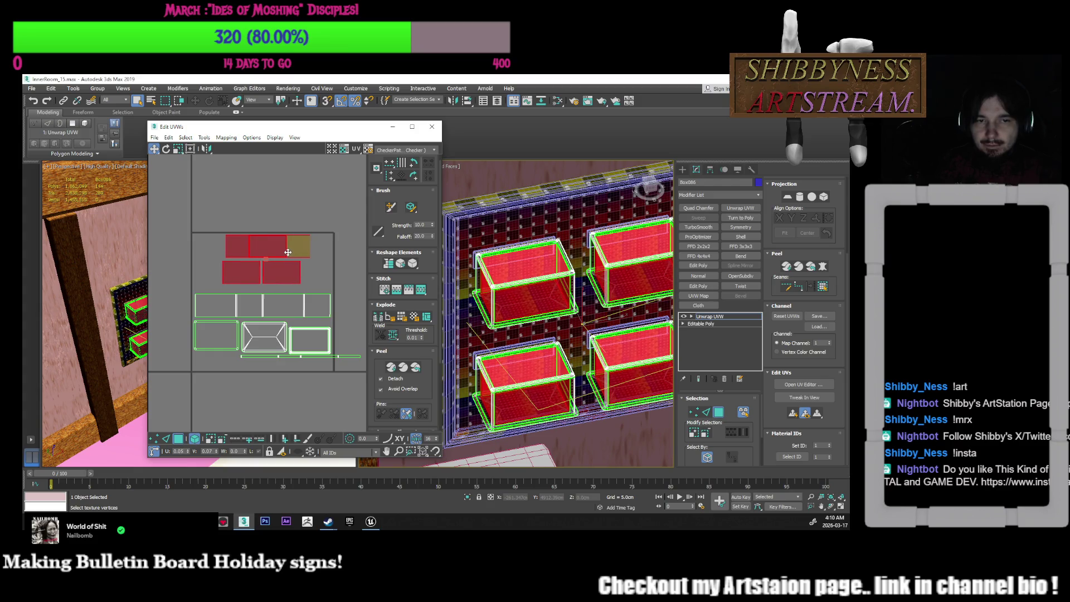
left_click(315, 271)
Move the bottom-left and X-marked shells up onto the outline above
mouse_move(227, 286)
left_mouse_down()
mouse_move(230, 309)
mouse_move(267, 292)
left_mouse_up()
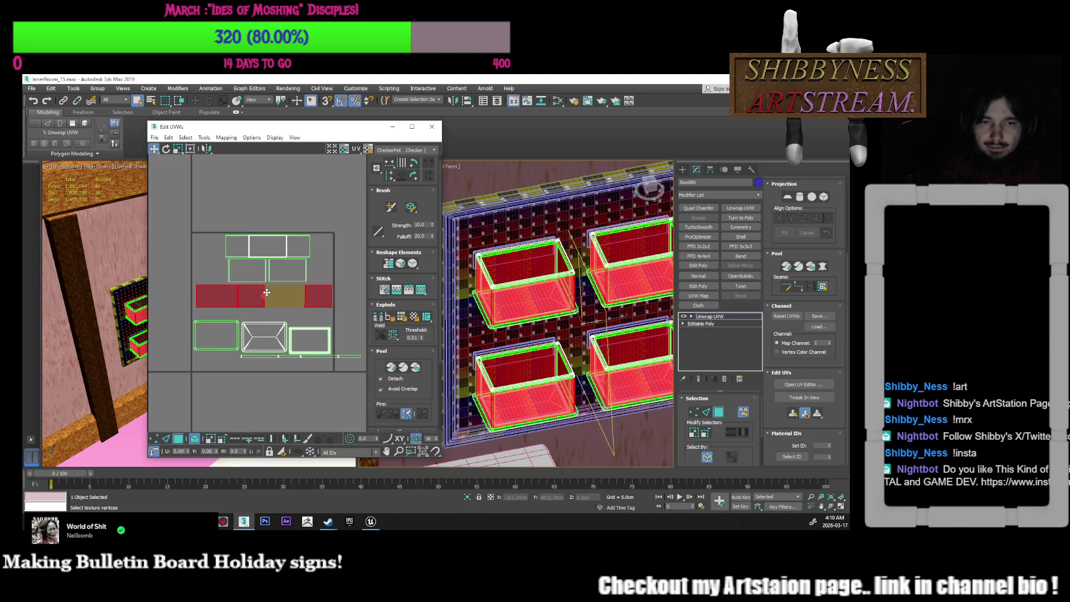
left_click(245, 335)
middle_click_drag(245, 334, 234, 312)
left_click(228, 306)
mouse_move(228, 306)
left_mouse_down()
mouse_move(227, 296)
mouse_move(202, 304)
mouse_move(251, 311)
mouse_move(235, 307)
left_mouse_up()
left_click(220, 305)
left_click(205, 308)
Scale the tray shell up slightly and move it onto the other box shell, aligning edges
left_click(196, 313)
left_click(177, 151)
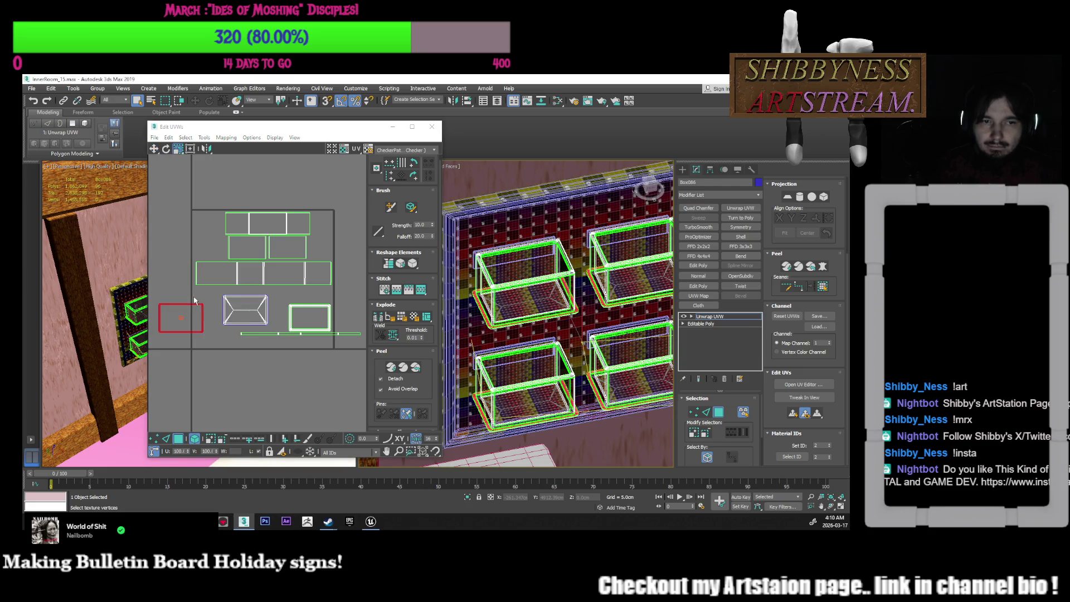
left_click_drag(193, 304, 195, 302)
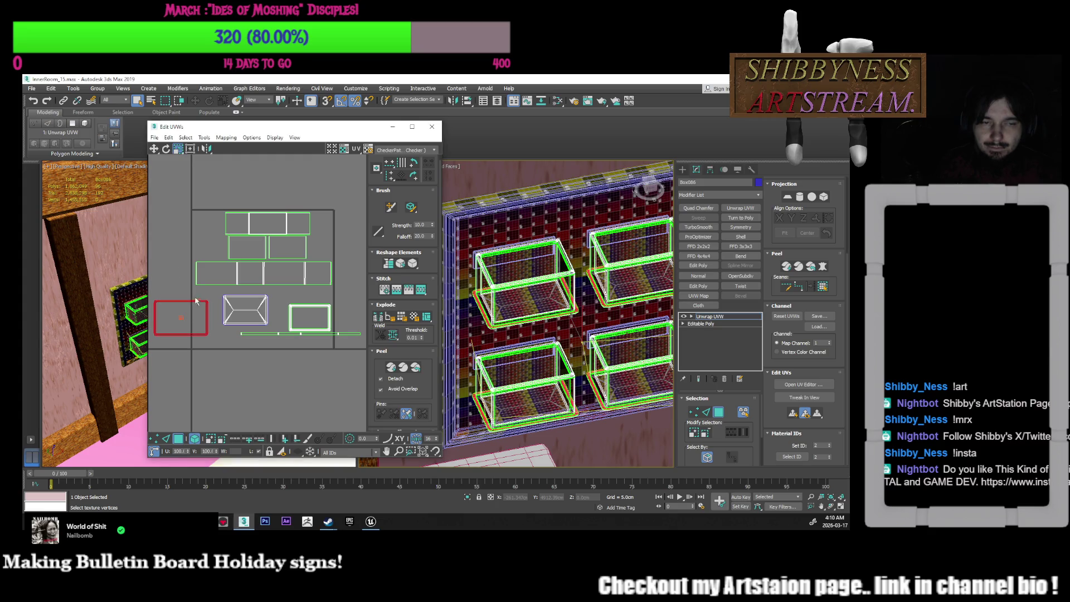
left_click(144, 154)
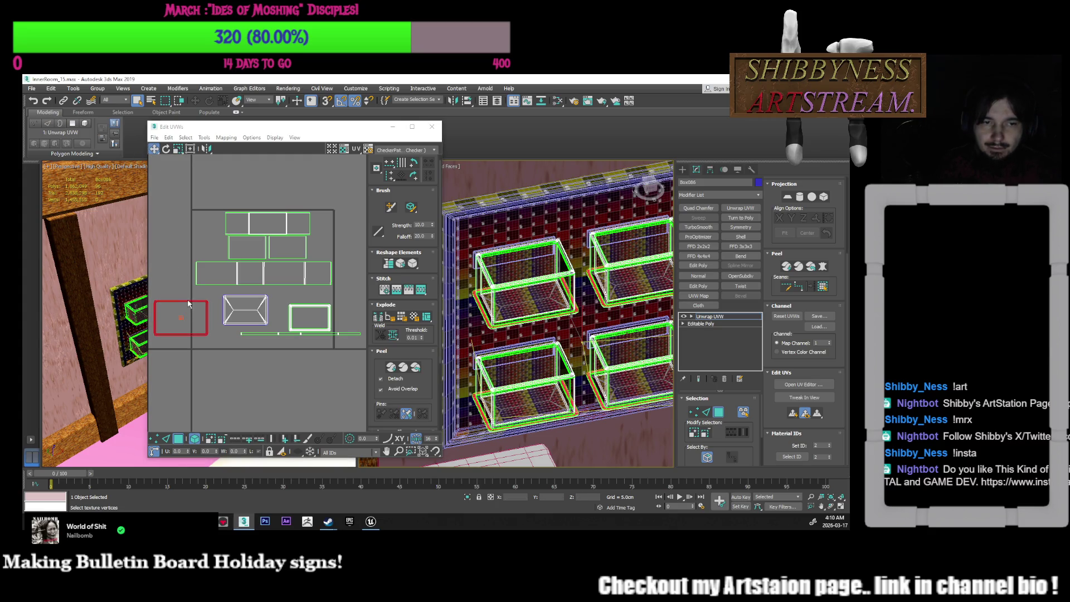
left_click_drag(185, 301, 250, 293)
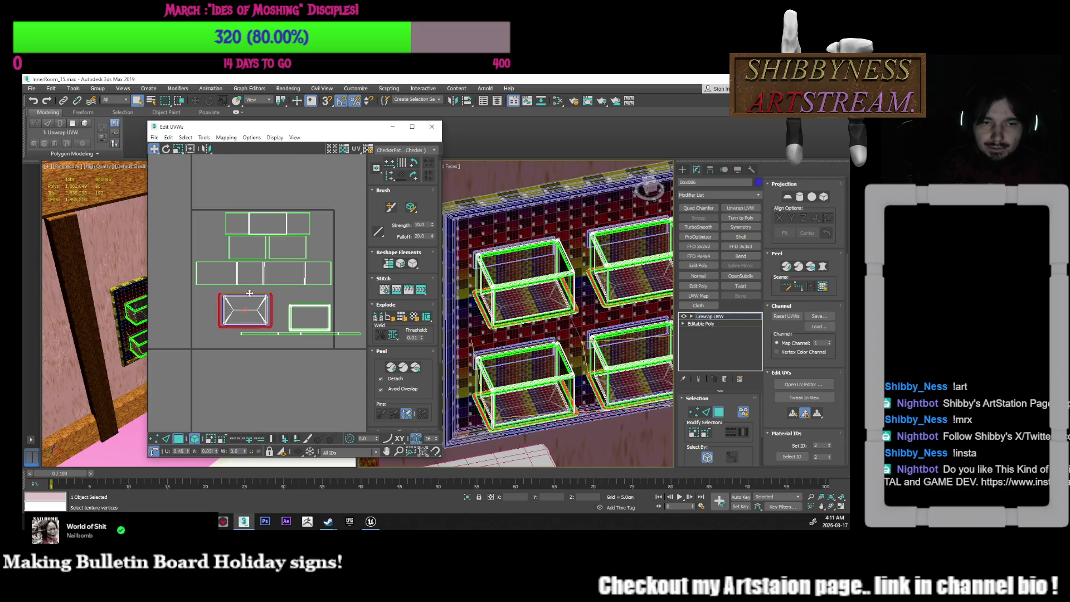
scroll(253, 300, "up", 5)
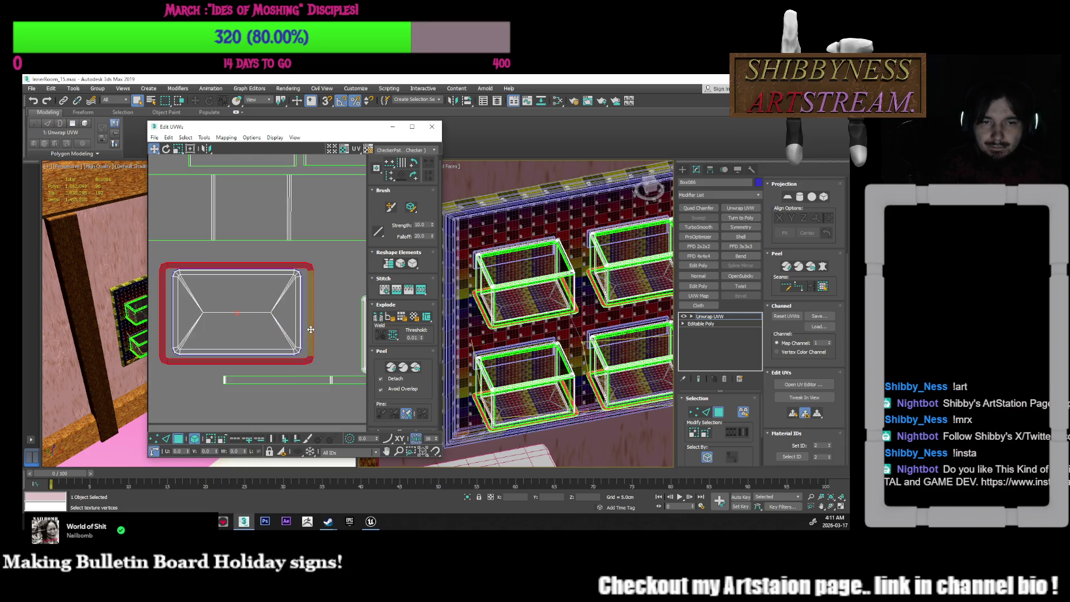
left_click_drag(310, 328, 308, 328)
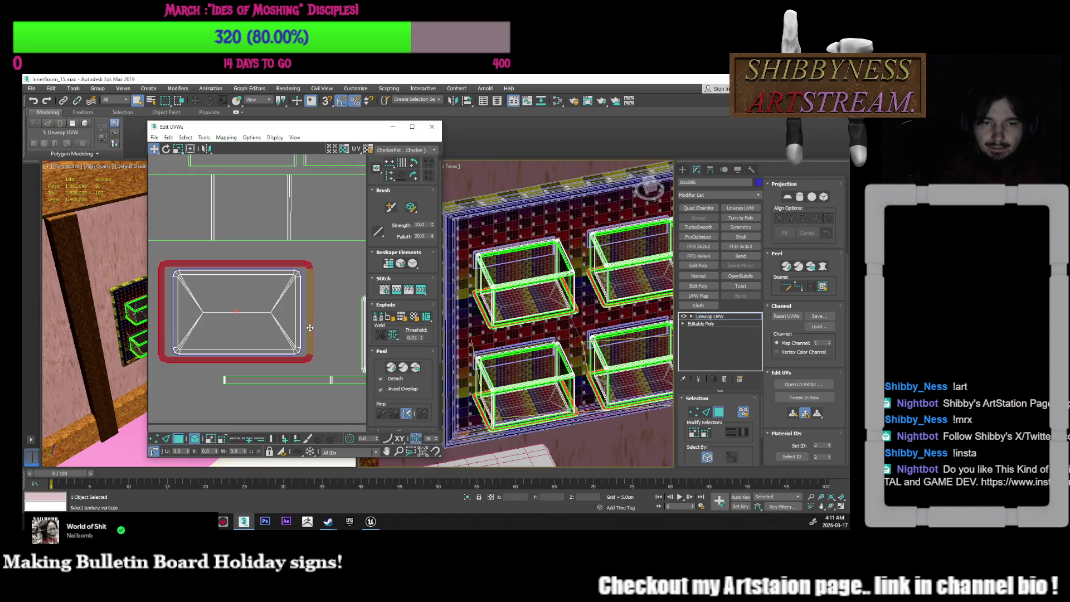
scroll(226, 312, "up", 1)
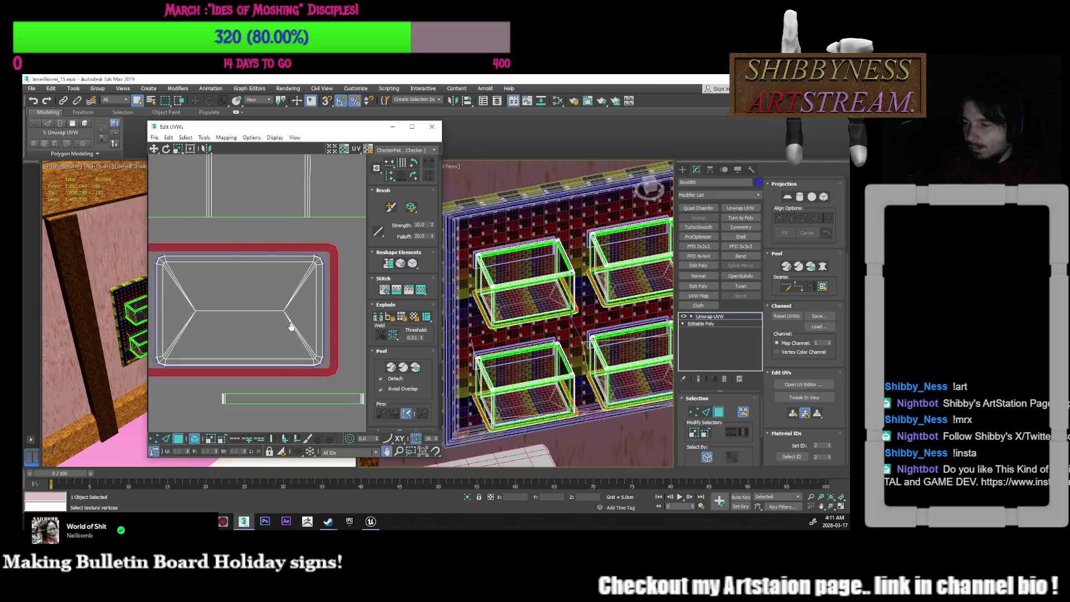
left_click(207, 245)
scroll(208, 268, "down", 6)
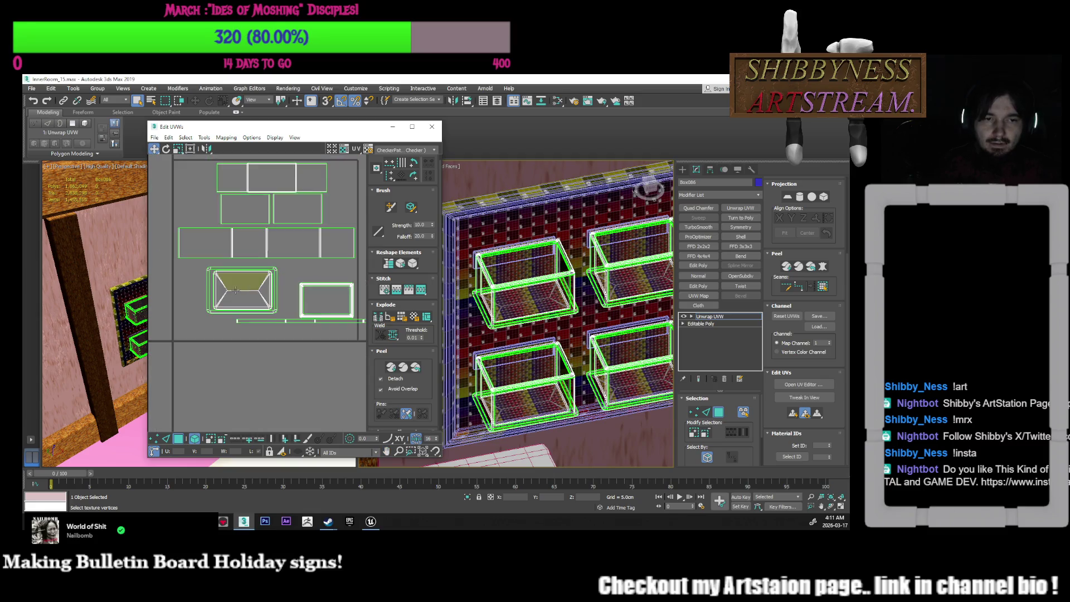
left_click(256, 294)
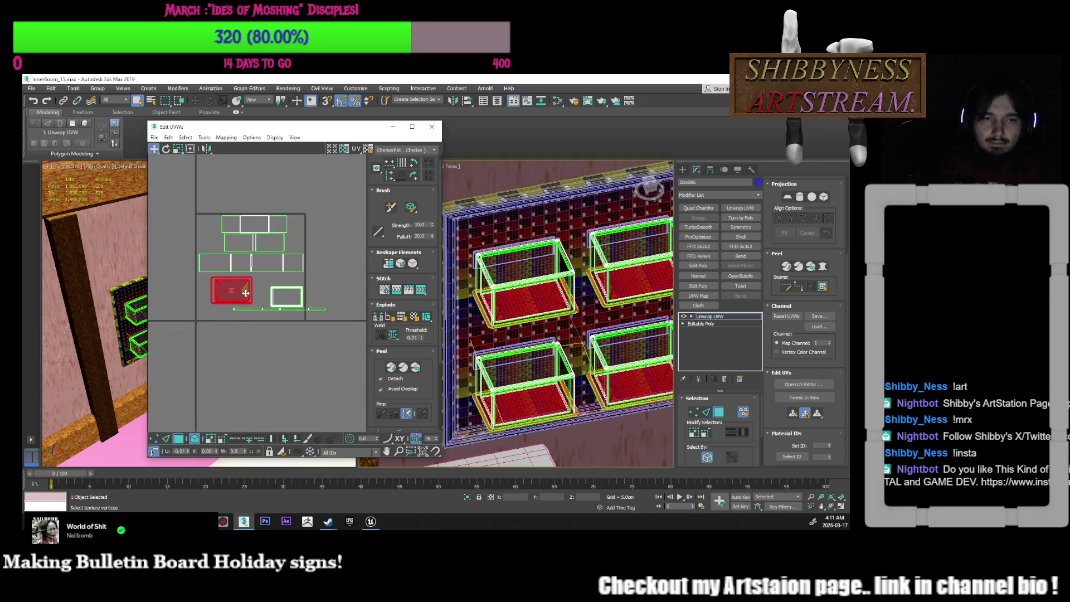
left_click_drag(248, 296, 238, 298)
left_click(258, 294)
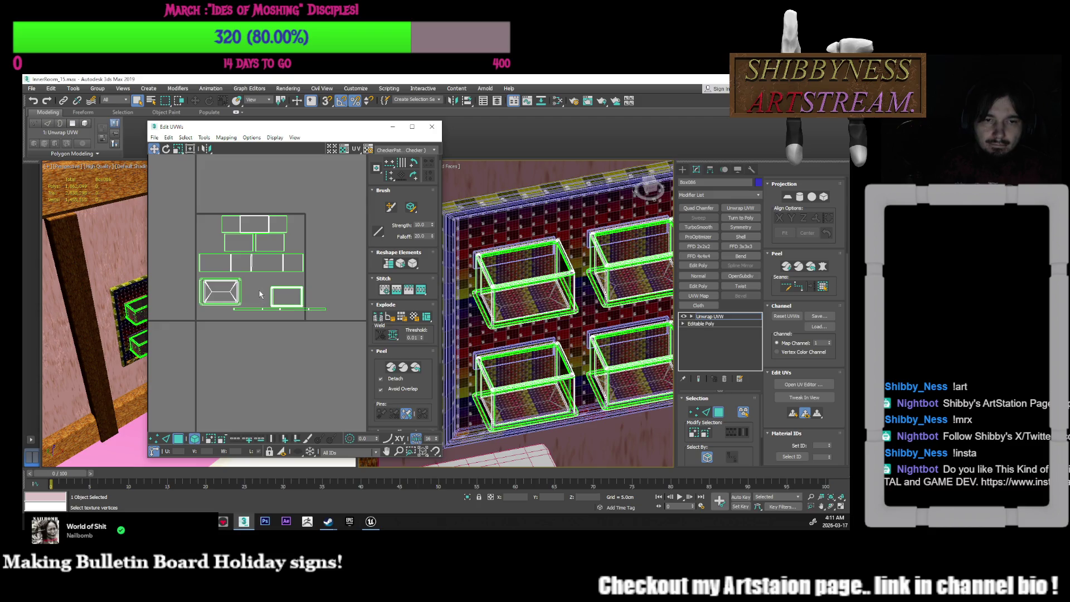
Move the small rectangular shell up beside the tray and shift two side shells left
left_click(288, 302)
scroll(278, 297, "up", 3)
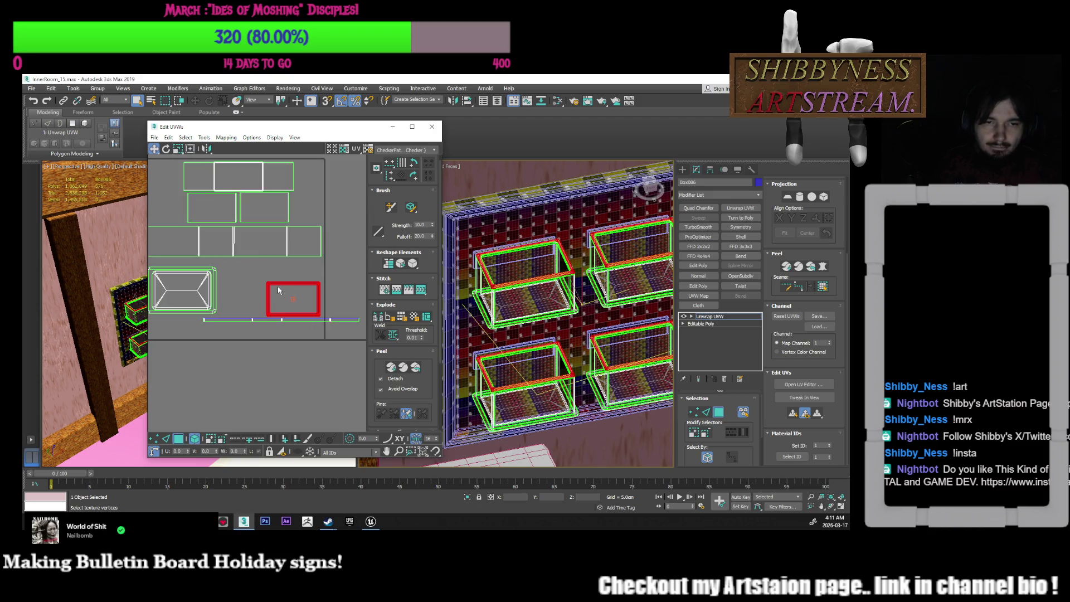
scroll(557, 346, "down", 3)
scroll(557, 354, "up", 4)
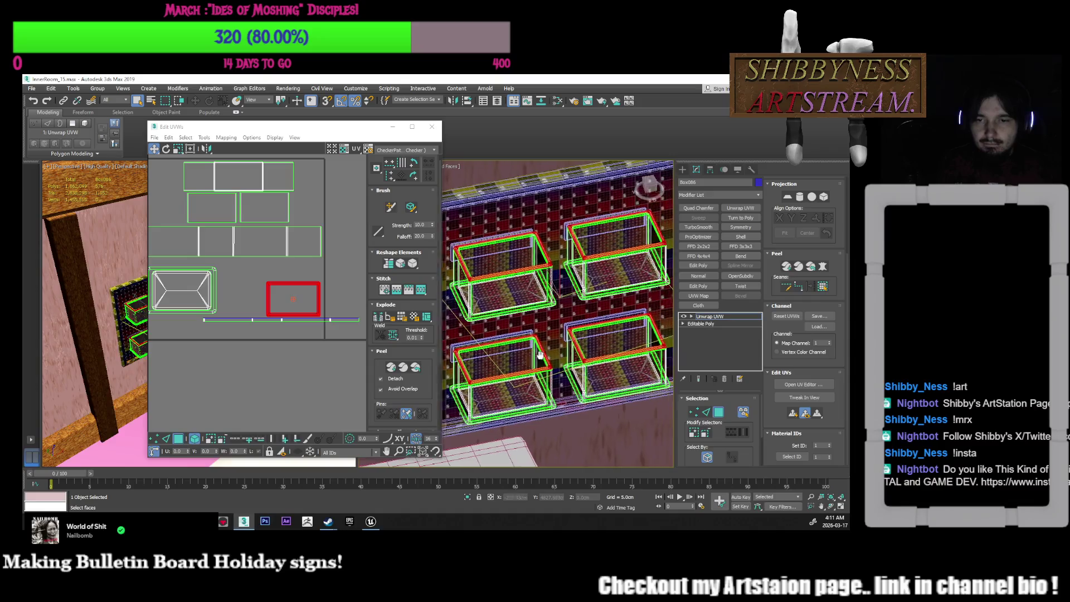
middle_click_drag(557, 352, 552, 359, "alt")
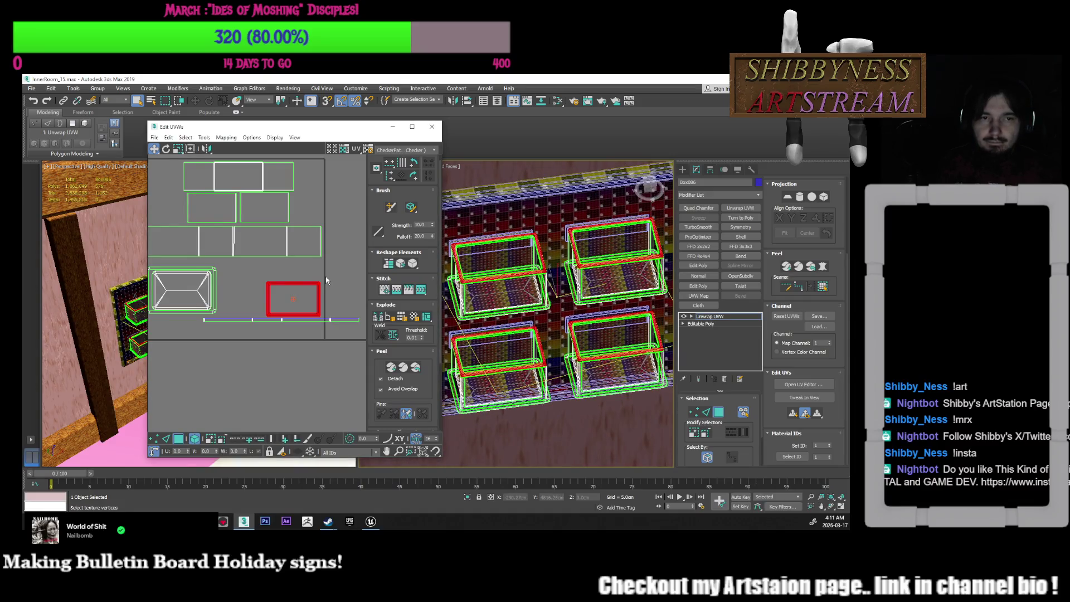
middle_click_drag(318, 289, 326, 306)
left_click_drag(327, 319, 279, 309)
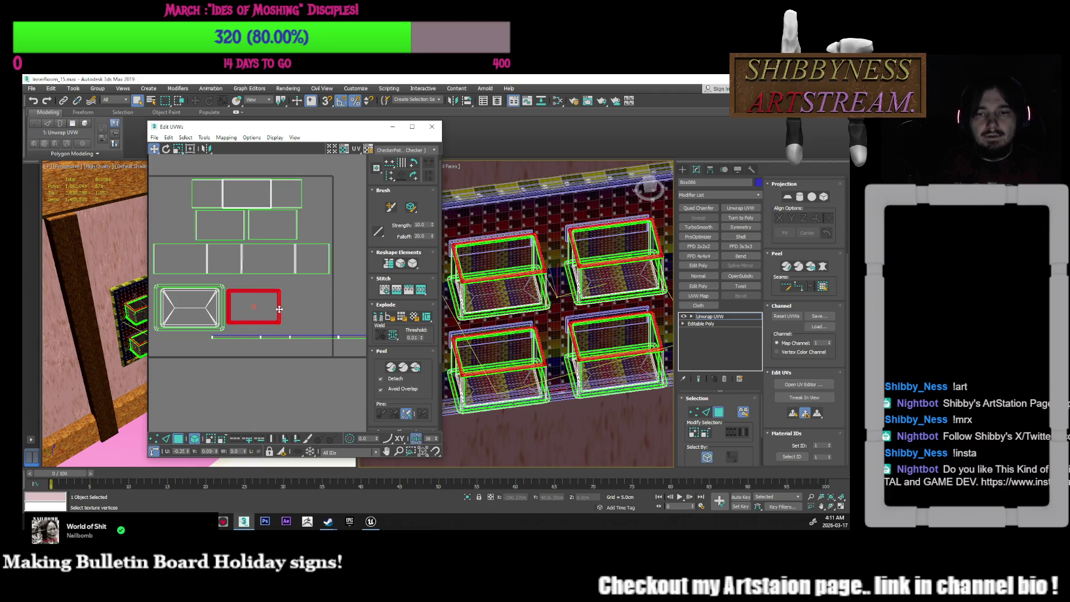
middle_click_drag(279, 309, 302, 316)
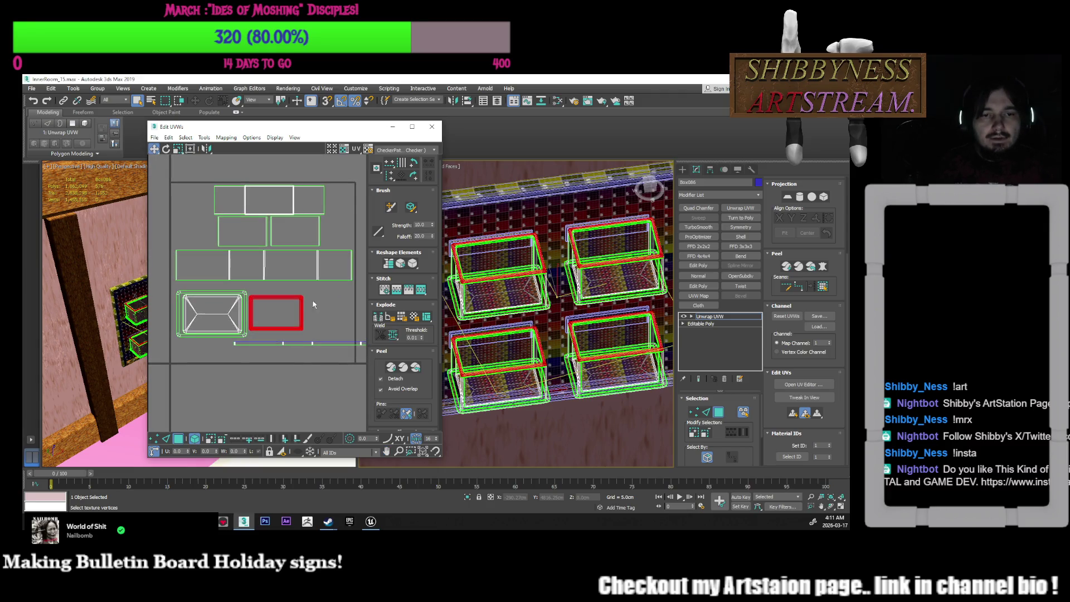
left_click_drag(302, 310, 305, 311)
middle_click_drag(308, 315, 306, 304)
mouse_move(302, 297)
left_mouse_down()
mouse_move(300, 285)
mouse_move(340, 287)
mouse_move(366, 219)
left_mouse_up()
left_click_drag(294, 230, 254, 232)
Lower the row of side shells slightly and shift the thin strip shell left
left_click(247, 258)
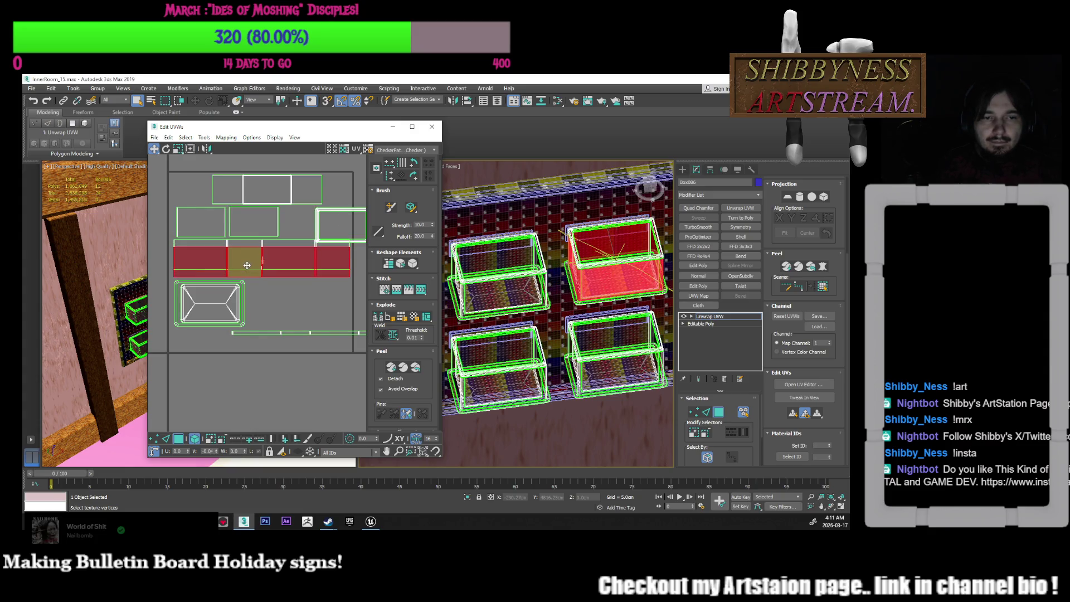
left_click_drag(294, 262, 290, 267)
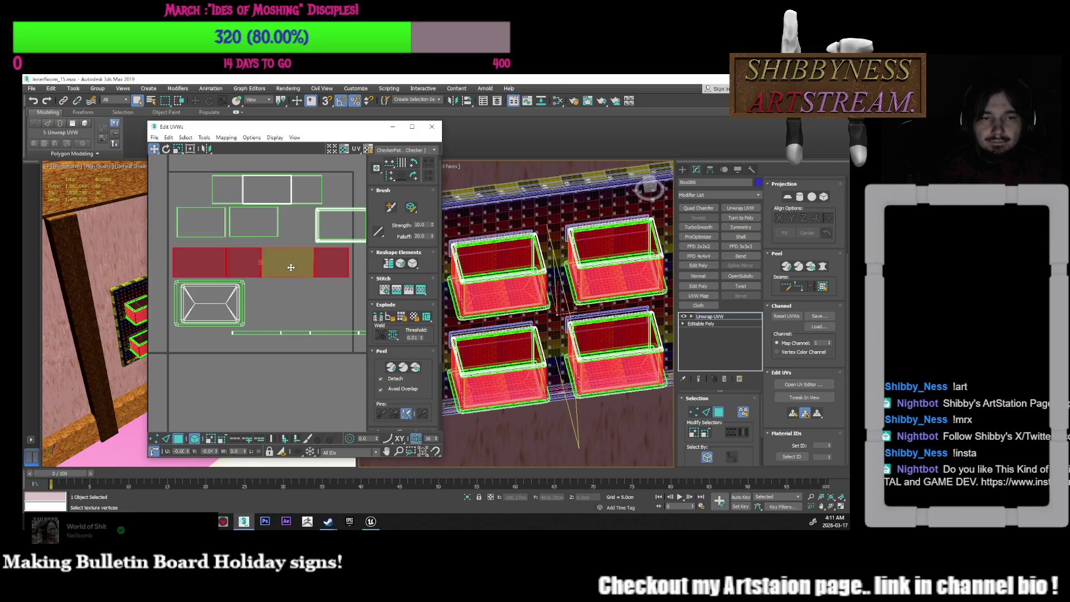
left_click(231, 323)
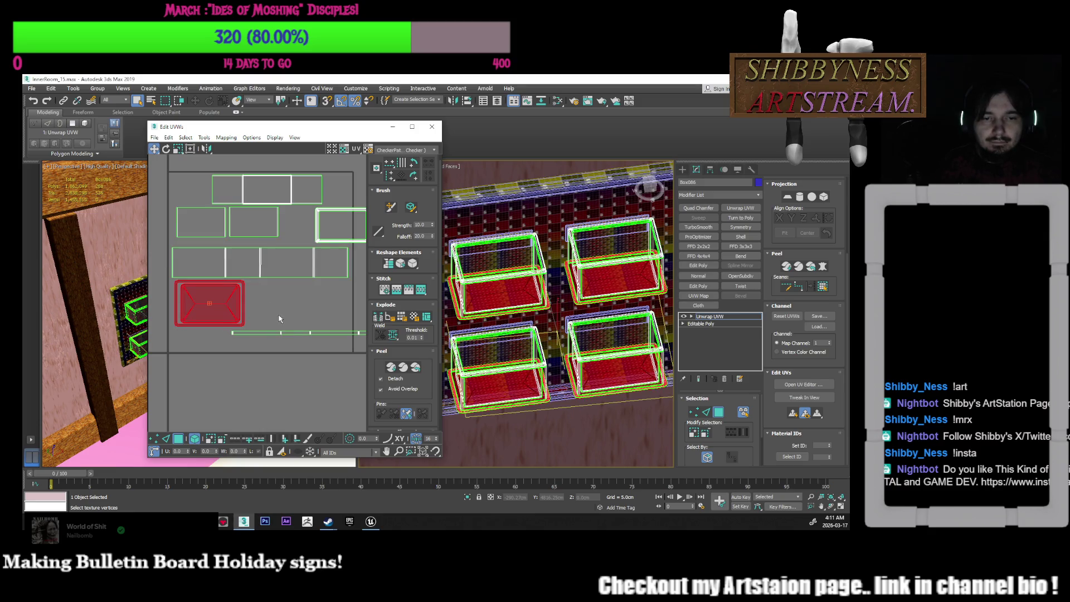
left_click_drag(299, 342, 253, 337)
Reposition the thin strip so it sits just below the box's tray shell
mouse_move(558, 312)
middle_mouse_down()
mouse_move(604, 342)
mouse_move(587, 312)
mouse_move(563, 362)
middle_mouse_up()
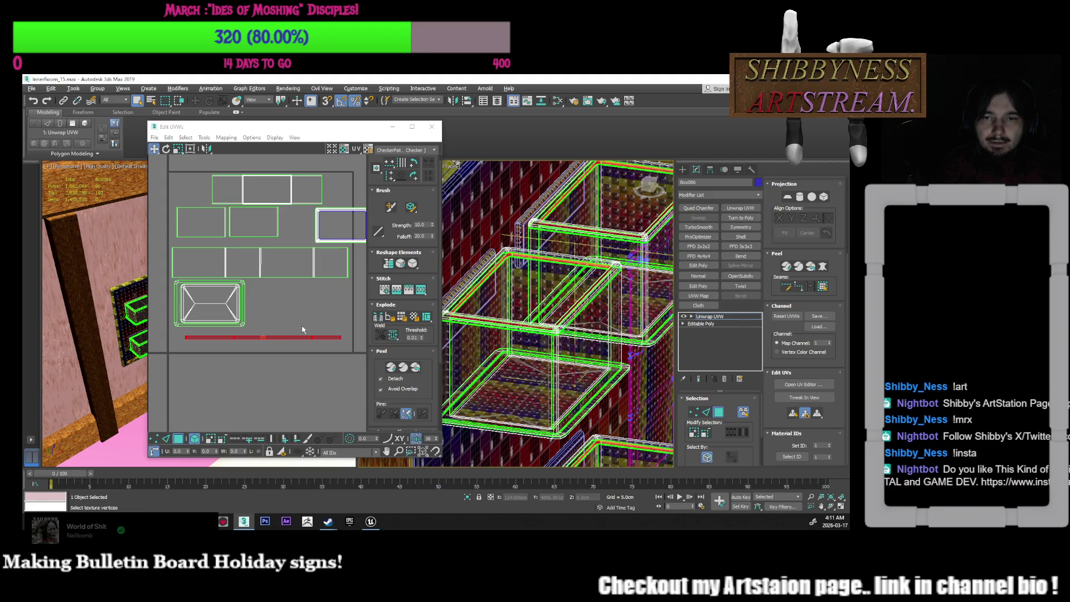
scroll(302, 329, "down", 2)
middle_click_drag(302, 329, 301, 341)
mouse_move(304, 350)
left_mouse_down()
mouse_move(372, 251)
mouse_move(346, 251)
mouse_move(275, 334)
mouse_move(290, 330)
mouse_move(234, 331)
mouse_move(299, 361)
left_mouse_up()
left_click(273, 328)
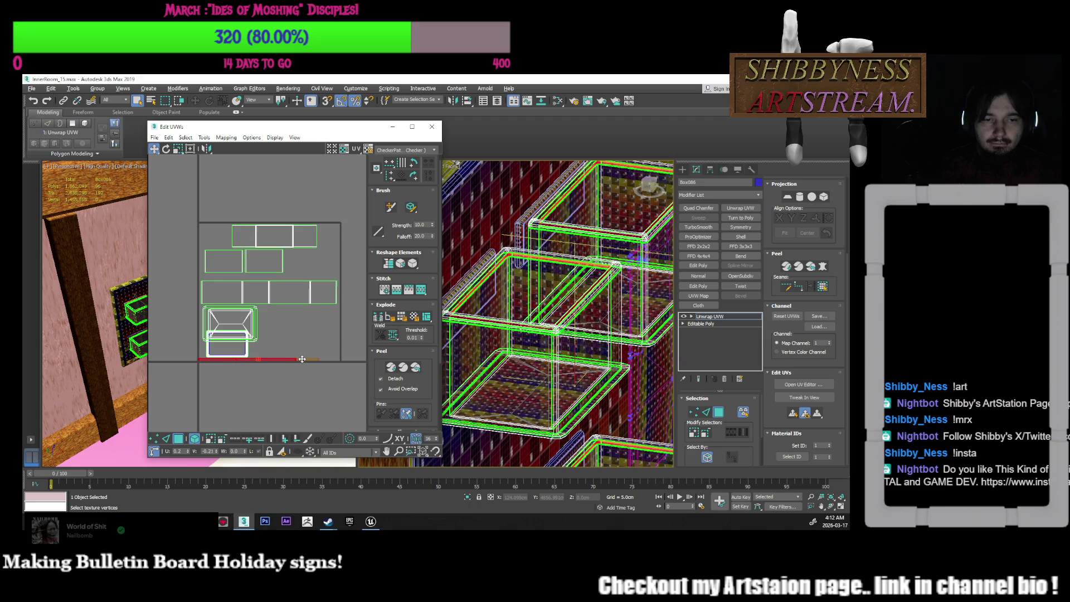
Move the bottom strip shell right along the bottom of the UV layout
scroll(246, 359, "up", 5)
middle_click_drag(298, 340, 225, 340)
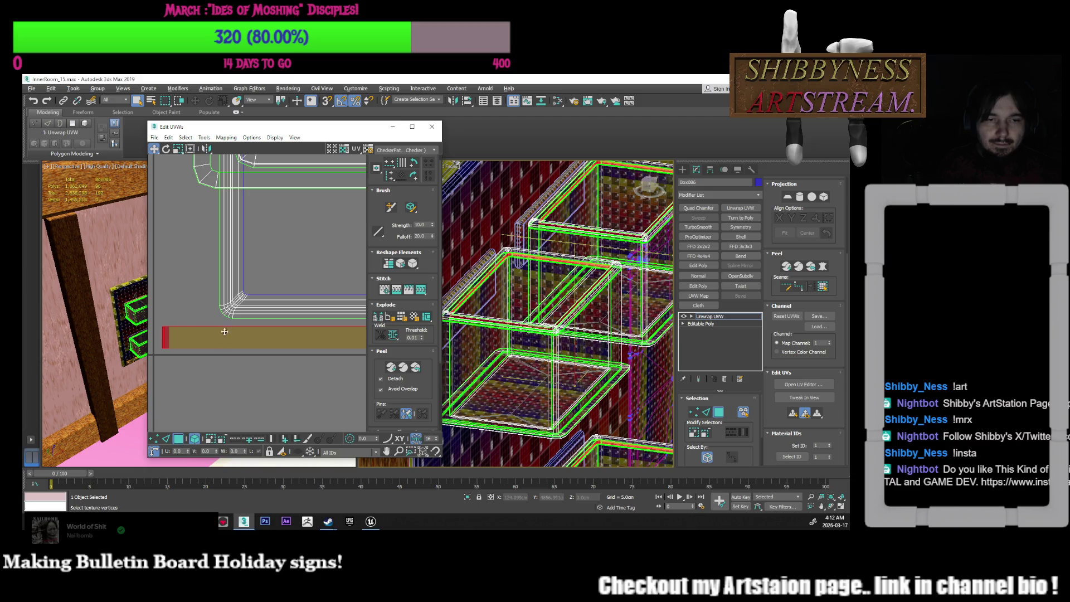
scroll(225, 340, "down", 3)
middle_click_drag(174, 381, 178, 402)
left_click(227, 378)
left_click_drag(228, 379, 336, 375)
Move the tray shell down into line with the strip
middle_click_drag(260, 322, 291, 299)
left_click_drag(278, 282, 282, 335)
left_click(279, 299)
scroll(280, 321, "down", 3)
Nudge the small rectangular shell up and right beside the trapezoid shell
left_click(294, 363)
left_click(282, 364)
left_click_drag(283, 365, 286, 357)
left_click(287, 374)
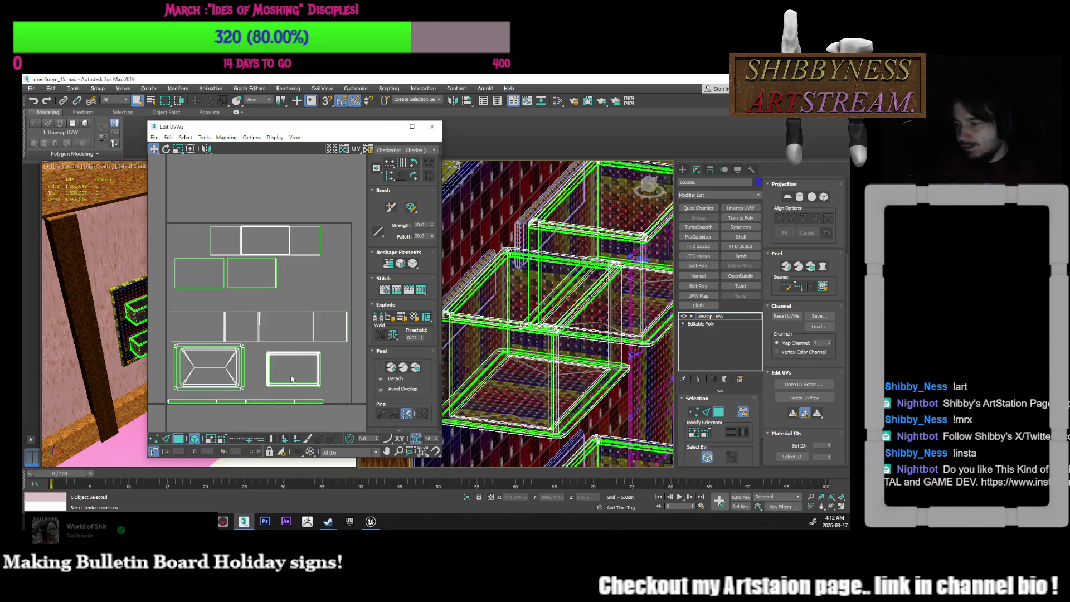
scroll(290, 379, "up", 1)
scroll(291, 282, "down", 1)
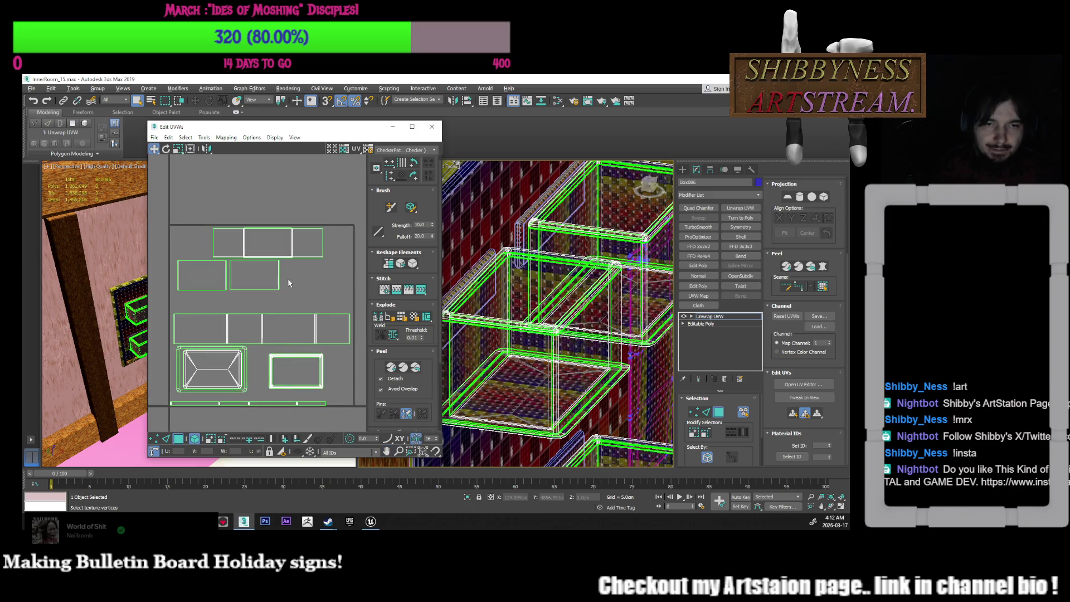
Move the two middle-left side shells right and down, and lower the top shell
left_click(265, 278)
left_click(202, 275, "ctrl")
left_click_drag(247, 278, 257, 297)
left_click(277, 260)
left_click_drag(277, 260, 273, 273)
middle_click_drag(360, 284, 287, 281)
scroll(327, 289, "down", 2)
Shift the middle side shell and its left neighbour slightly right
left_click(269, 293)
middle_click_drag(491, 287, 463, 284, "alt")
scroll(312, 290, "up", 2)
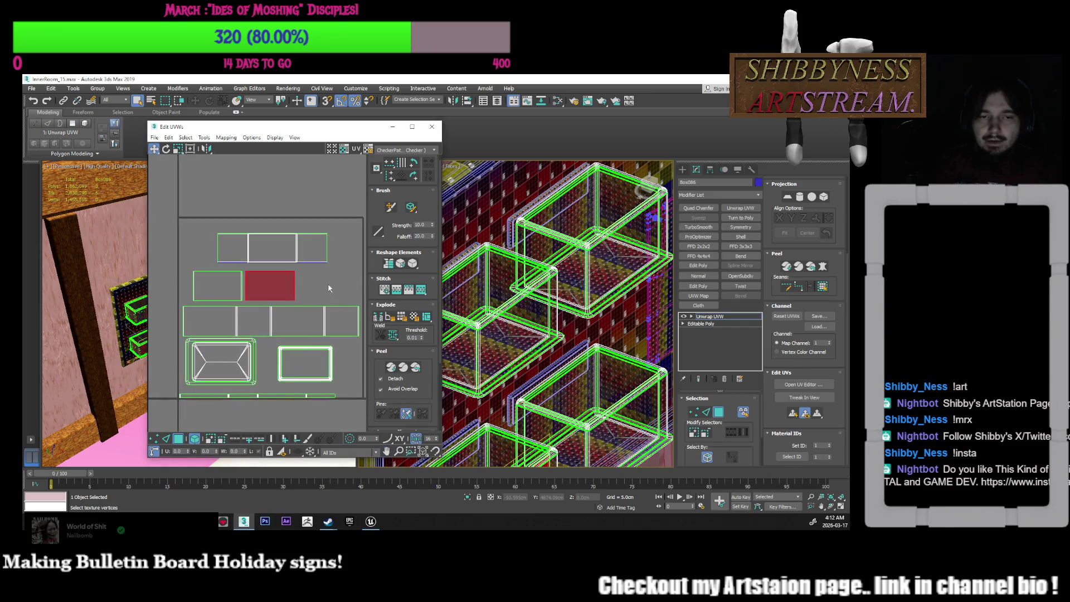
left_click(242, 292, "ctrl")
left_click_drag(241, 292, 251, 292)
middle_click_drag(502, 321, 526, 333, "alt")
scroll(494, 320, "down", 3)
scroll(526, 333, "up", 4)
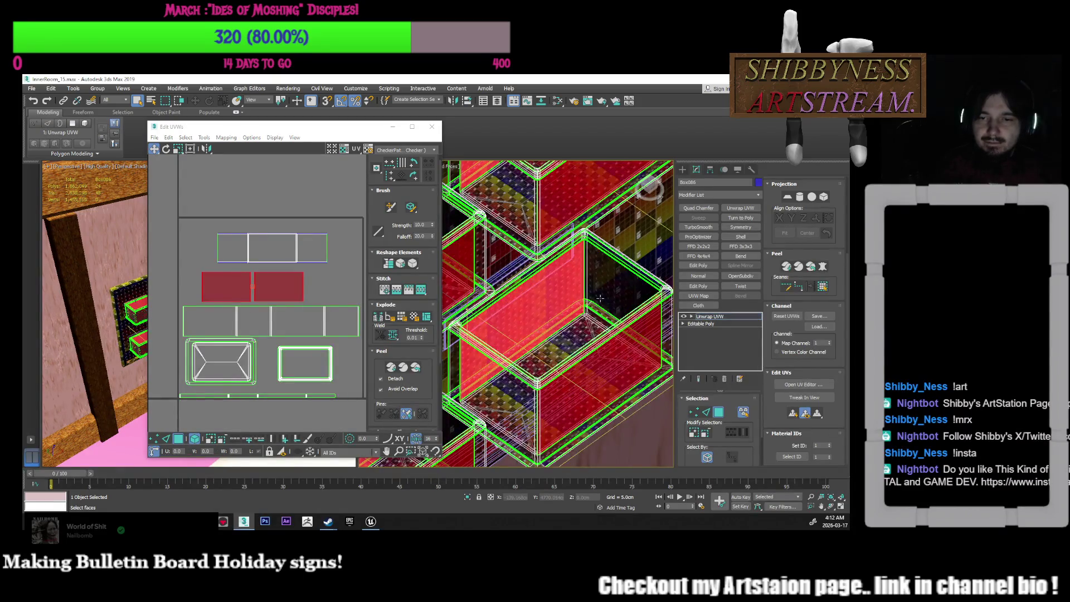
Reselect the top shell and check which box faces it covers
left_click(313, 262, "ctrl")
left_click(316, 279)
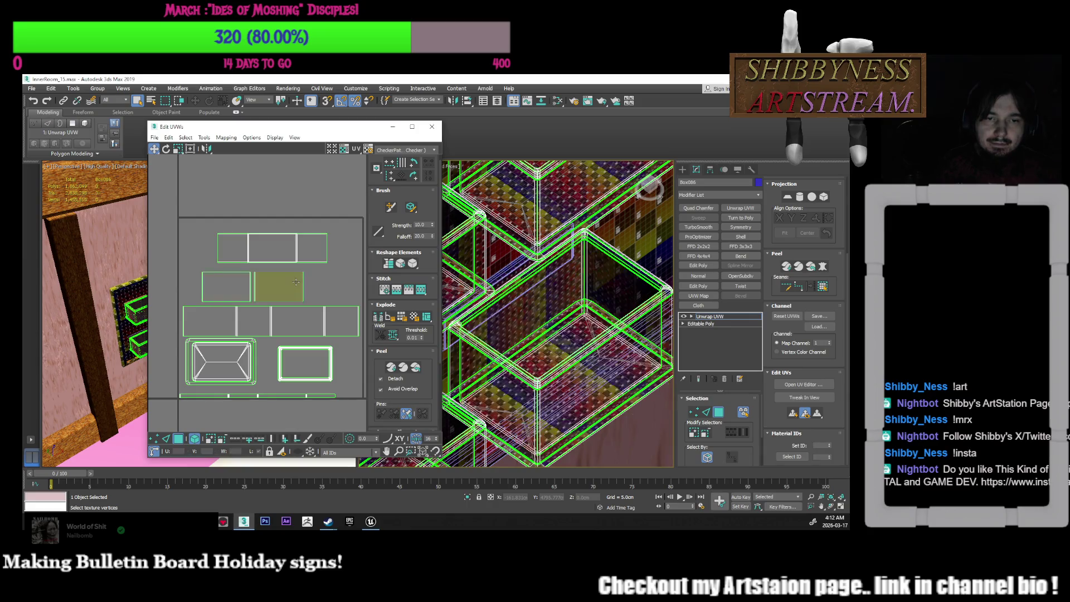
left_click(296, 282)
left_click(312, 254)
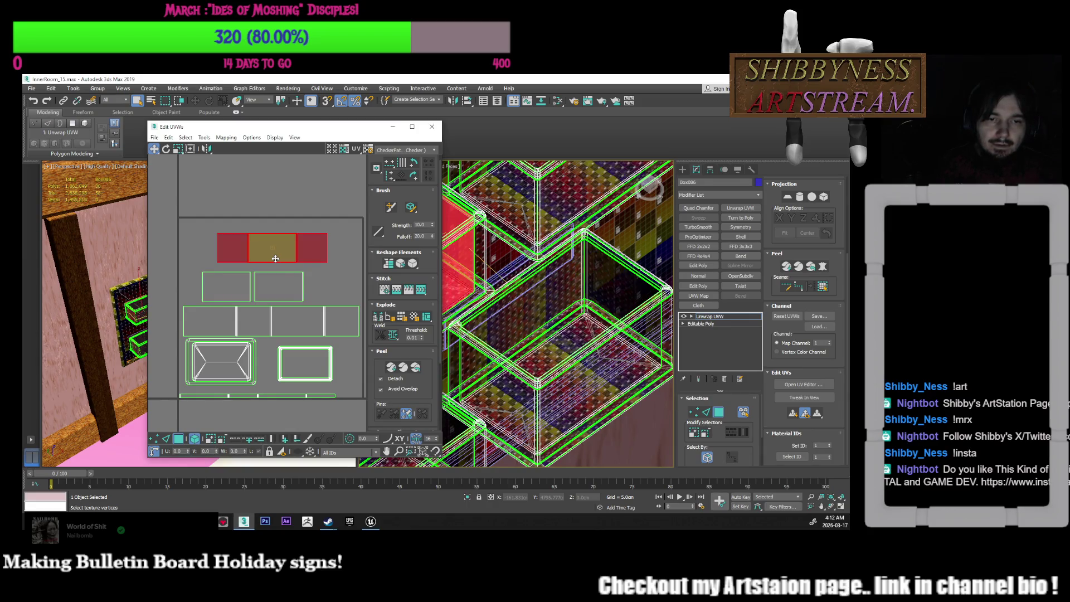
middle_click_drag(340, 264, 340, 272)
left_click(287, 260)
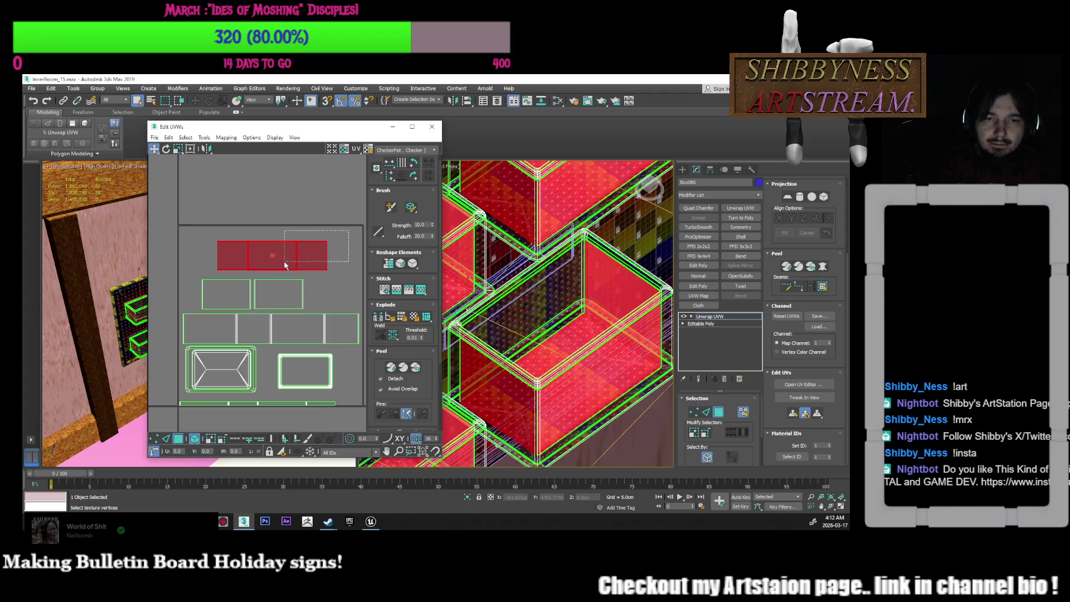
scroll(295, 285, "up", 2)
Select the top and middle shells, shift them left and scale them to 120
left_click(334, 288)
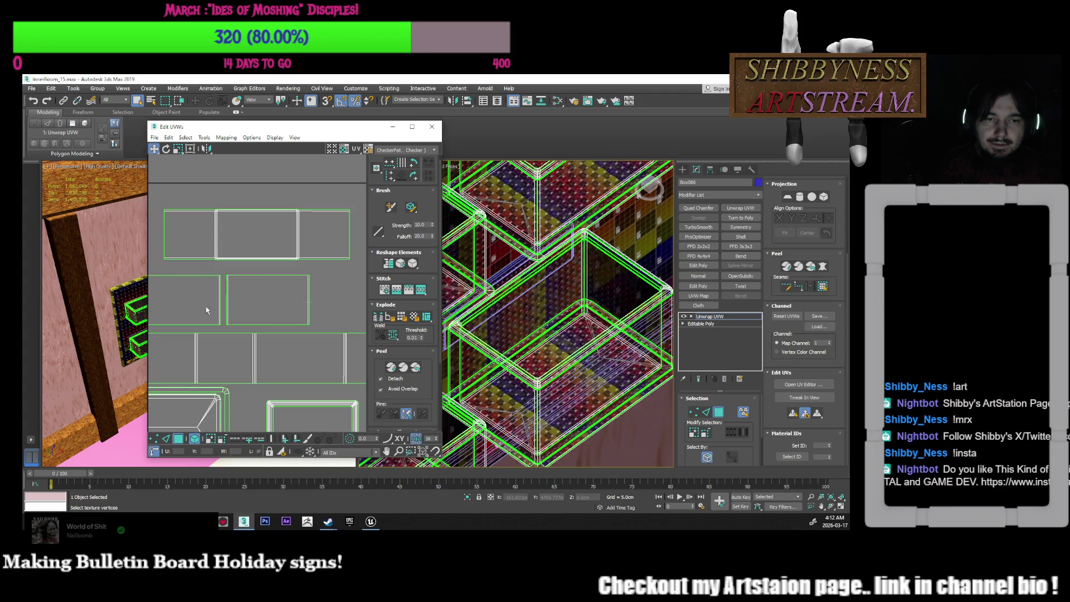
left_click_drag(334, 329, 209, 273)
left_click_drag(290, 299, 321, 294)
key("ctrl+z")
scroll(310, 286, "down", 4)
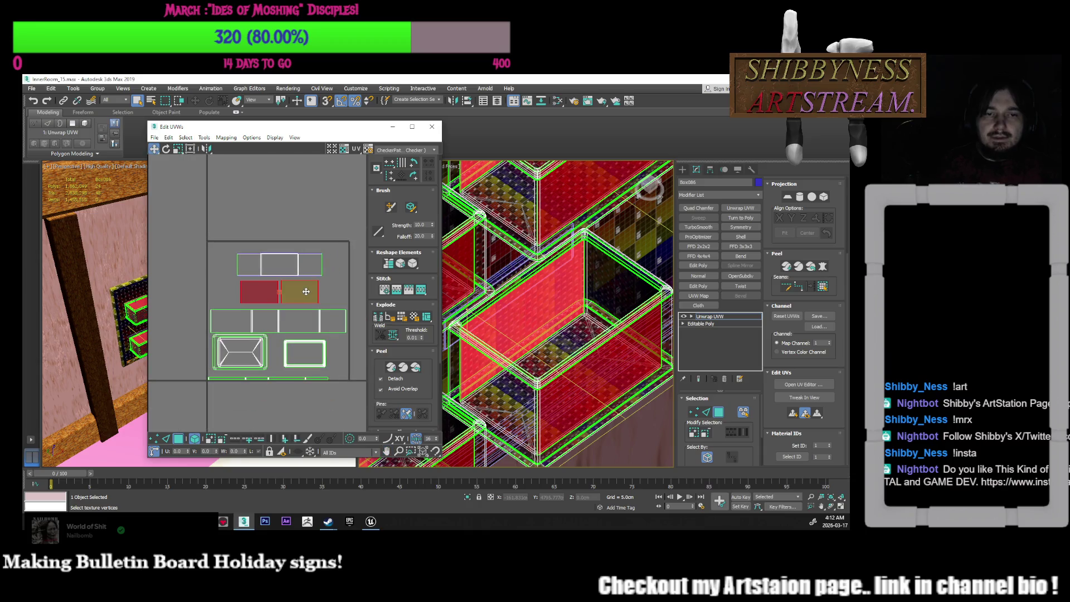
left_click(302, 260, "ctrl")
mouse_move(301, 260)
left_mouse_down()
mouse_move(270, 259)
mouse_move(291, 249)
left_mouse_up()
left_click(176, 149)
left_click(154, 149)
left_click(332, 249)
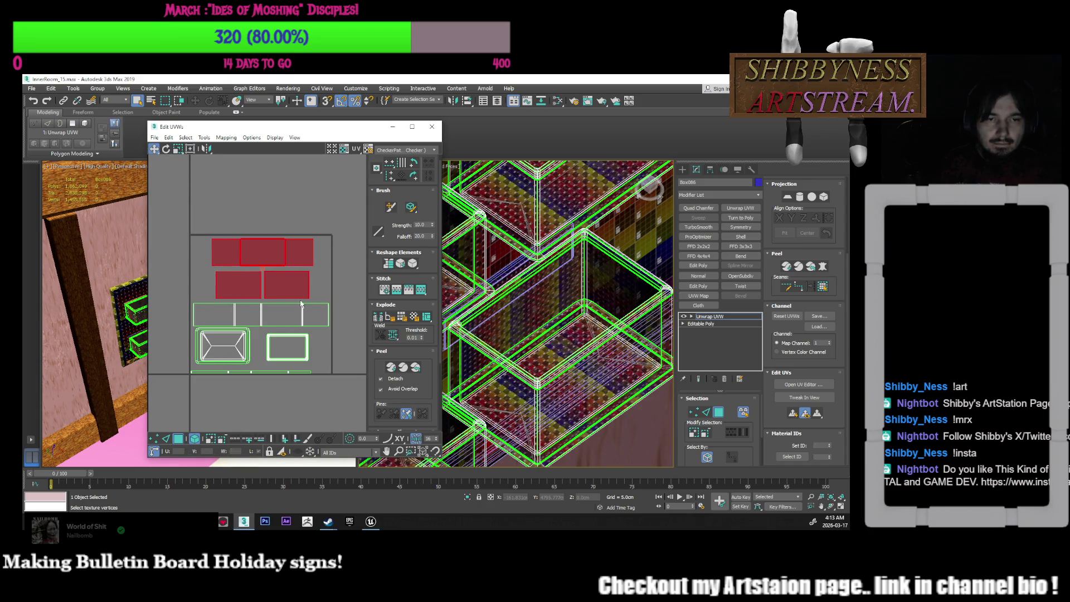
Move the thin strip up under the side row and lower the tray shell
middle_click_drag(280, 373, 282, 352)
left_click(271, 351)
left_click_drag(271, 352, 288, 309)
left_click(258, 330)
left_click_drag(225, 327, 226, 334)
left_click(269, 323)
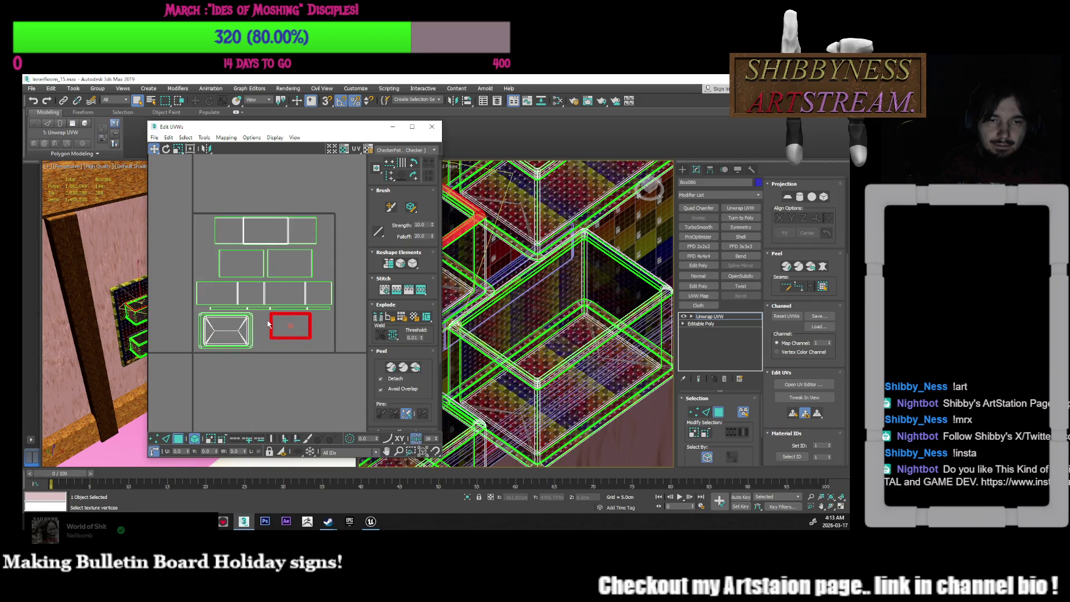
Nudge the small box shell down and scale it up
left_click_drag(295, 338, 292, 343)
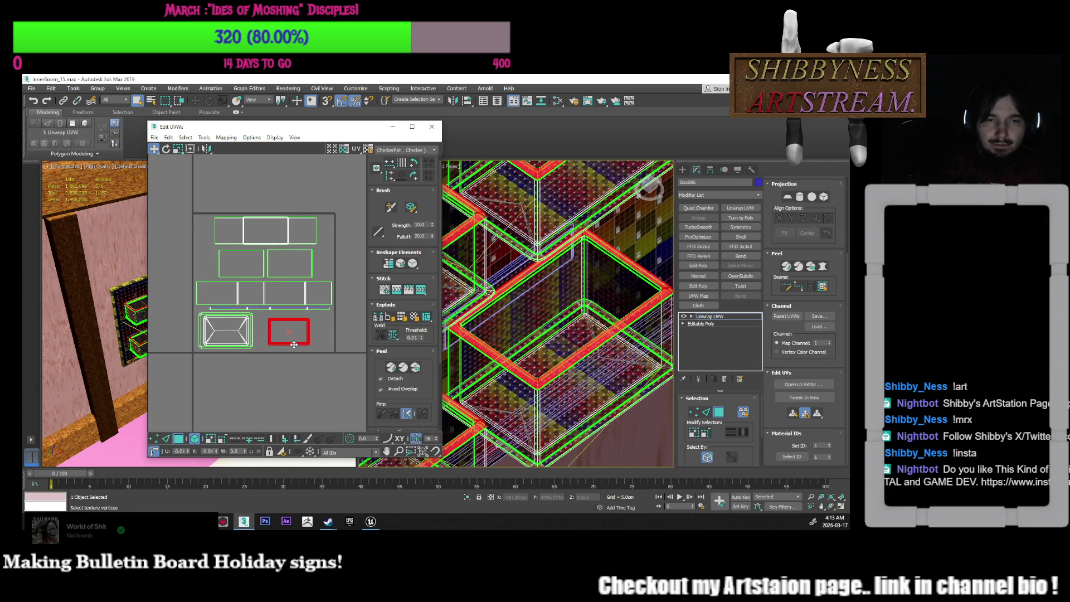
left_click(178, 148)
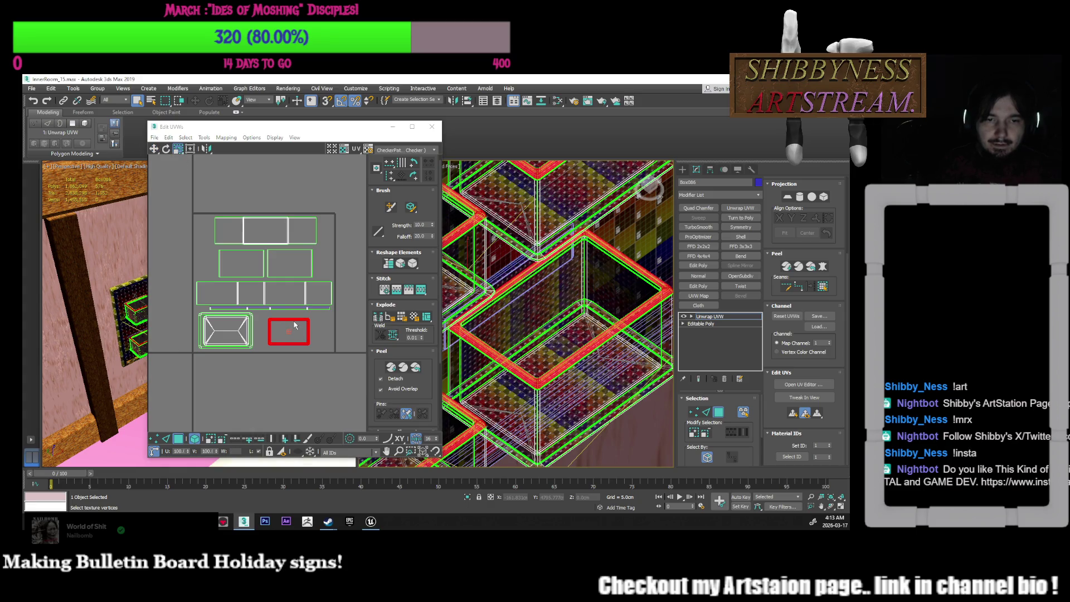
left_click_drag(294, 325, 294, 314)
left_click(273, 330)
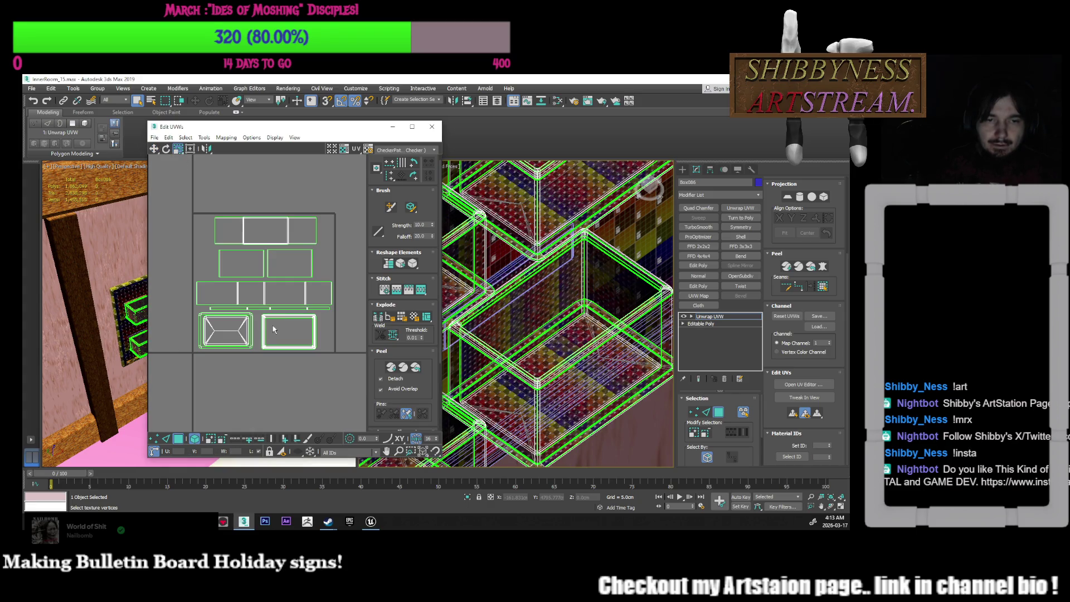
scroll(276, 329, "down", 3)
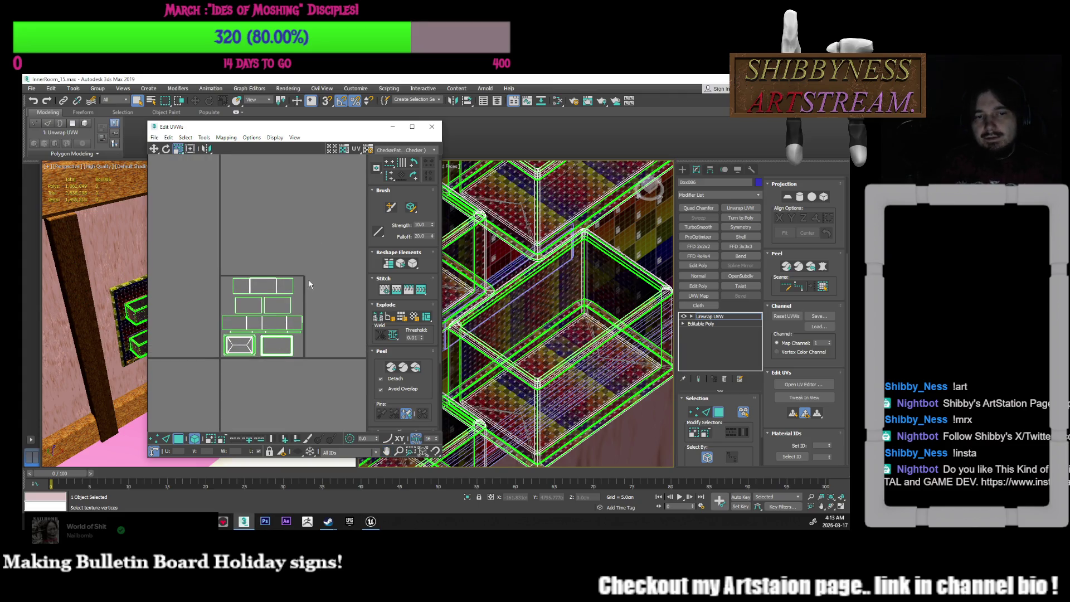
Stretch the top row of shells horizontally, deselect everything and close the UV editor
left_click(265, 285)
scroll(265, 284, "up", 3)
left_click_drag(297, 288, 312, 290)
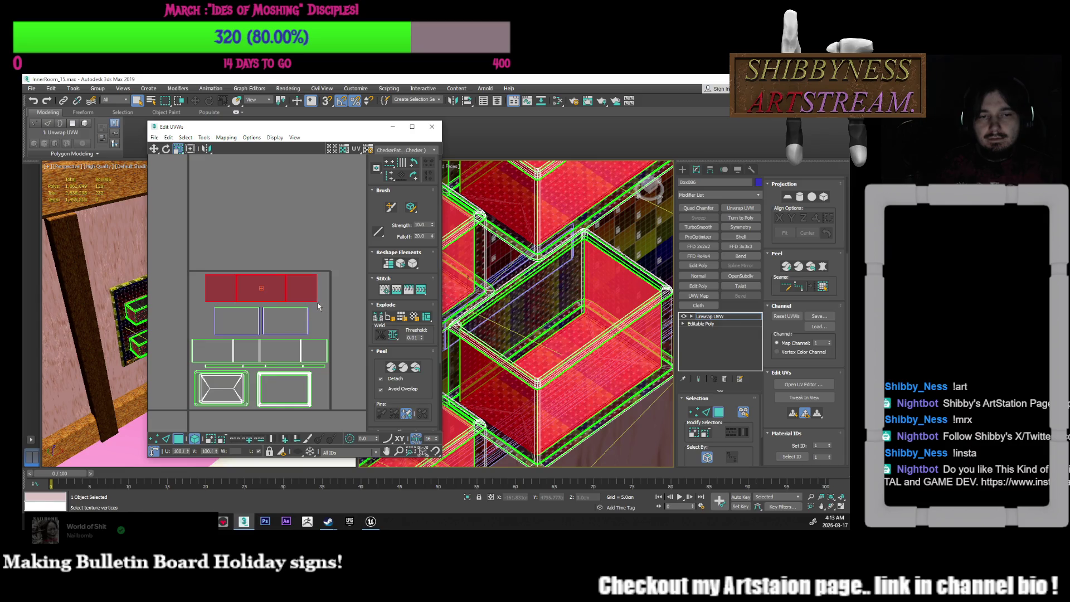
left_click(319, 303)
left_click(230, 328)
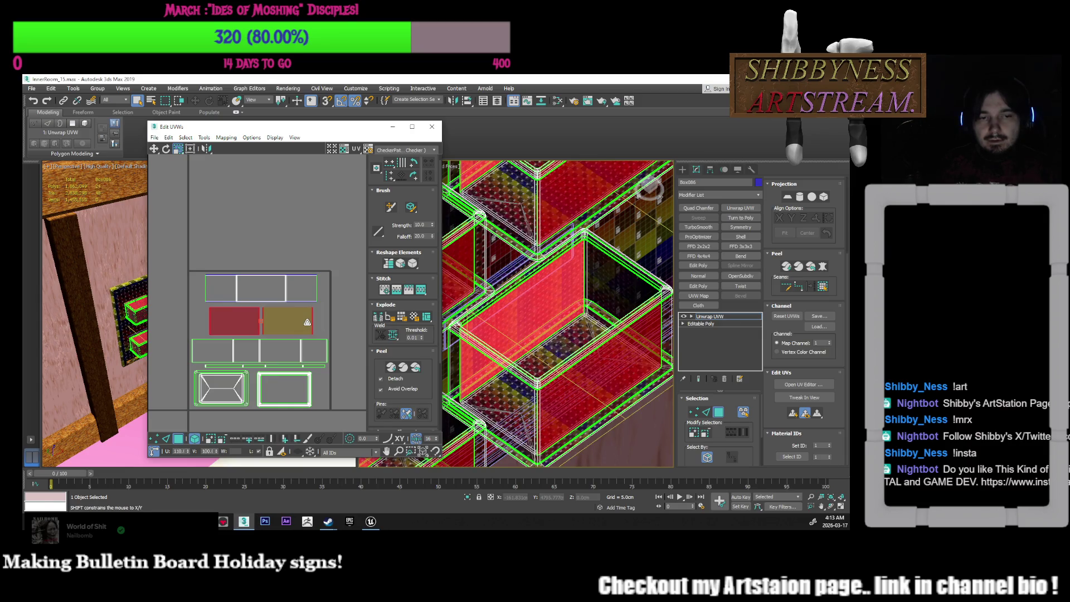
left_click(329, 312)
scroll(325, 291, "down", 3)
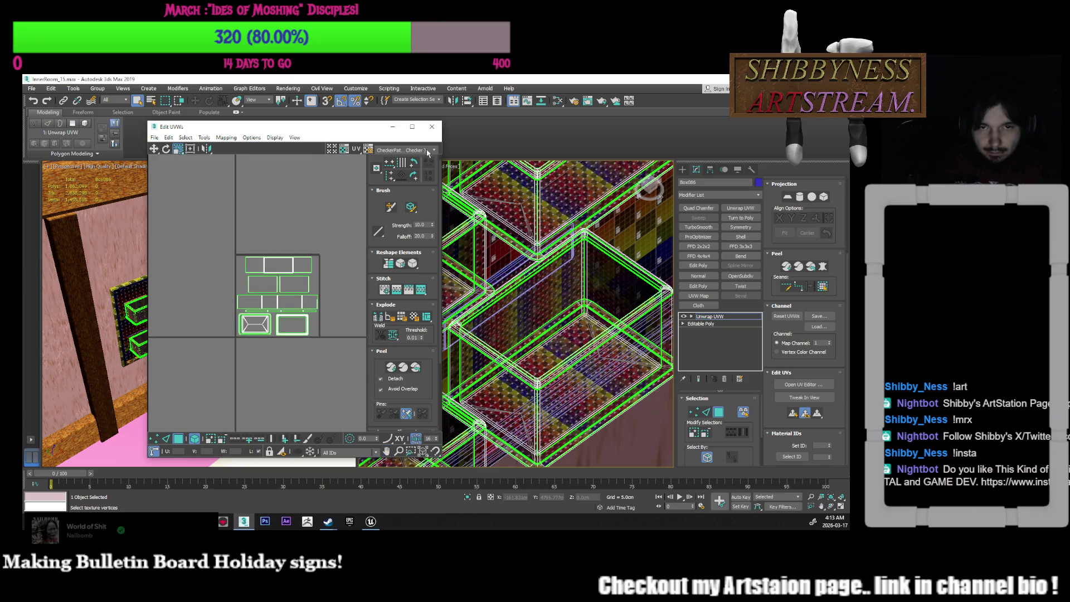
left_click(432, 126)
Collapse the shelf boxes' whole modifier stack into a plain Editable Poly
right_click(718, 317)
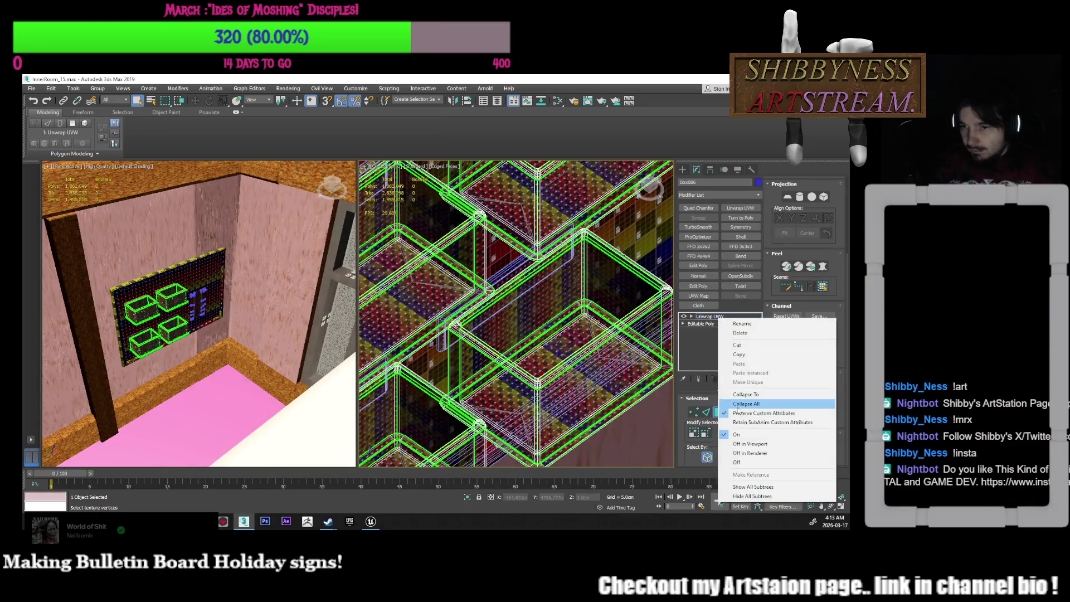
left_click(749, 403)
left_click(479, 323)
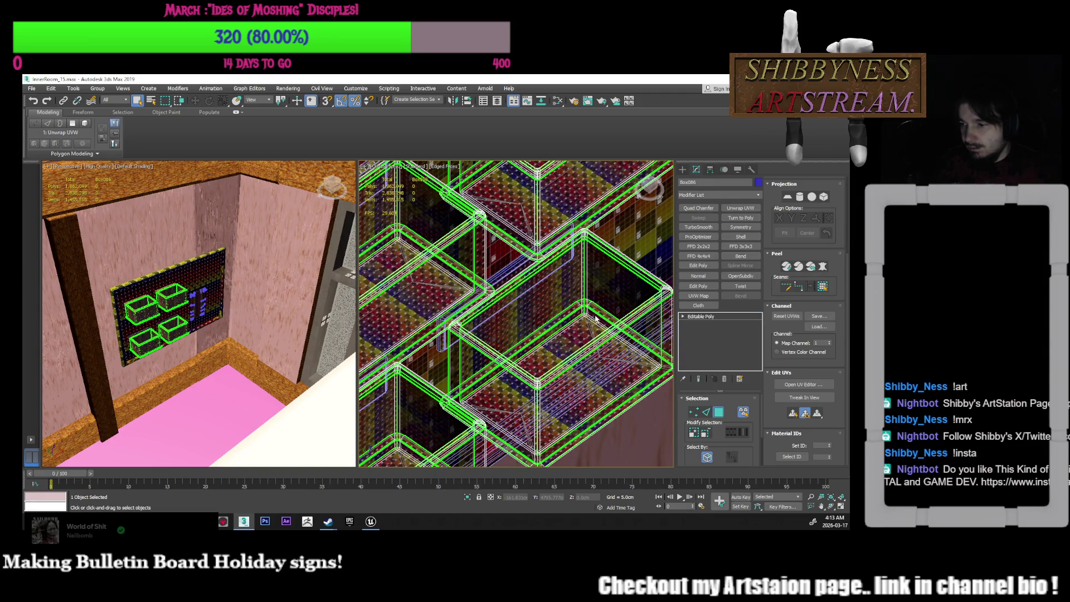
key("z")
middle_click_drag(581, 335, 533, 341, "alt")
scroll(533, 341, "up", 3)
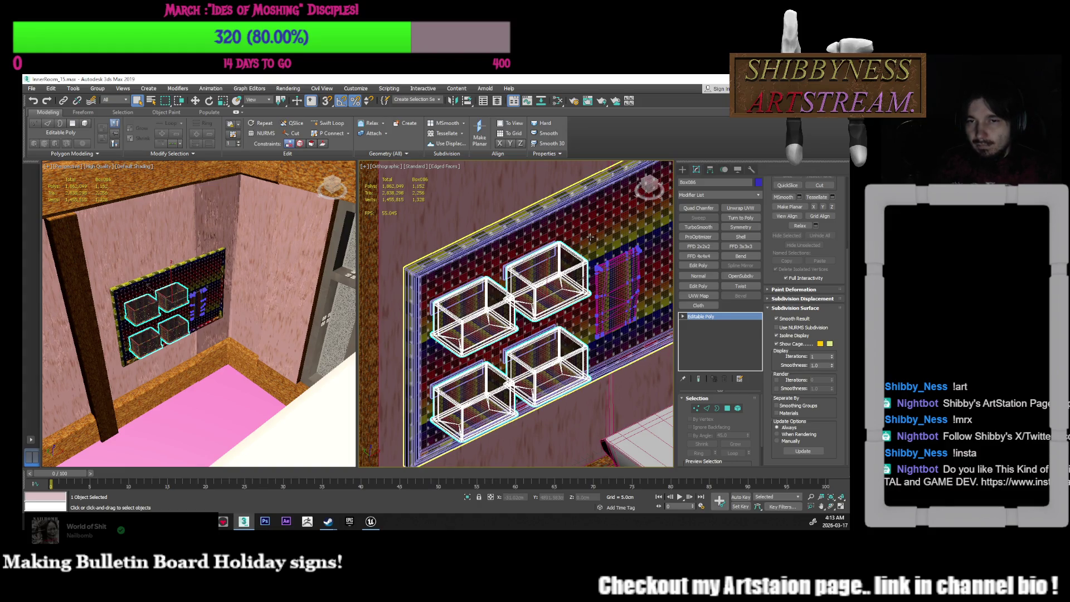
Reselect the Box086 shelf boxes and clear the old name in the name field
left_click(590, 237)
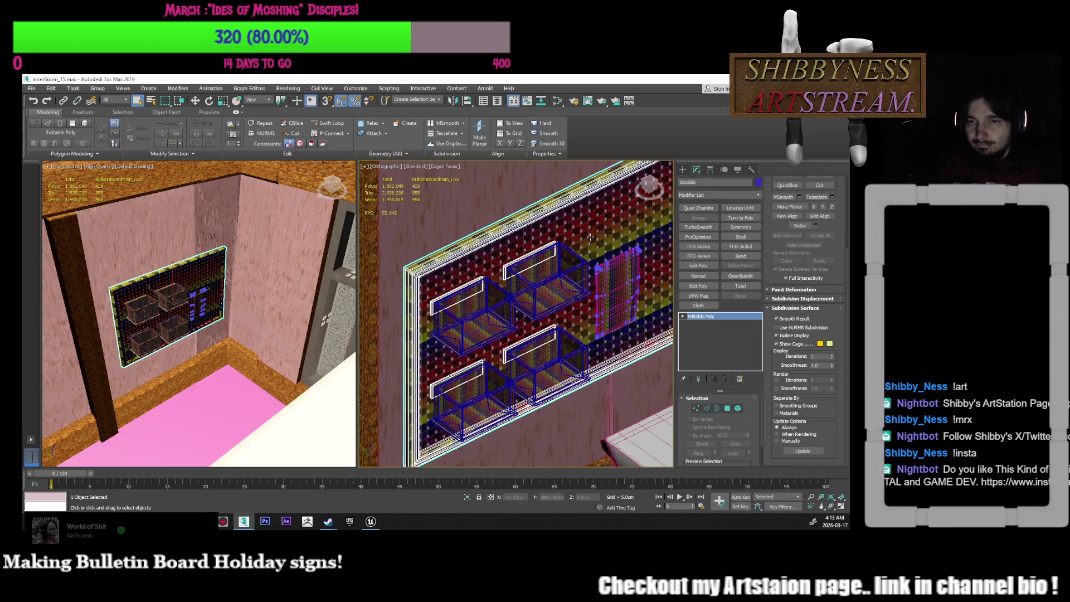
left_click(562, 286)
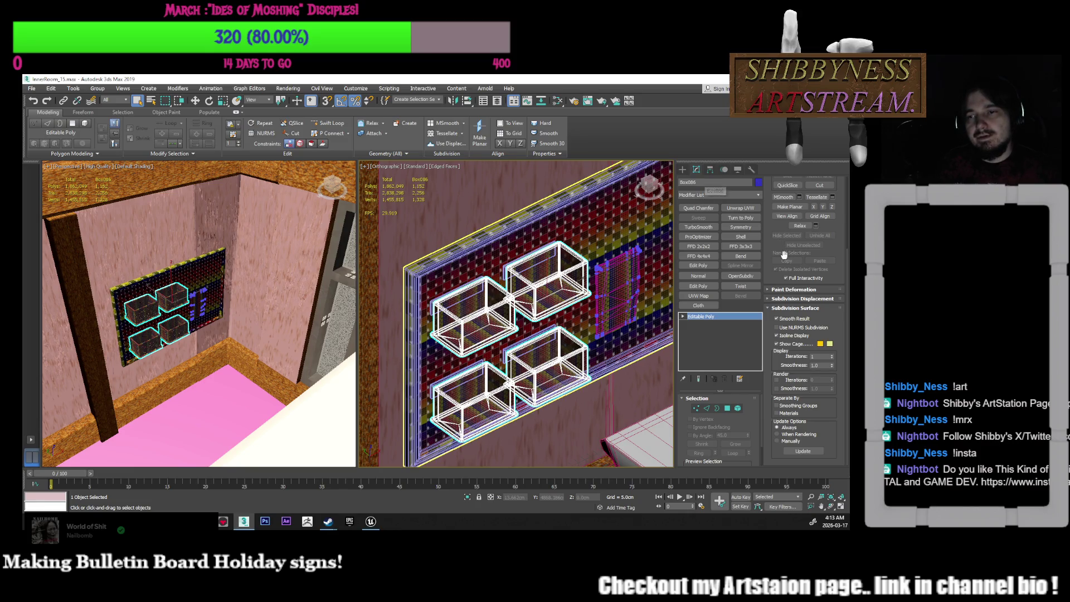
left_click_drag(777, 232, 765, 335)
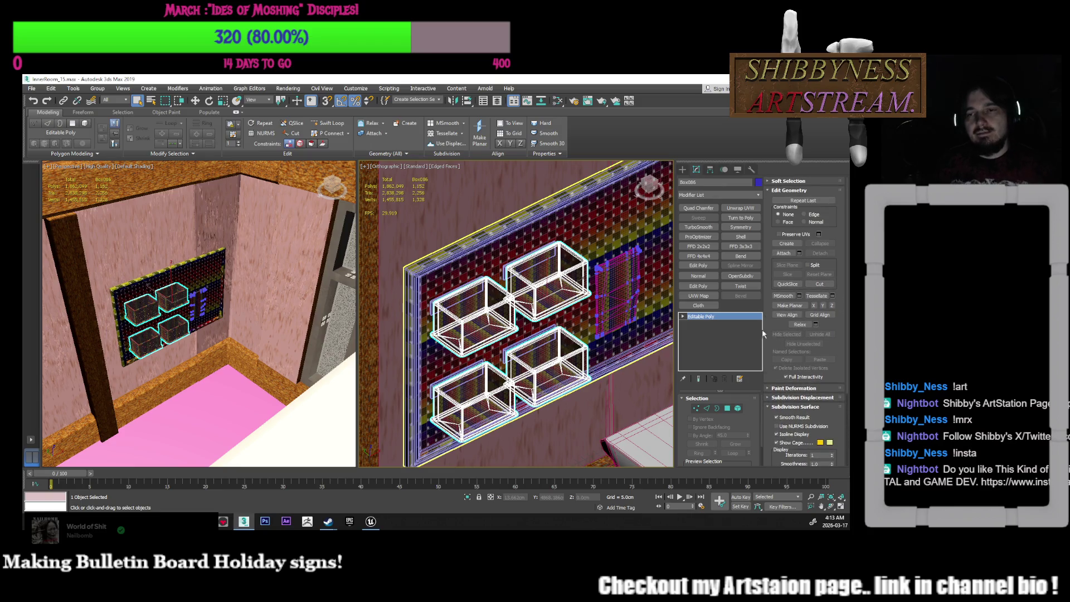
left_click(701, 183)
key("BackSpace")
type("BulletinBaskets")
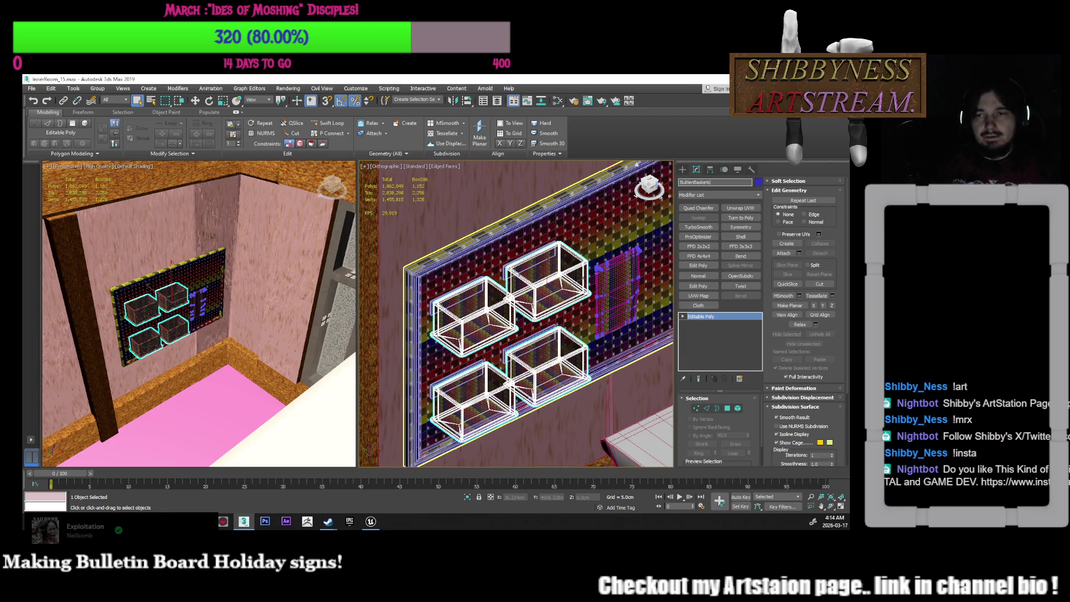
Commit the name BulletinBaskets and select the small BulletinPosterPins_Low poster panel
key("Return")
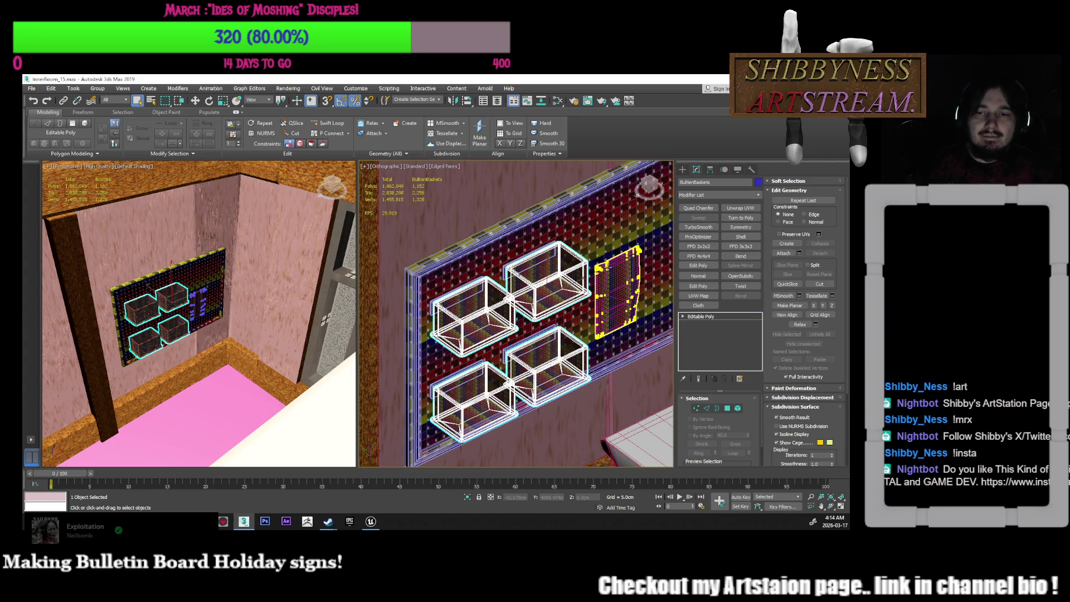
left_click(608, 269)
middle_click_drag(608, 270, 613, 309, "alt")
Orbit, pan and zoom to frame the poster panel frontally on the board
scroll(591, 306, "up", 4)
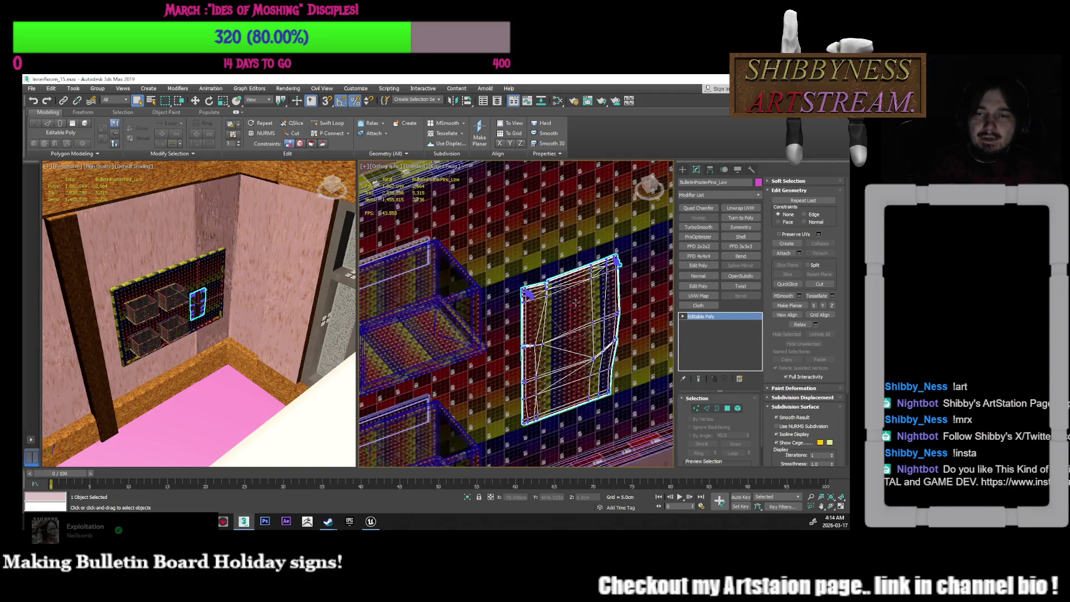
scroll(576, 302, "down", 3)
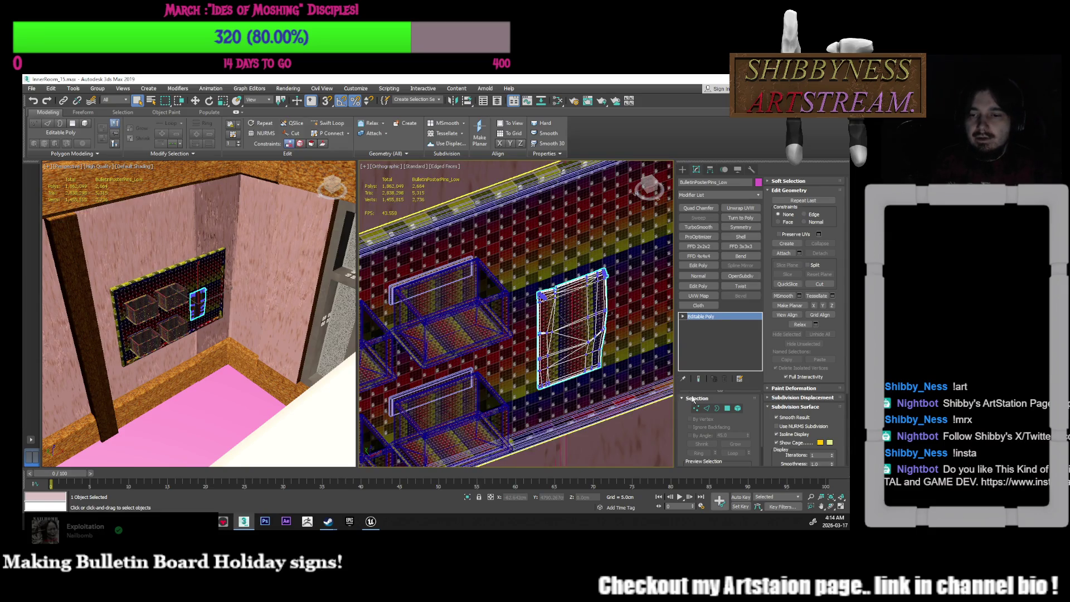
middle_click_drag(616, 276, 622, 272)
scroll(622, 272, "down", 2)
middle_click_drag(574, 330, 607, 320, "alt")
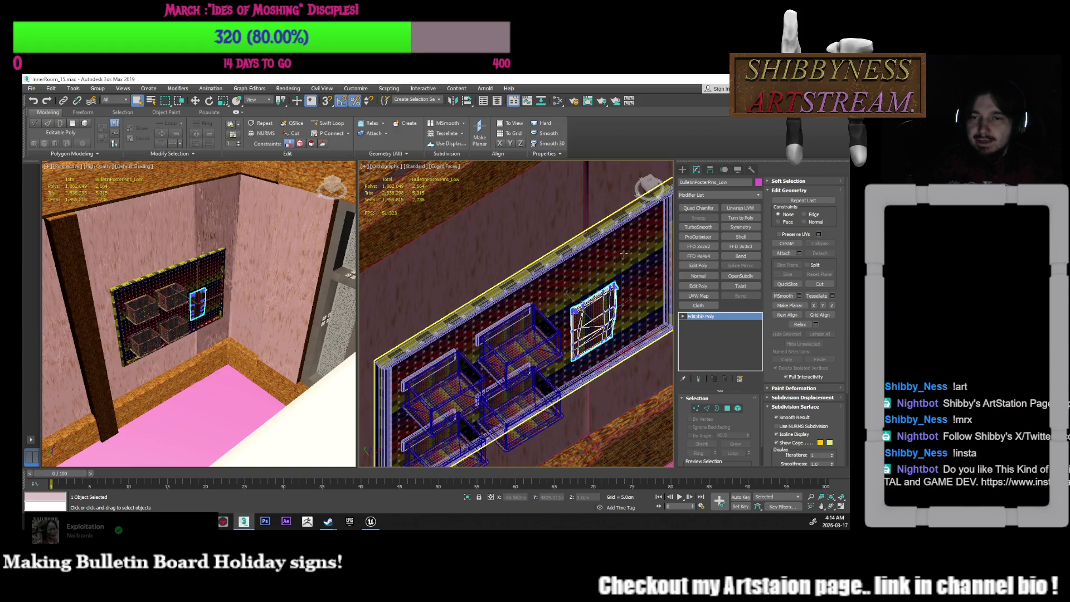
middle_click_drag(624, 253, 647, 249, "alt")
scroll(582, 308, "up", 3)
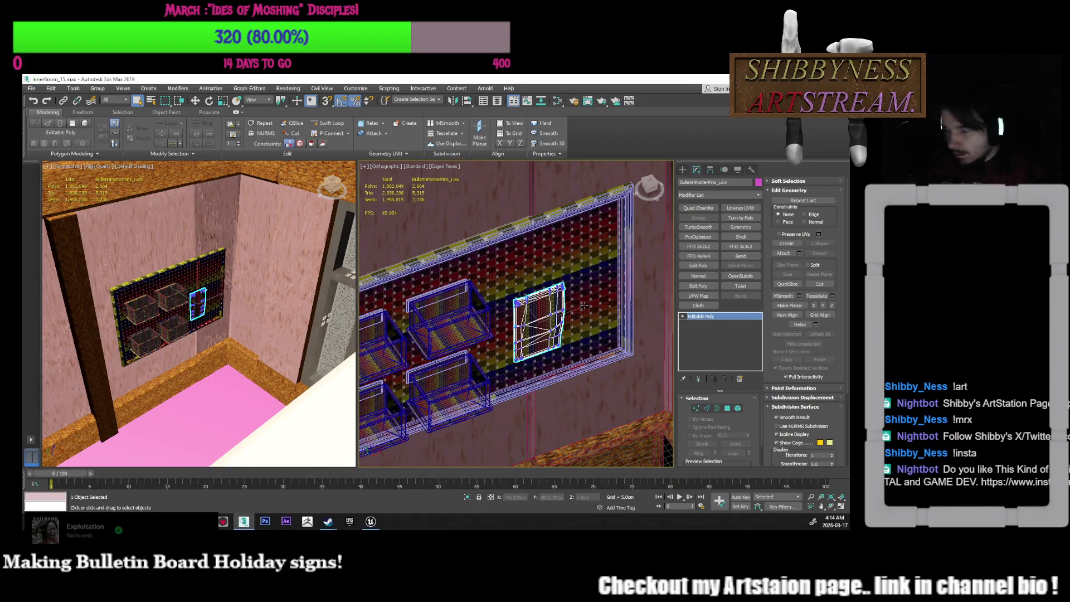
middle_click_drag(560, 309, 609, 285)
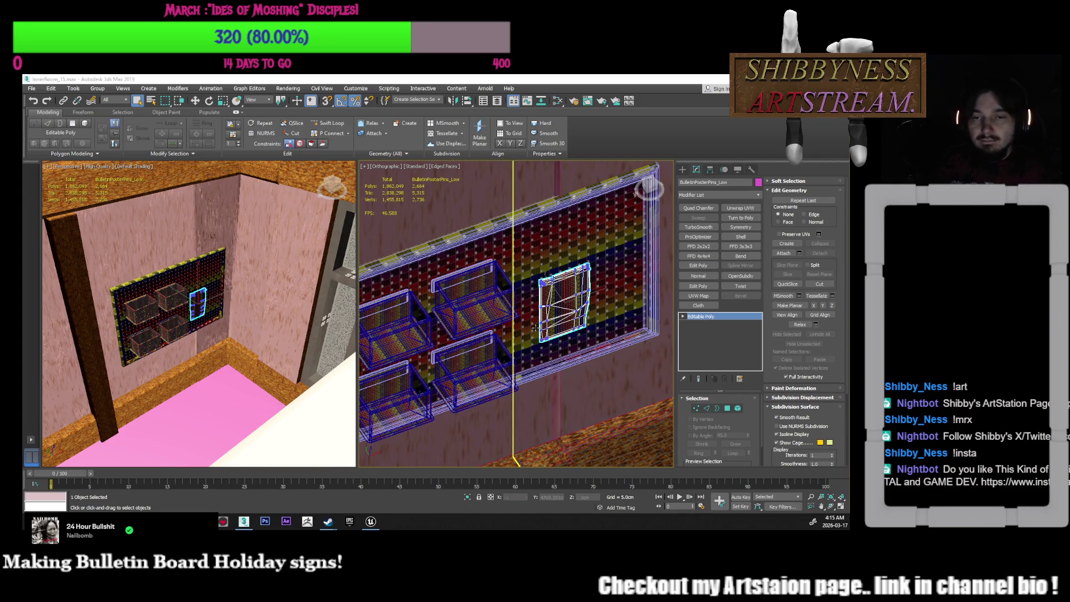
Unhide the NewHigh layer in the Layer Explorer so the high-poly poster appears
scroll(560, 322, "up", 5)
scroll(560, 324, "up", 6)
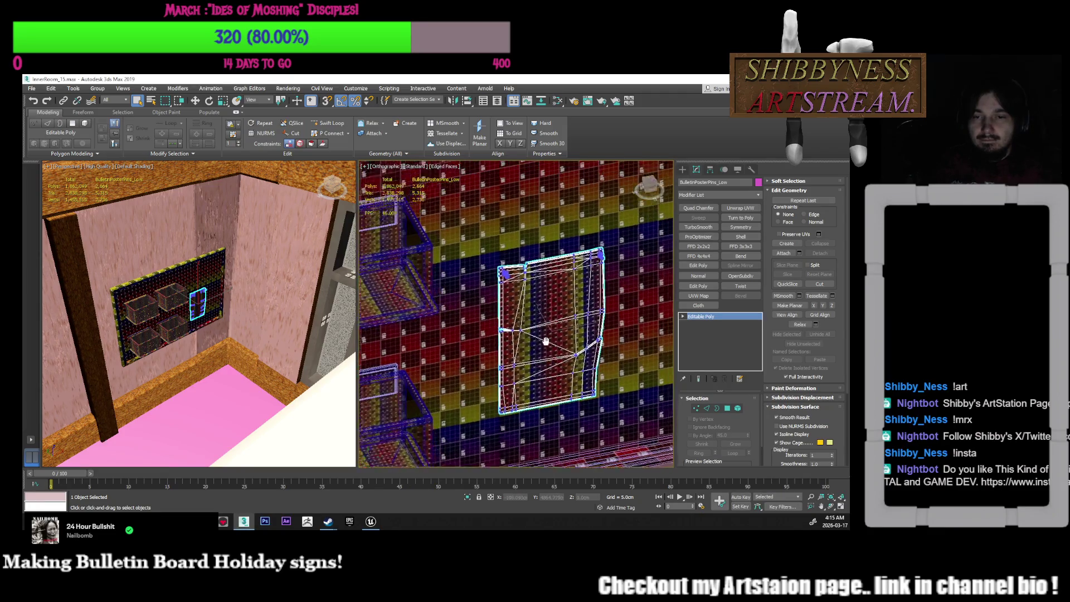
scroll(647, 332, "up", 6)
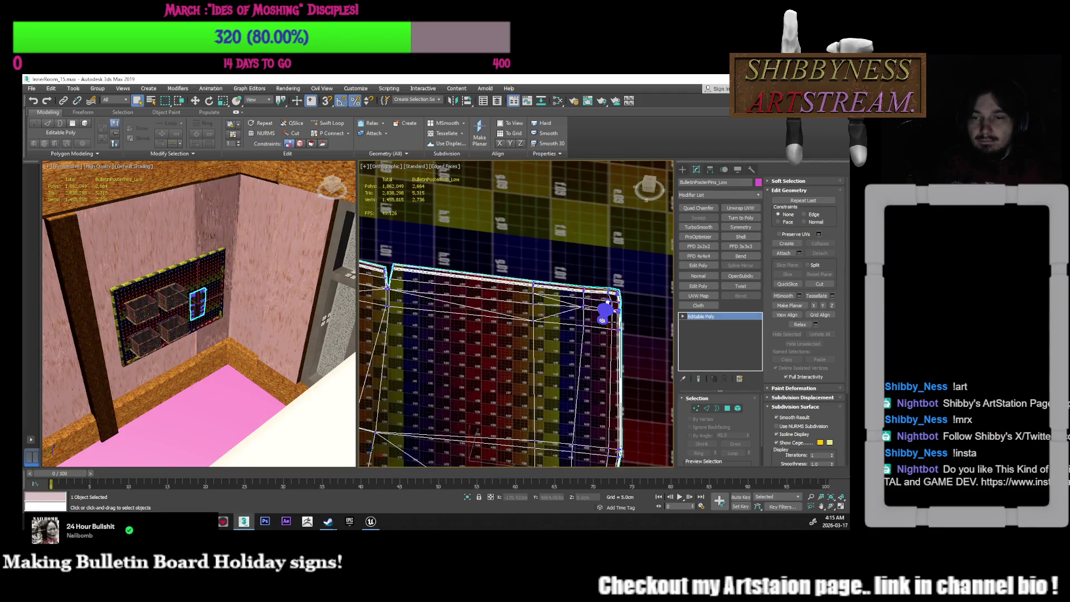
scroll(647, 333, "down", 10)
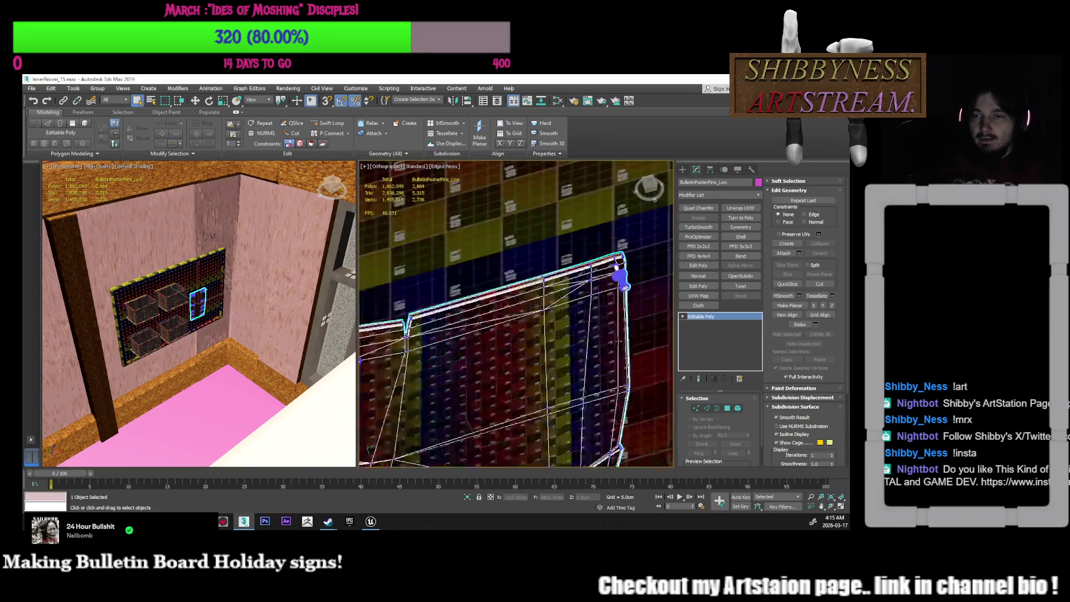
middle_click_drag(647, 333, 647, 346)
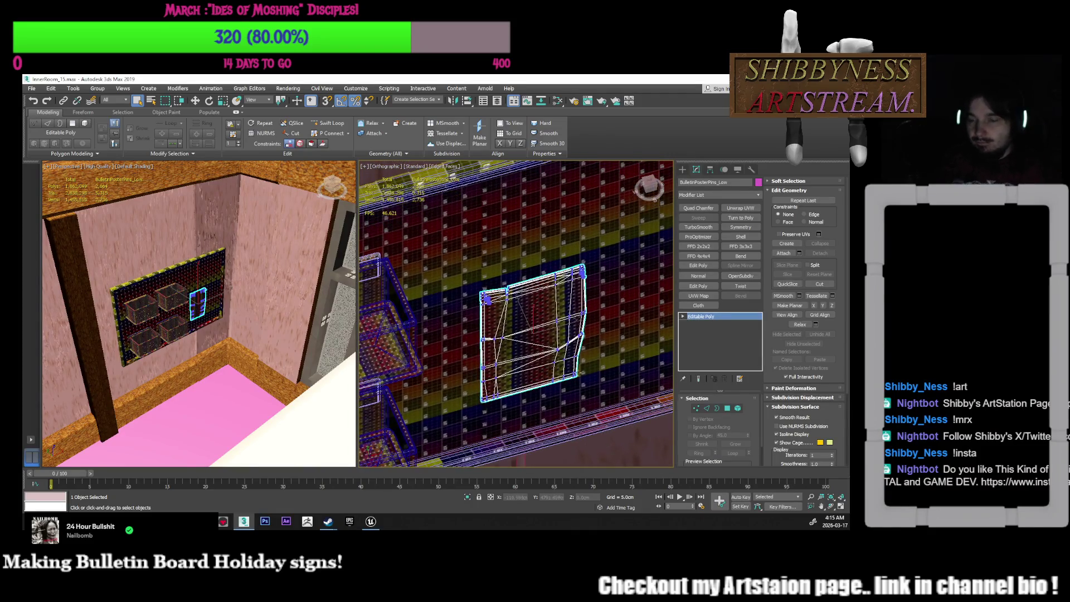
left_click(498, 106)
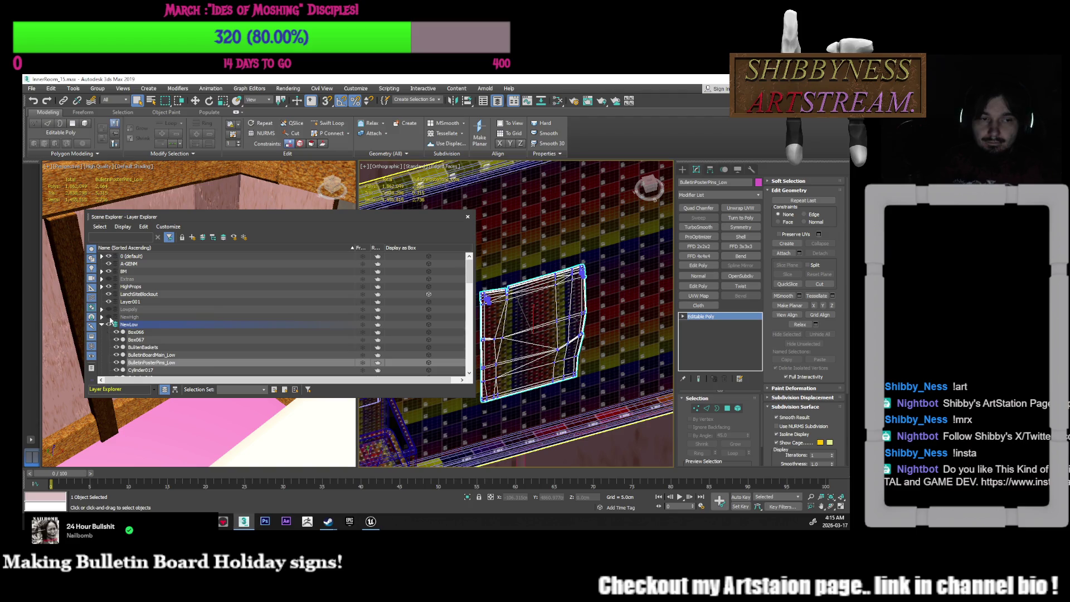
left_click(109, 317)
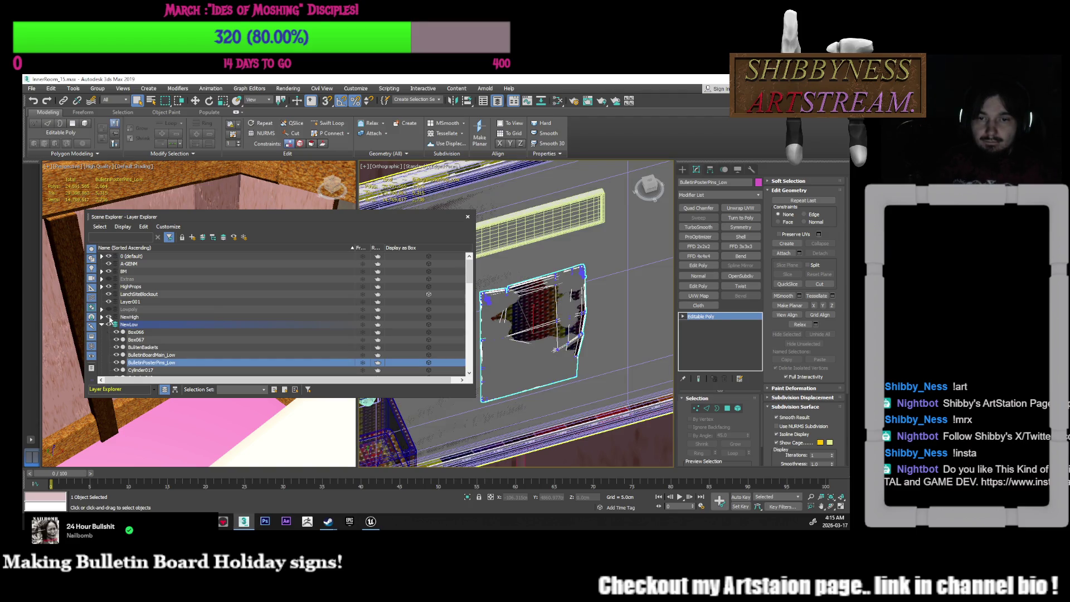
left_click(466, 217)
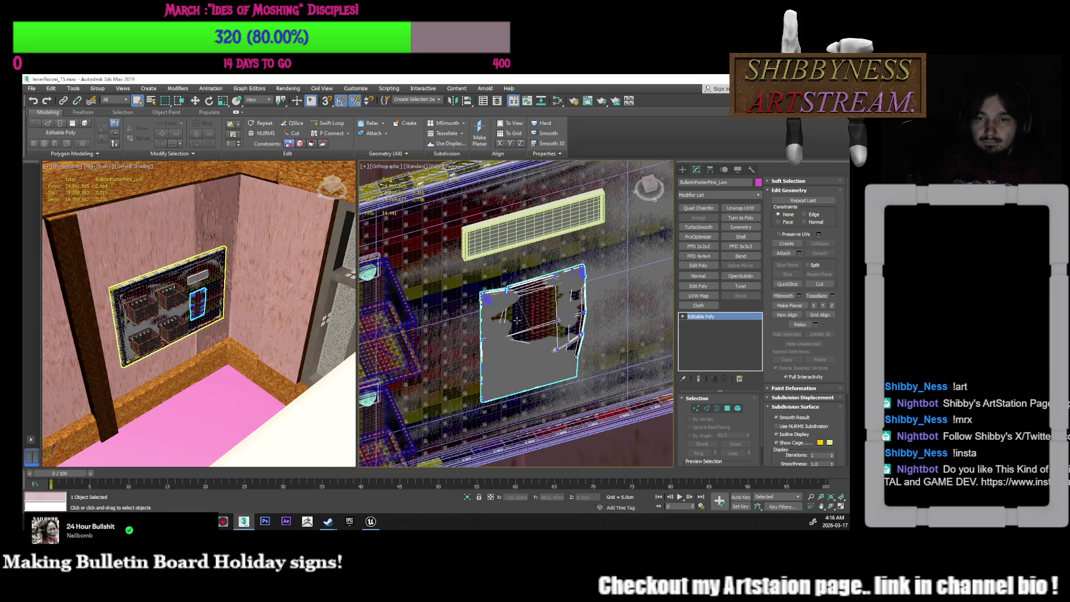
Select BulletinPosterPins_High and switch to the Move tool with W
left_click(517, 320)
left_click(516, 320)
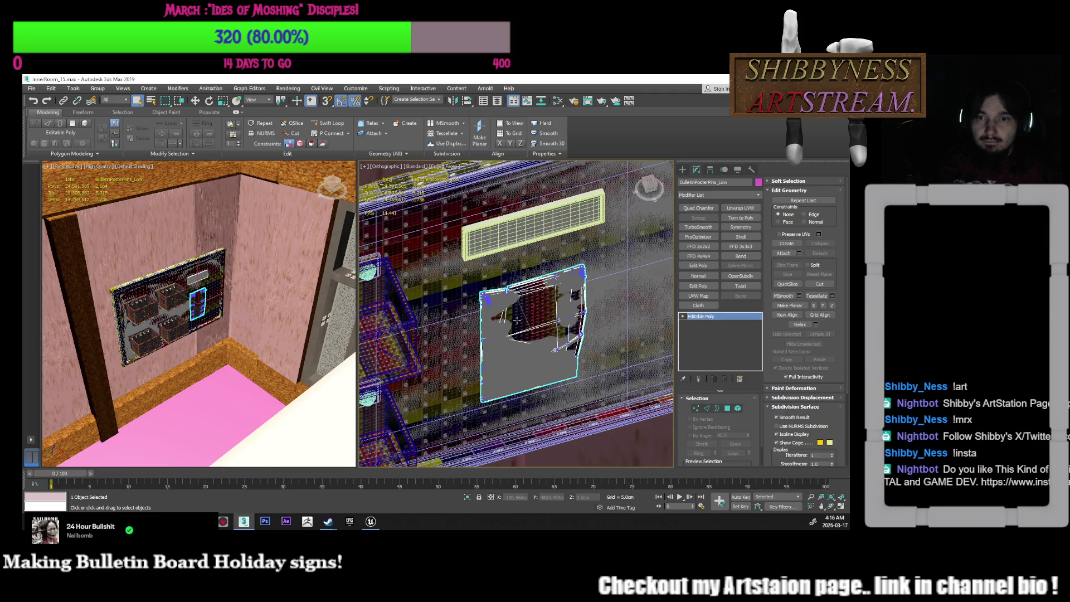
left_click(488, 336)
middle_click_drag(499, 357, 488, 359)
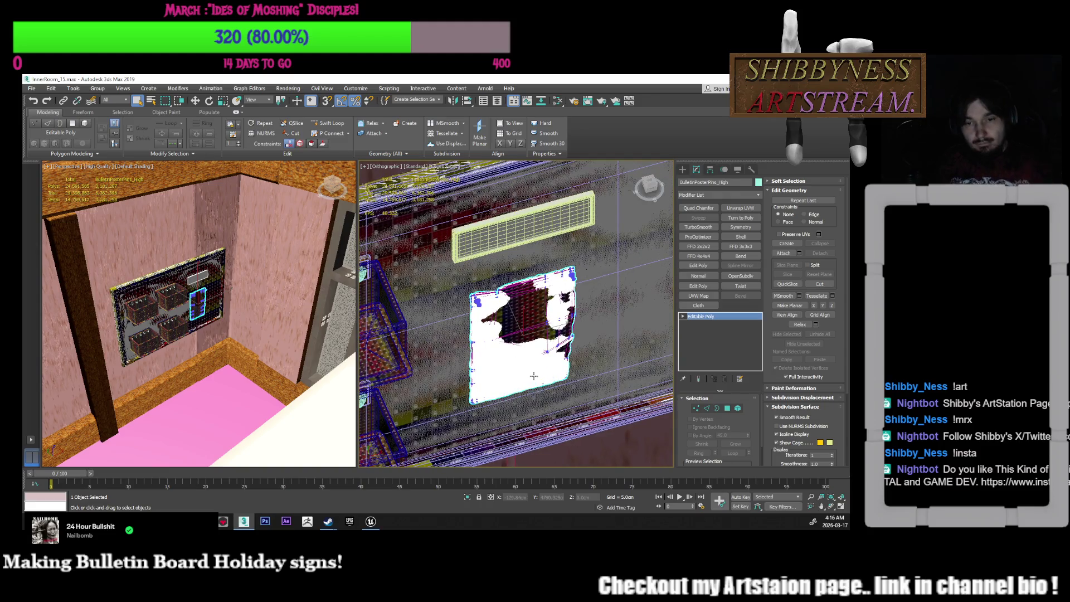
key("w")
scroll(513, 357, "down", 10)
scroll(504, 342, "down", 6)
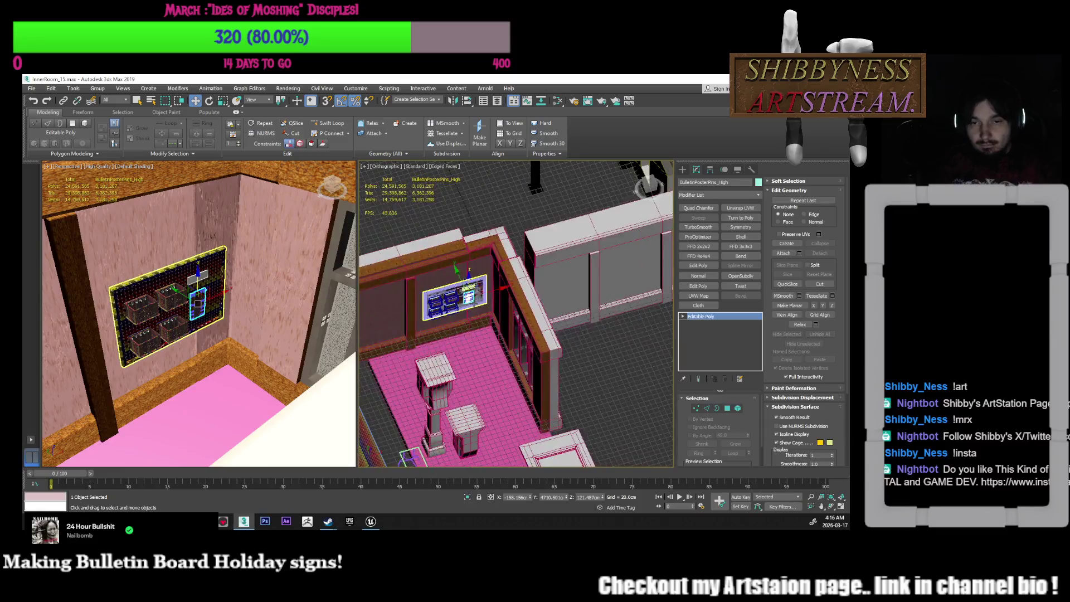
right_click(566, 498)
right_click(531, 498)
right_click(603, 498)
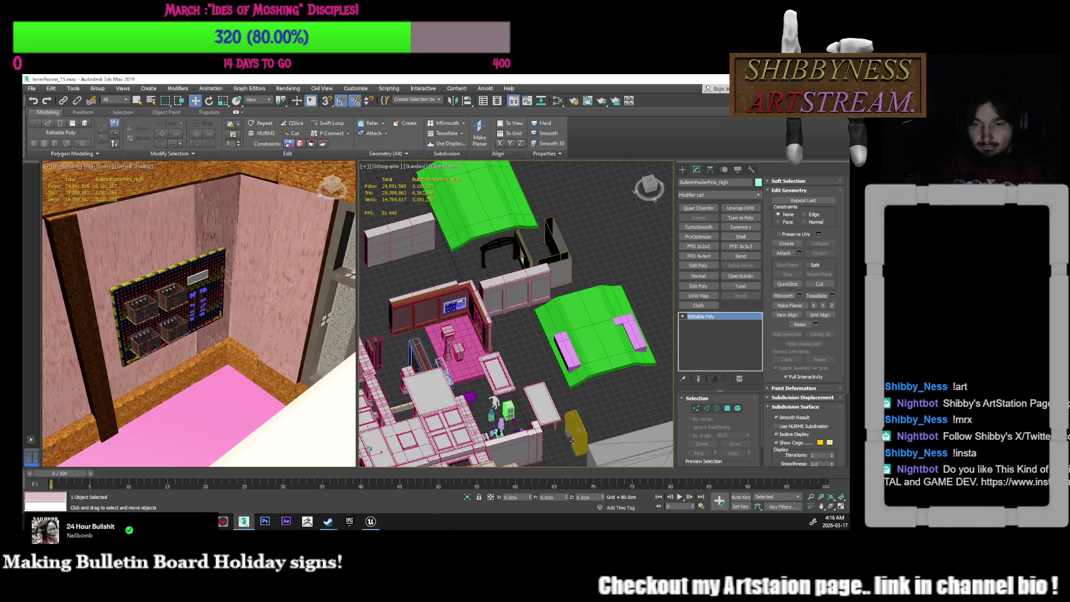
scroll(515, 338, "down", 8)
scroll(516, 339, "up", 4)
scroll(515, 339, "up", 2)
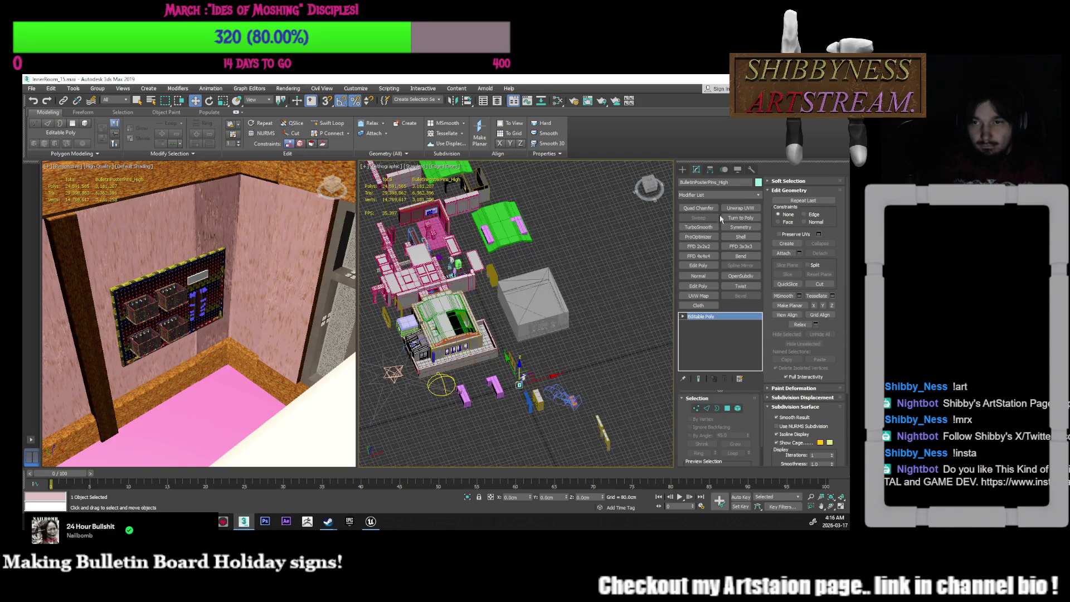
double_click(735, 183)
right_click(690, 185)
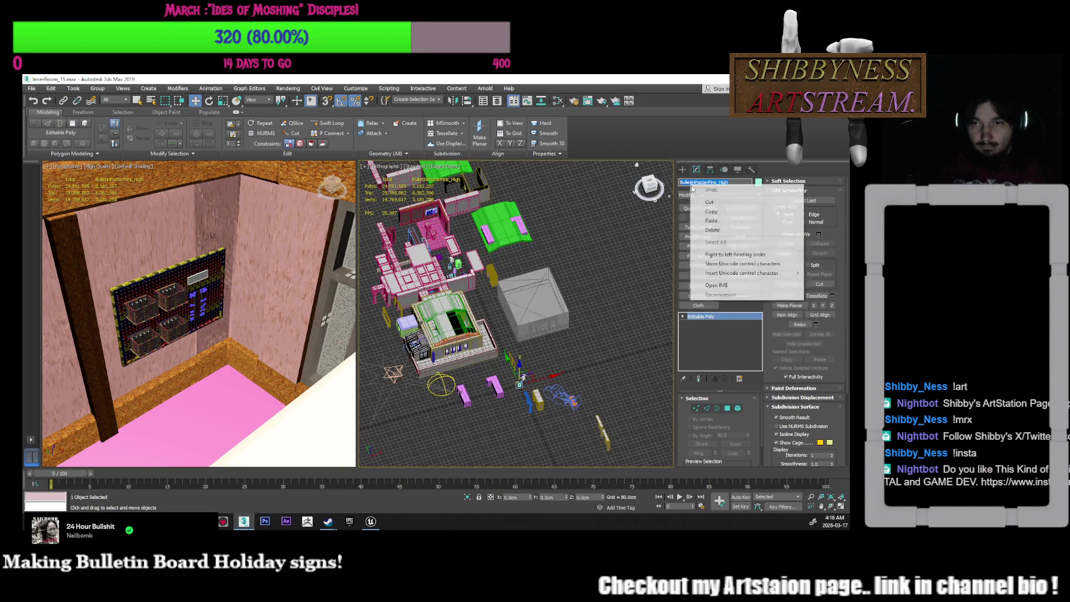
left_click(710, 212)
left_click(32, 88)
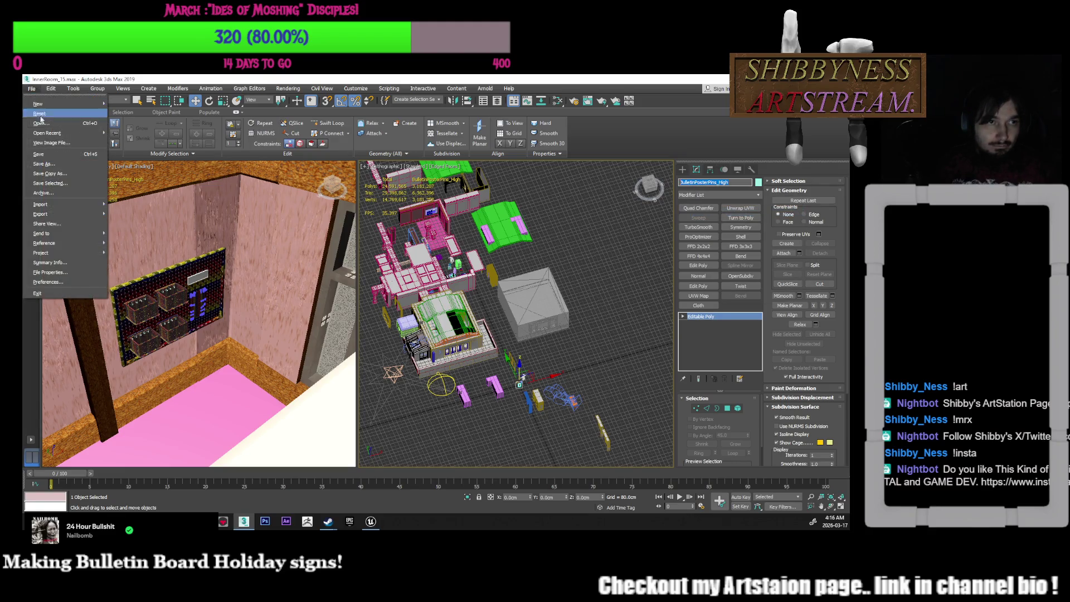
left_click(49, 164)
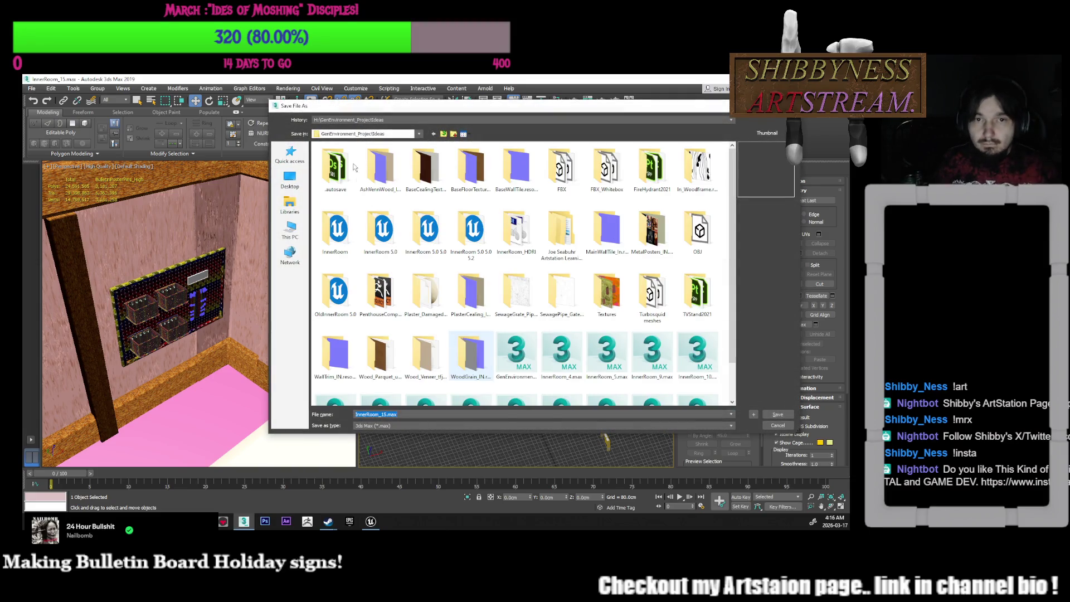
left_click(366, 120)
left_click(366, 126)
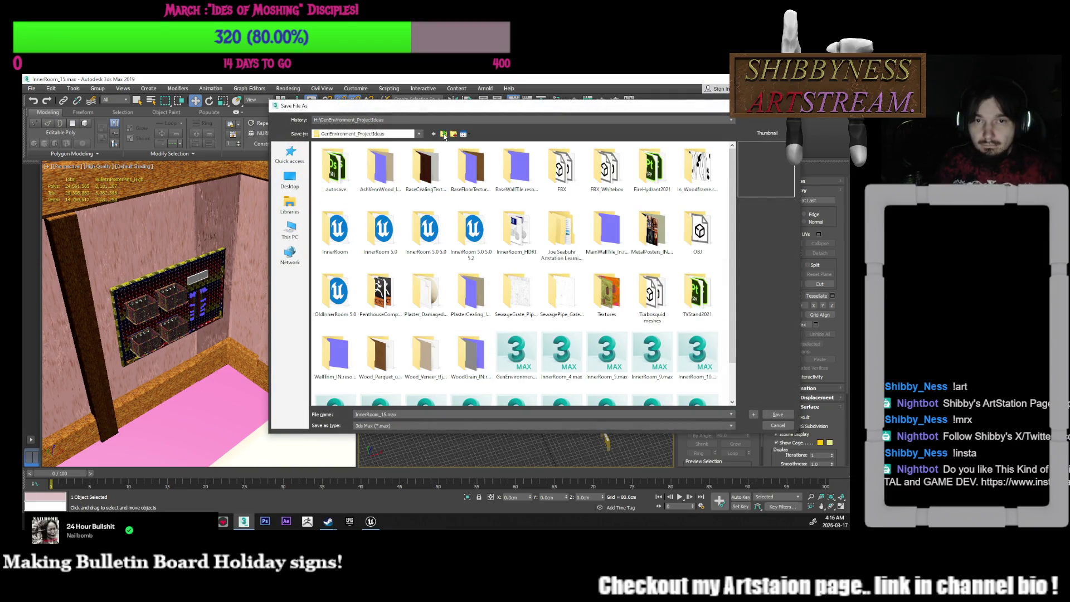
left_click(443, 134)
double_click(375, 187)
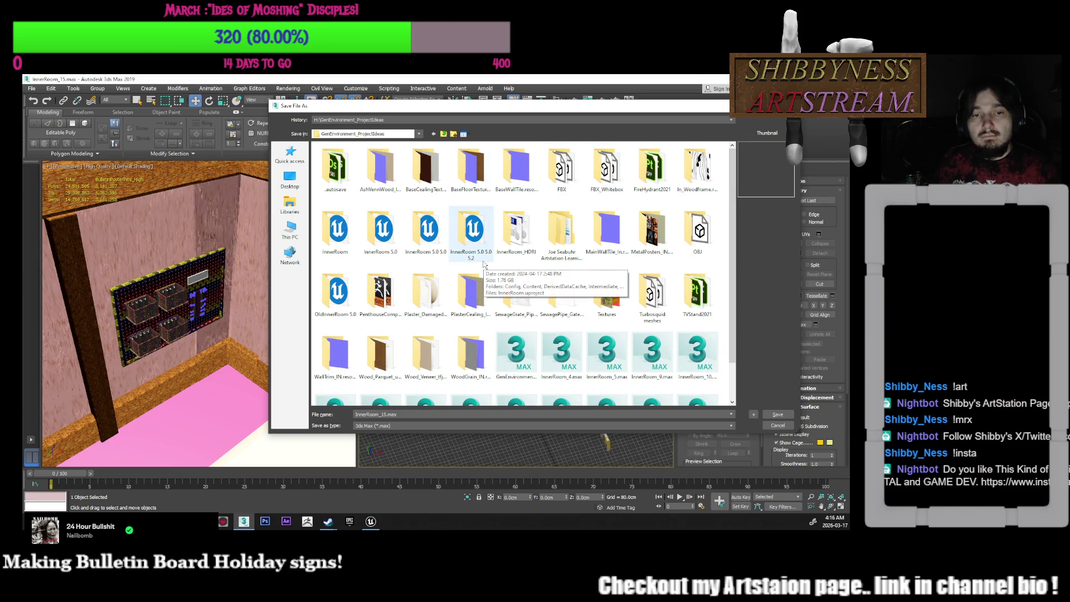
double_click(382, 289)
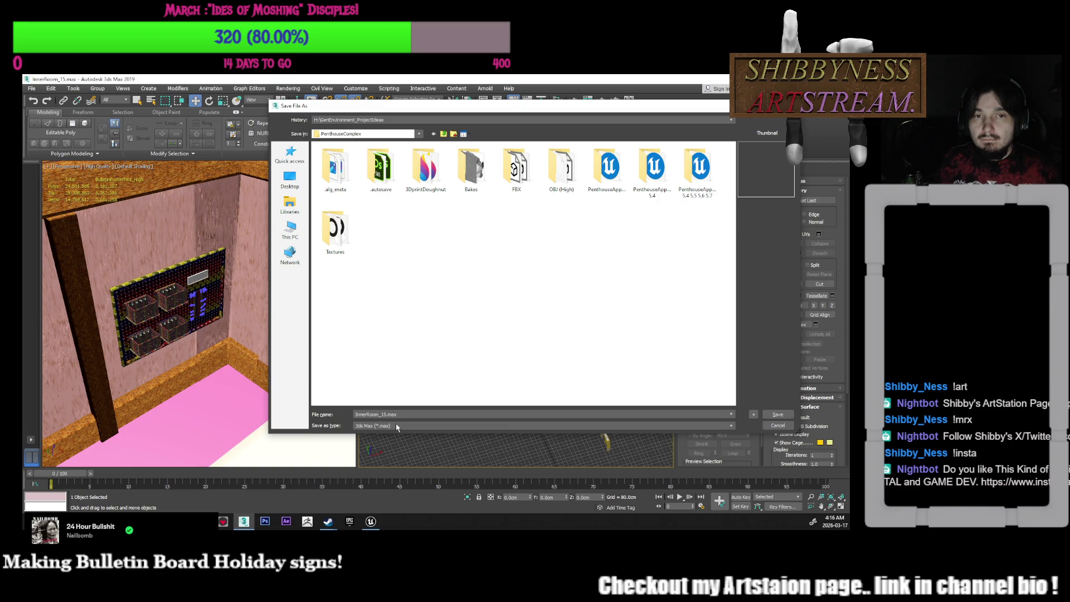
left_click(777, 425)
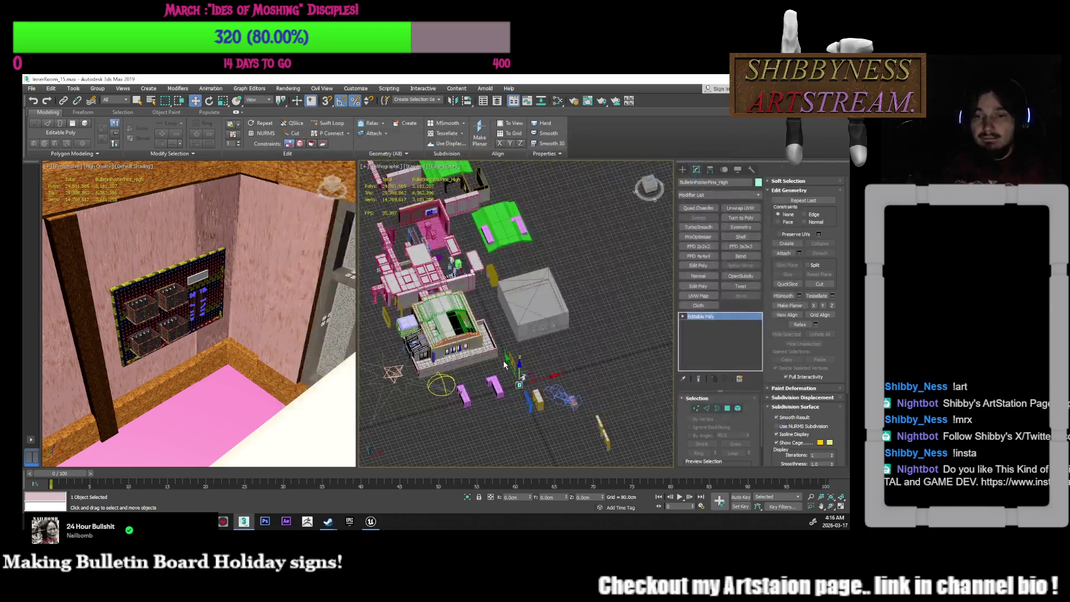
left_click(35, 89)
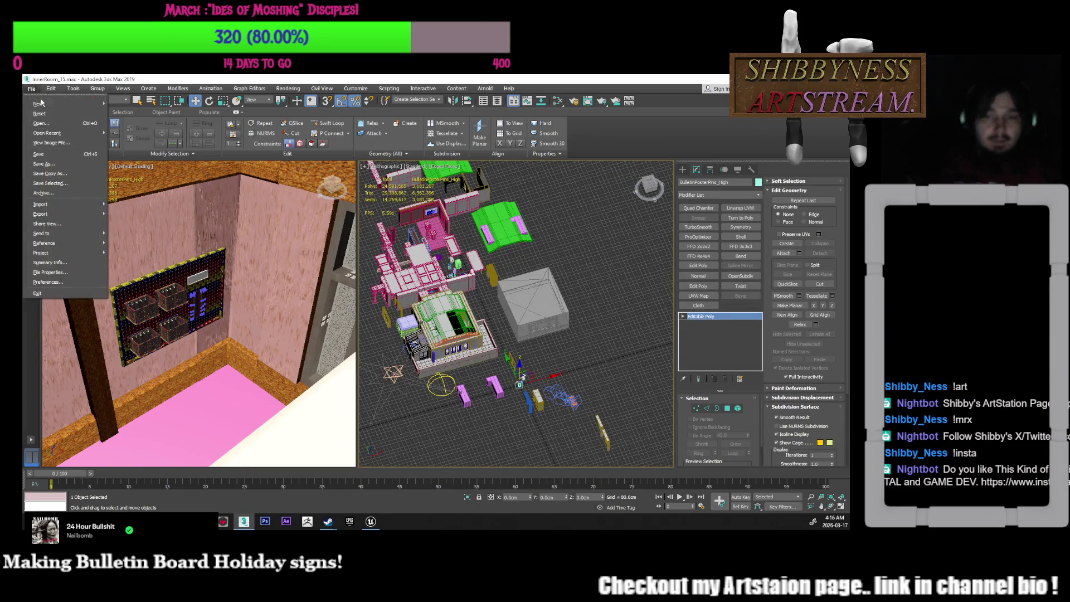
Export Selected into the OBJ (High) folder with the file name BulletinPosterPins_High.obj
mouse_move(47, 215)
left_click(152, 230)
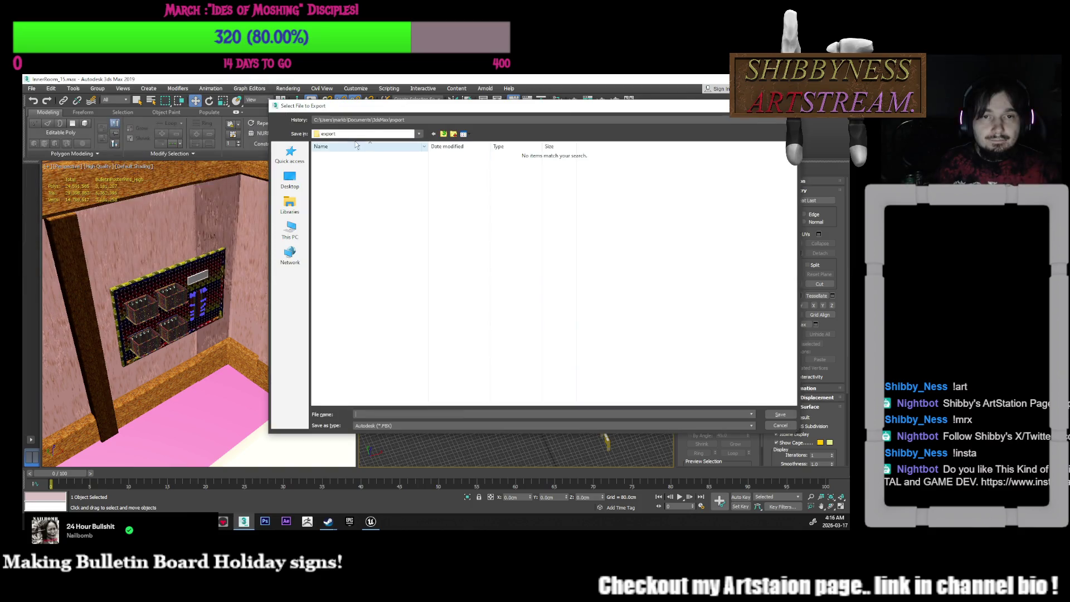
left_click(376, 121)
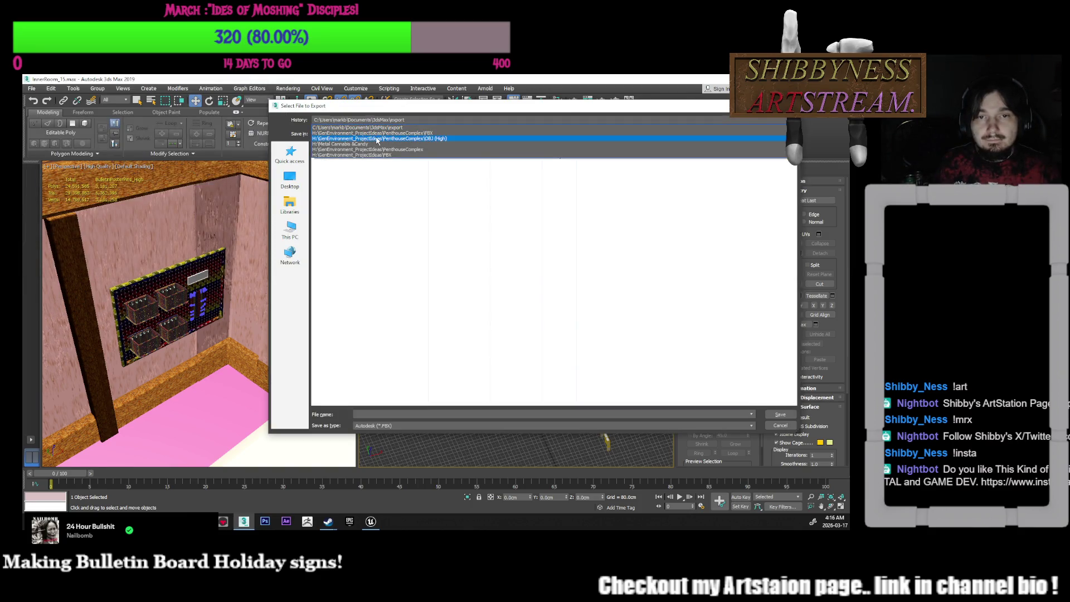
left_click(376, 139)
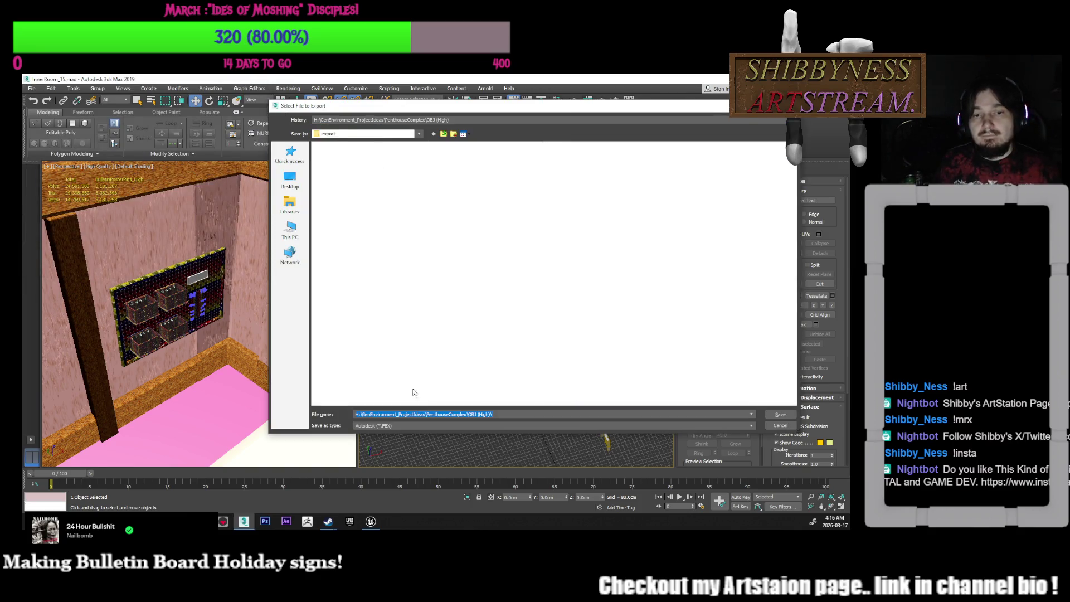
left_click(465, 414)
key("ctrl+v")
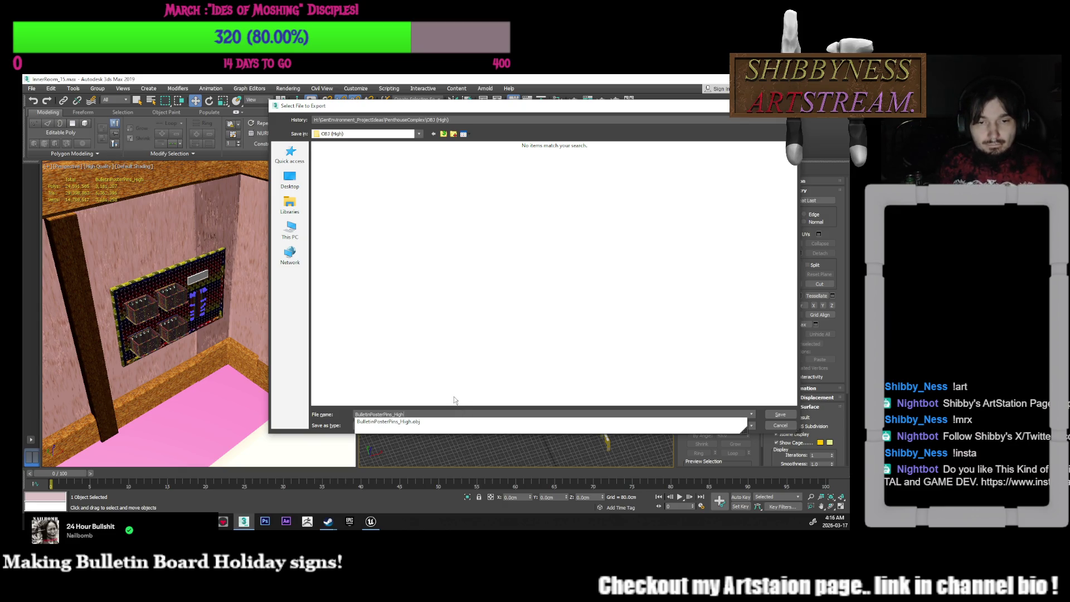
left_click(420, 421)
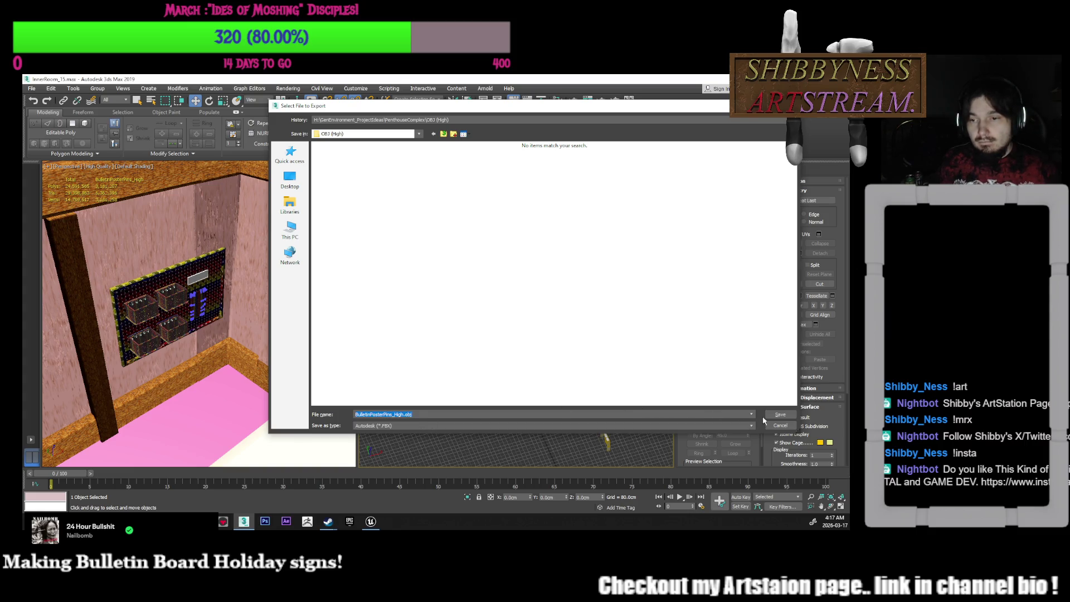
Save, overwrite the existing OBJ and run the export with current options
left_click(782, 414)
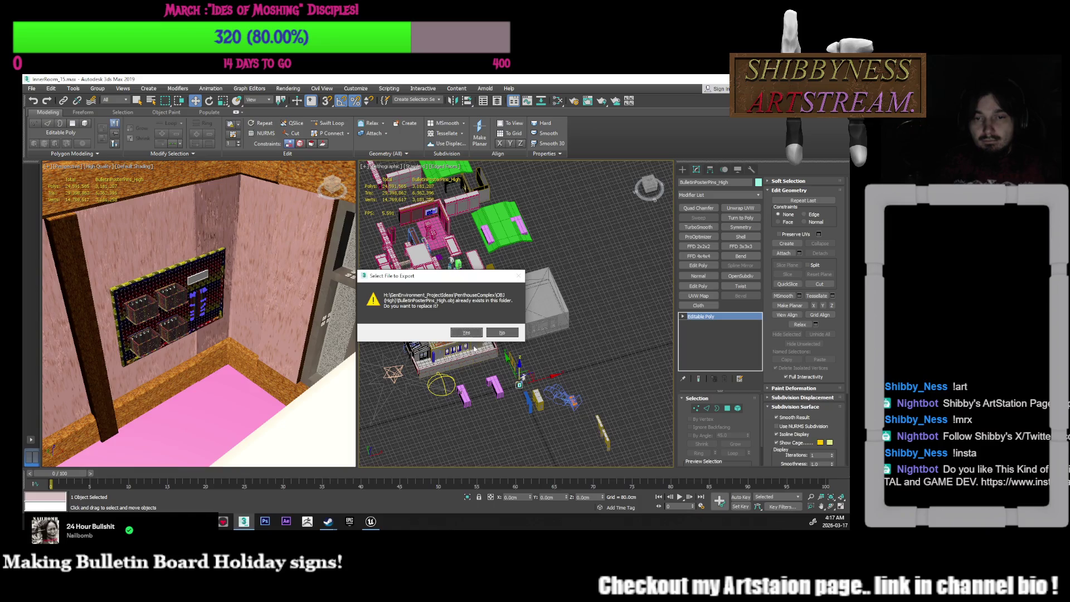
left_click(474, 334)
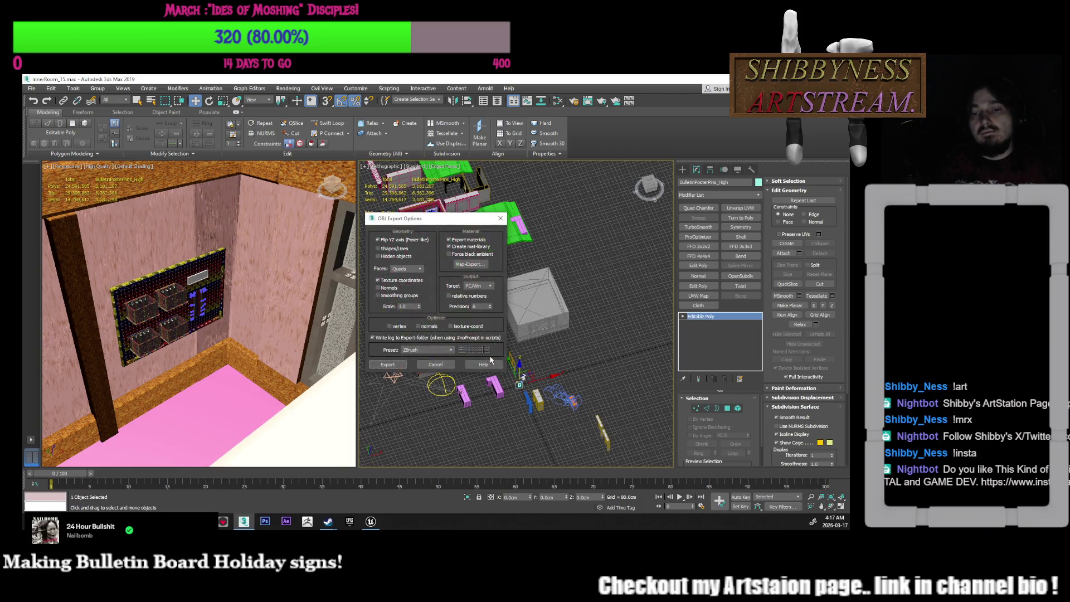
key("Return")
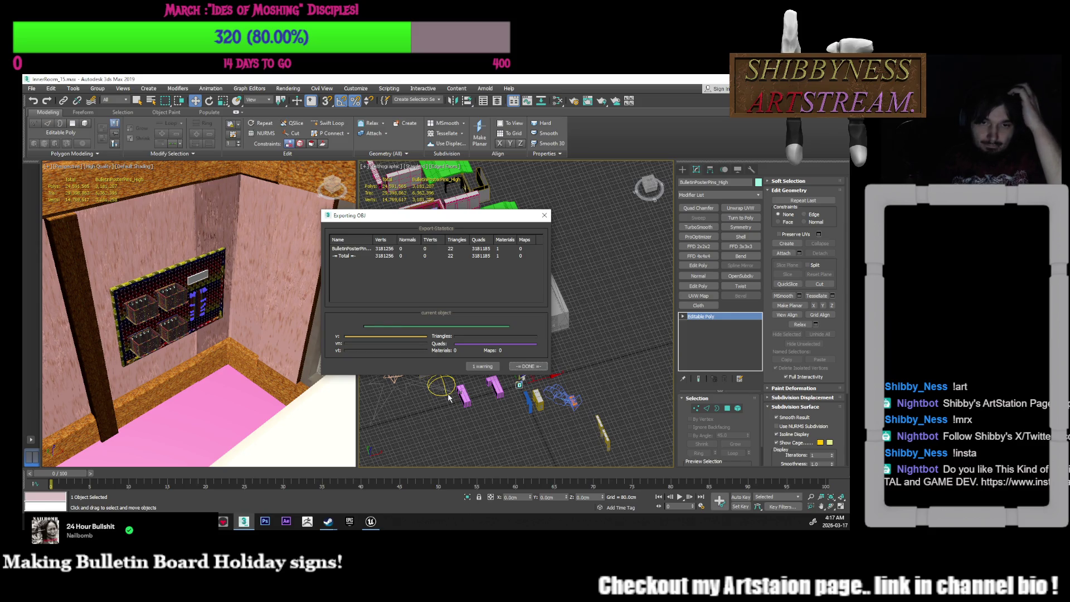
left_click(518, 367)
Undo the high pins' move back onto the board and select BulletinPosterPins_Low
mouse_move(496, 367)
middle_mouse_down()
mouse_move(483, 356)
mouse_move(505, 384)
middle_mouse_up()
key("ctrl+z")
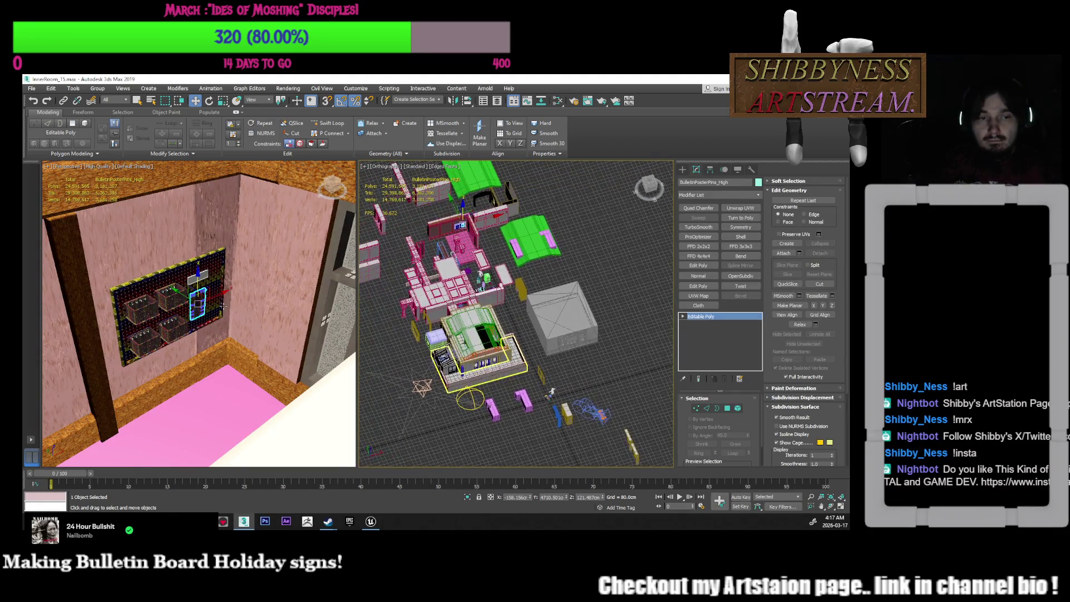
scroll(204, 301, "up", 10)
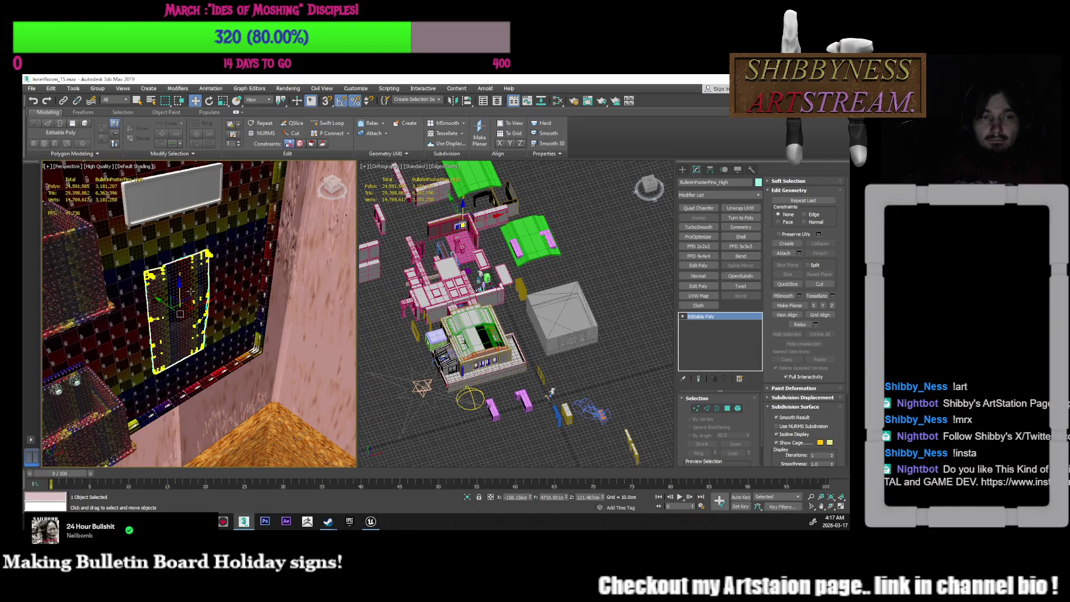
left_click(197, 261)
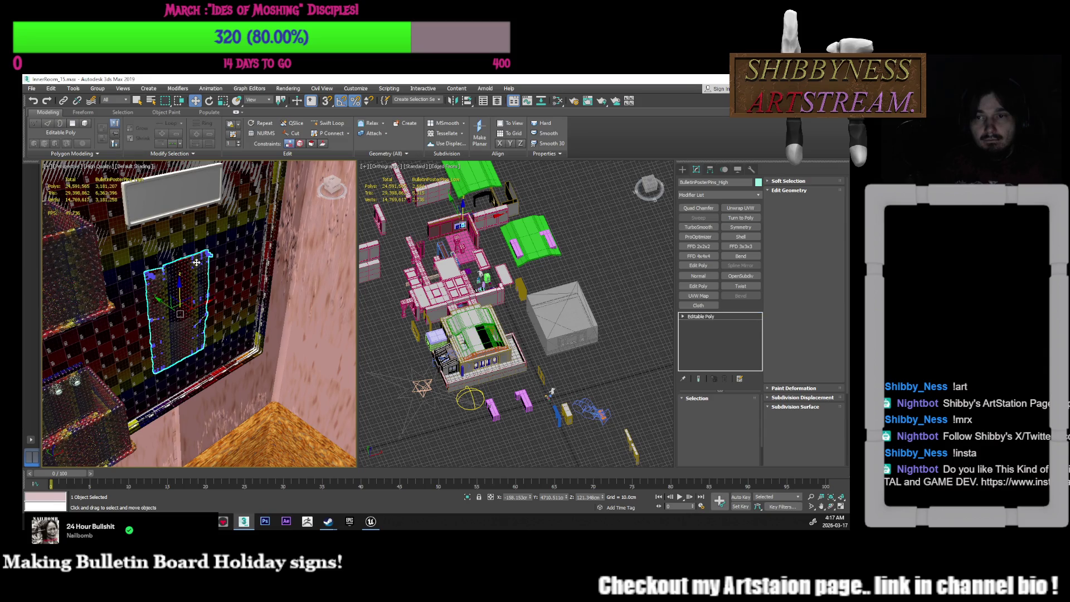
left_click(197, 261)
left_click(196, 262)
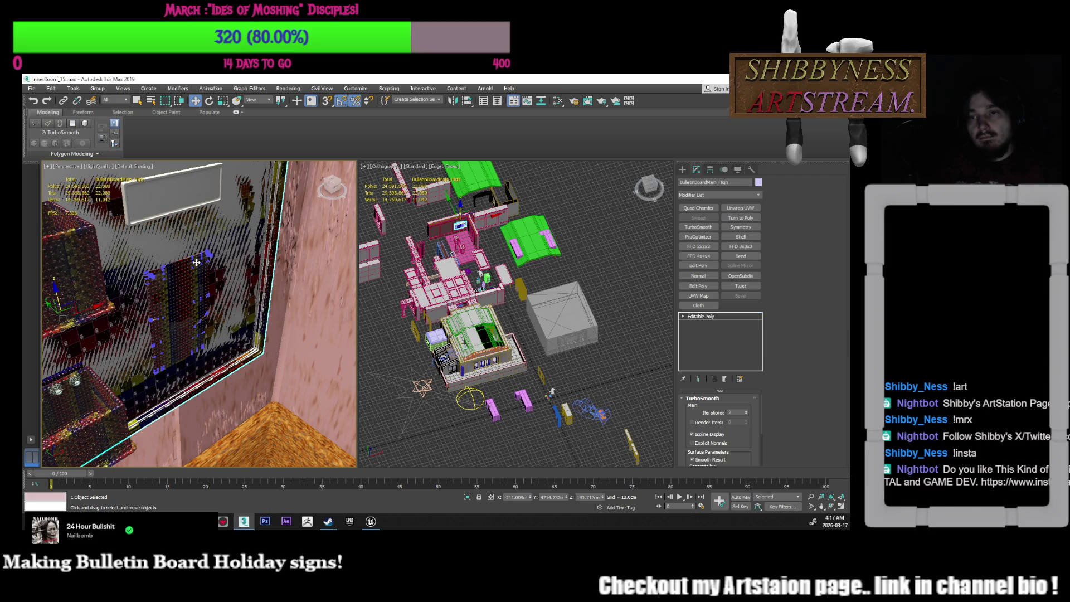
left_click(196, 261)
middle_click_drag(197, 261, 251, 295, "alt")
Zero the low pins' X, Y and Z positions to place them at the origin and frame them
right_click(530, 497)
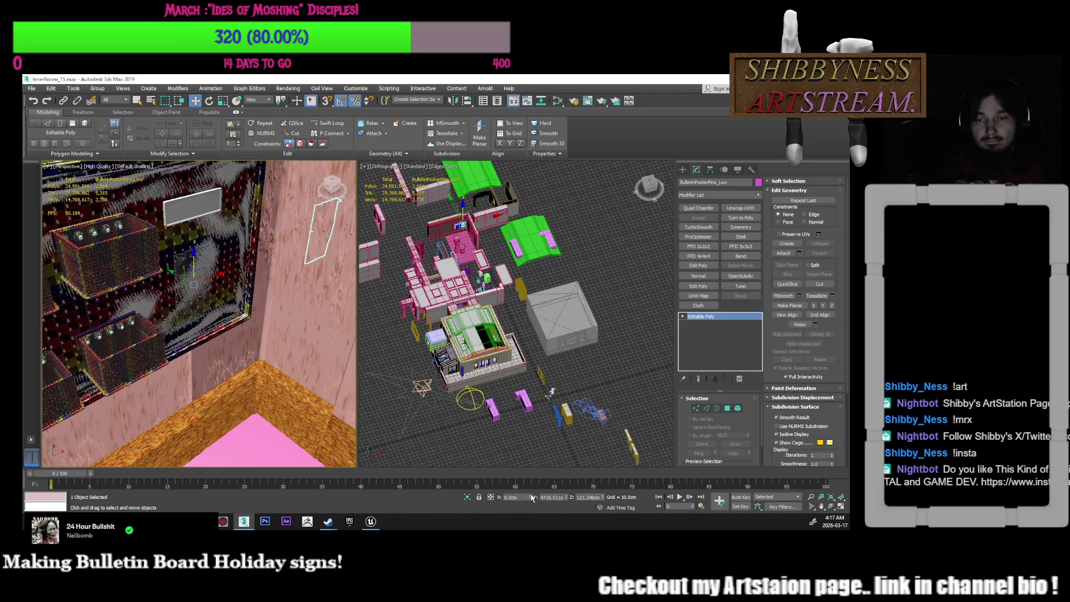
right_click(567, 497)
right_click(602, 497)
middle_click_drag(557, 424, 520, 355)
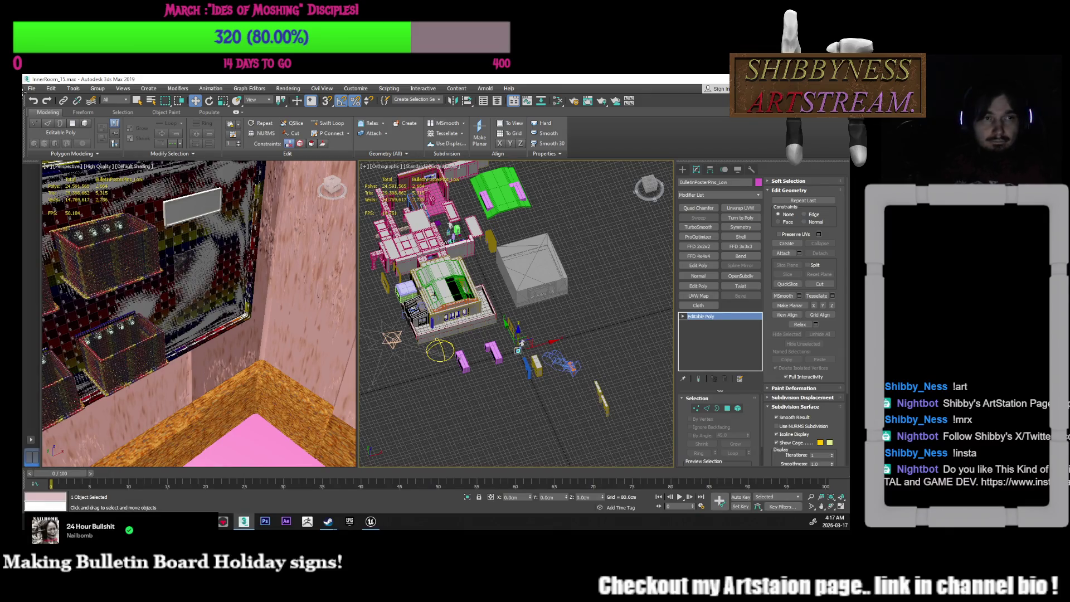
key("shift+z")
scroll(415, 367, "up", 6)
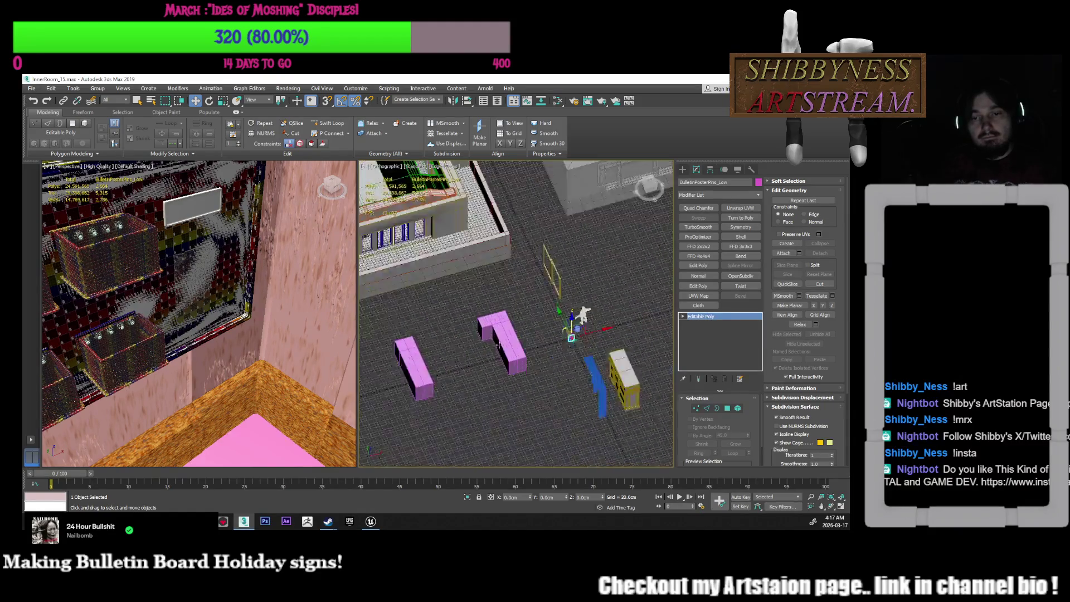
key("z")
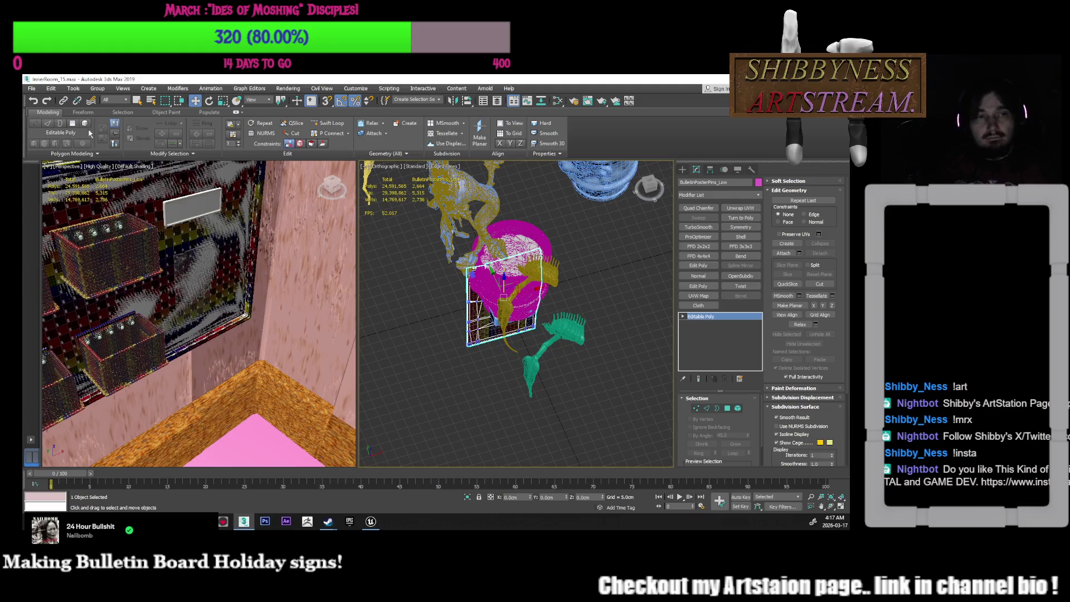
Export the selected BulletinPosterPins_Low mesh as an FBX into the FBX folder and dismiss the warning
left_click(32, 88)
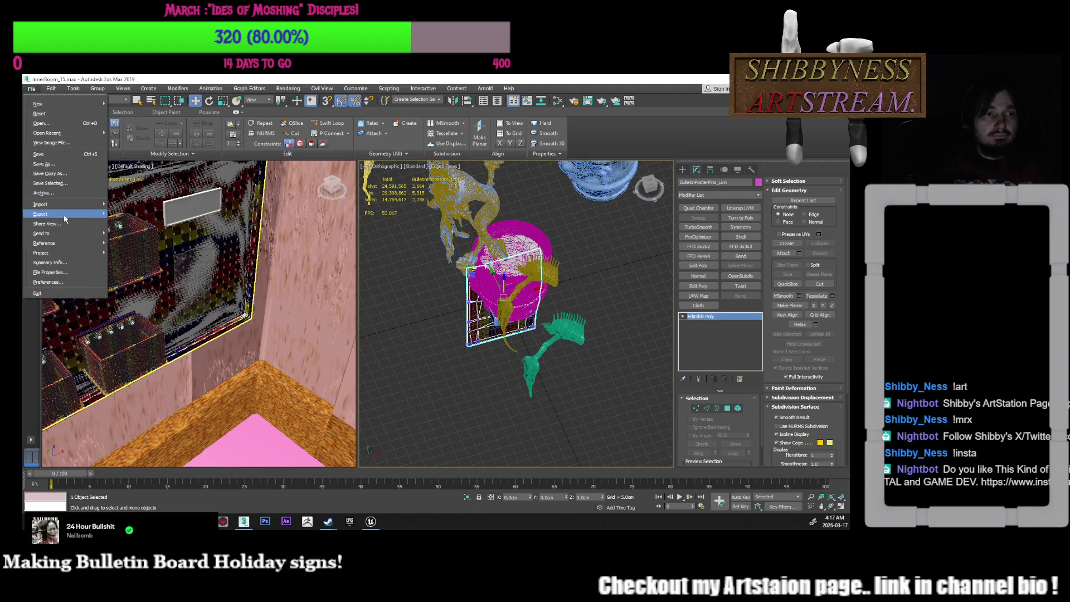
left_click(168, 233)
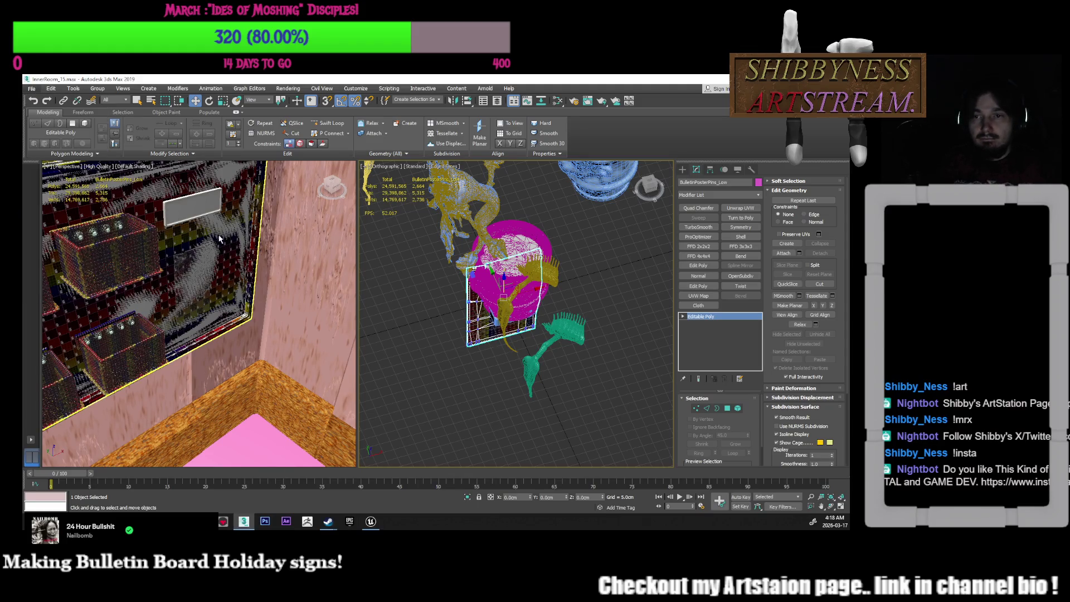
left_click(358, 119)
left_click(334, 142)
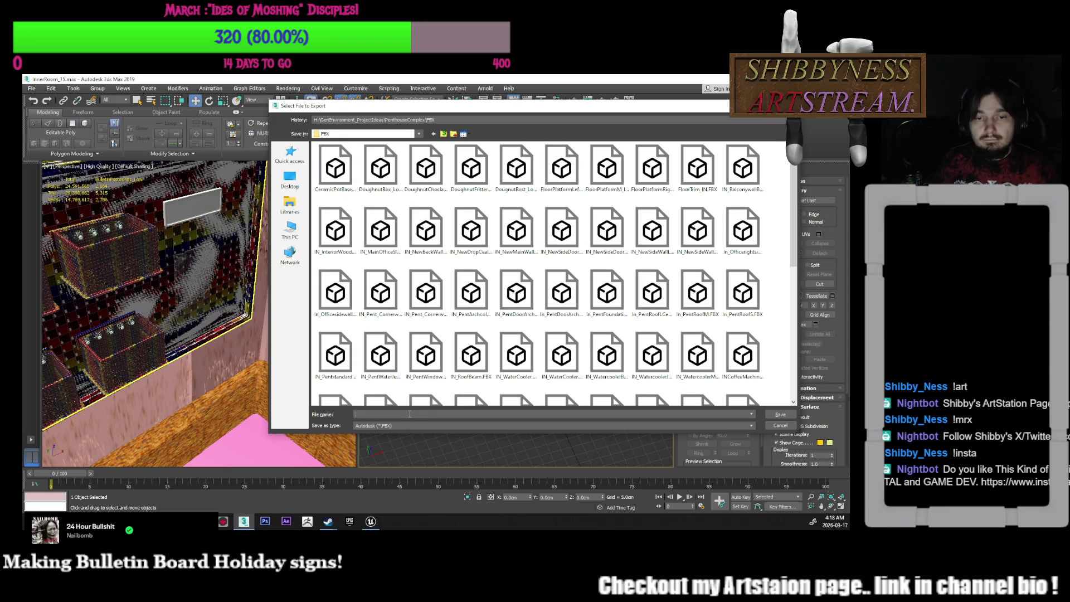
type("BulletinPosterPins_High")
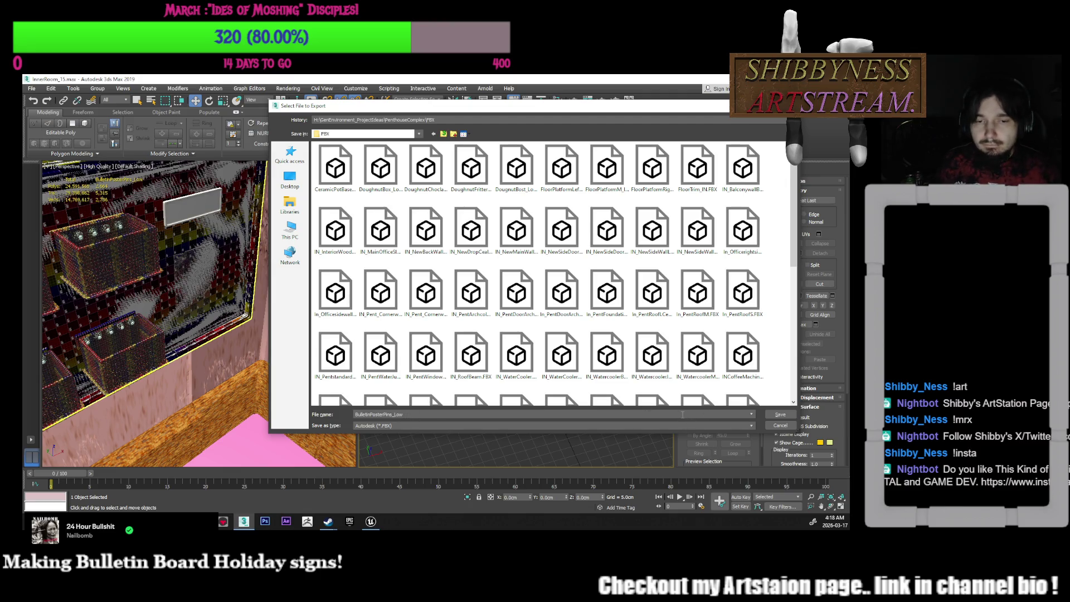
left_click(791, 424)
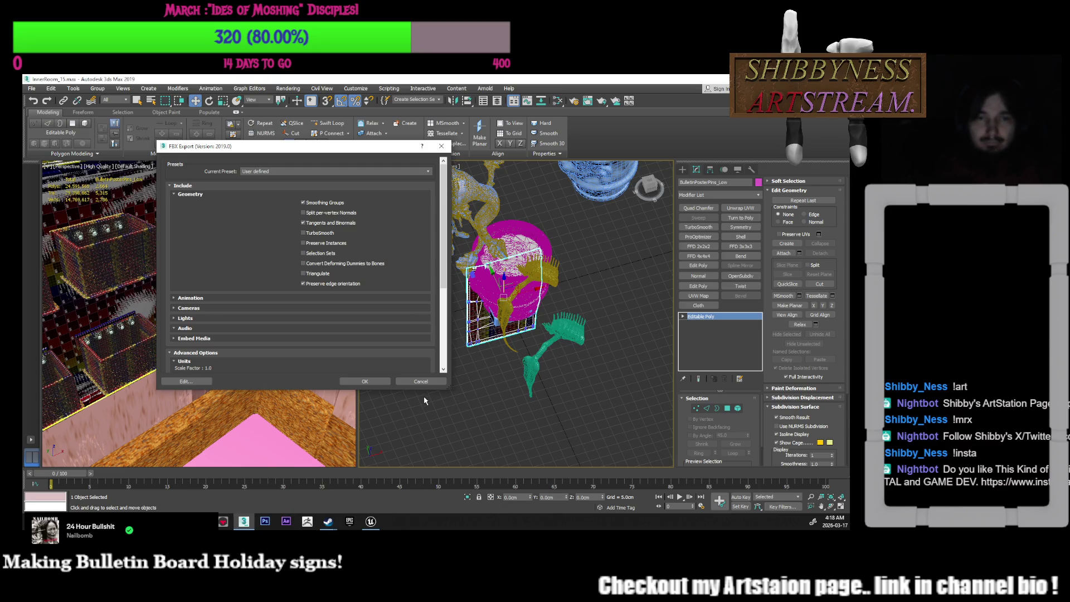
left_click(375, 383)
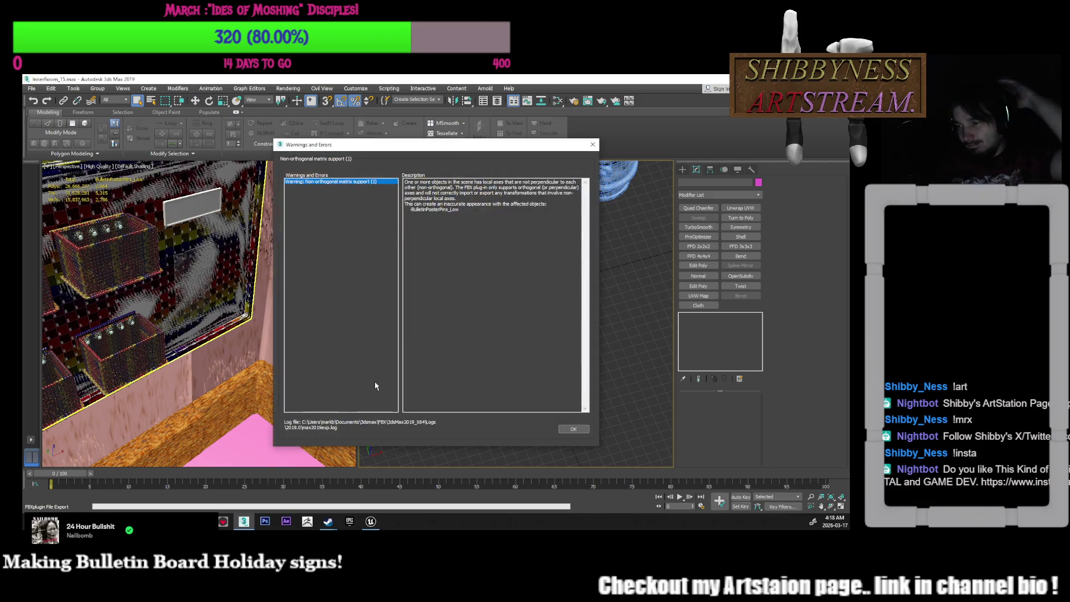
left_click(573, 429)
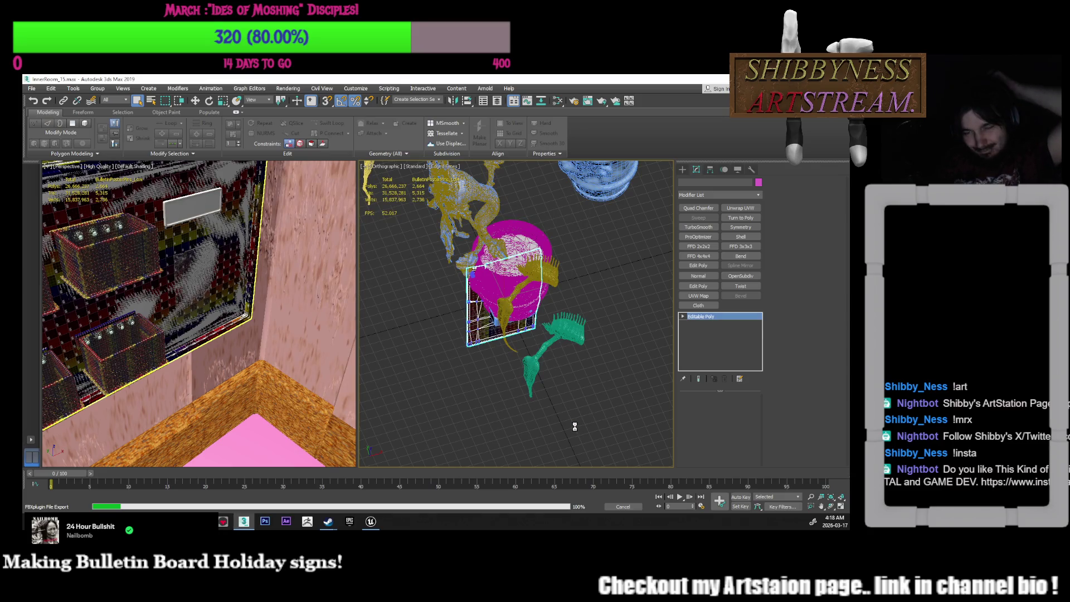
Frame the bulletin board, select BulletinPosterPins_Low and copy its name
scroll(564, 416, "down", 15)
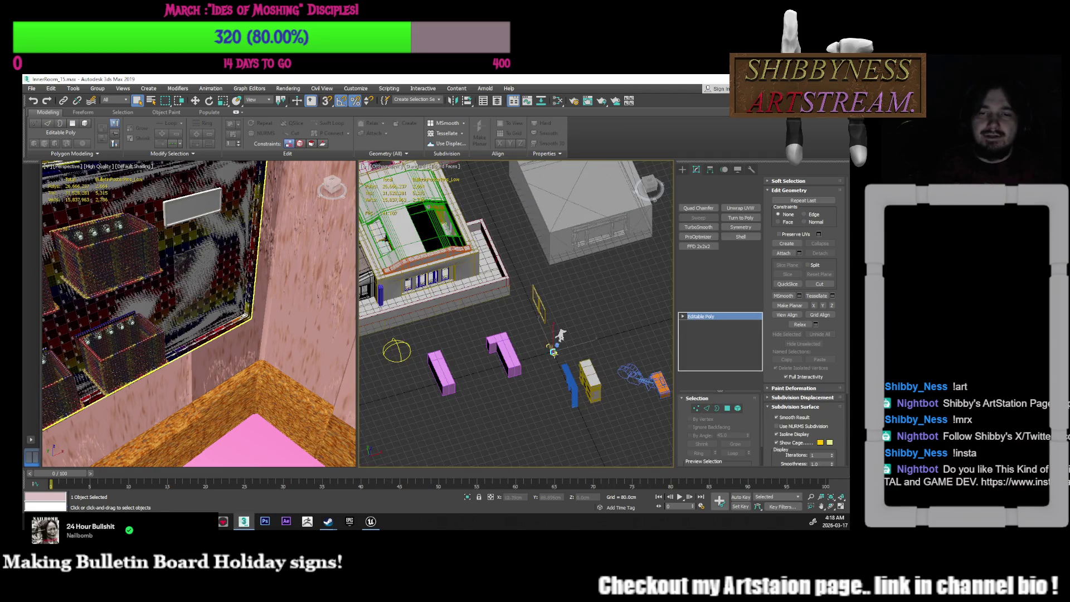
scroll(553, 351, "down", 5)
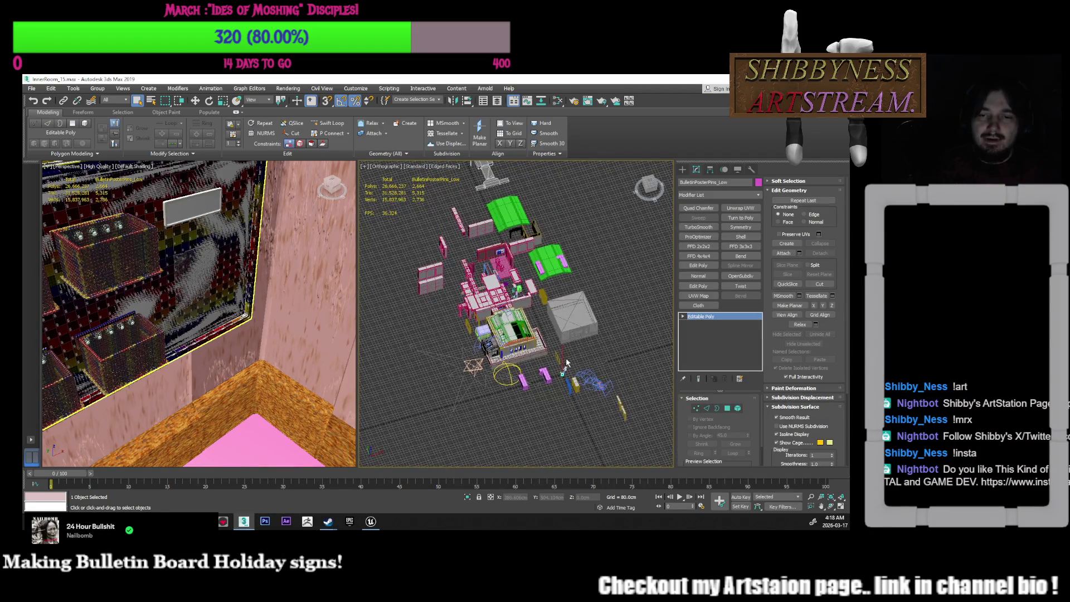
middle_click_drag(529, 311, 571, 362)
scroll(571, 361, "up", 20)
mouse_move(528, 300)
middle_mouse_down("alt")
mouse_move(585, 313)
mouse_move(558, 304)
mouse_move(537, 328)
middle_mouse_up("alt")
scroll(560, 294, "up", 8)
scroll(500, 330, "up", 5)
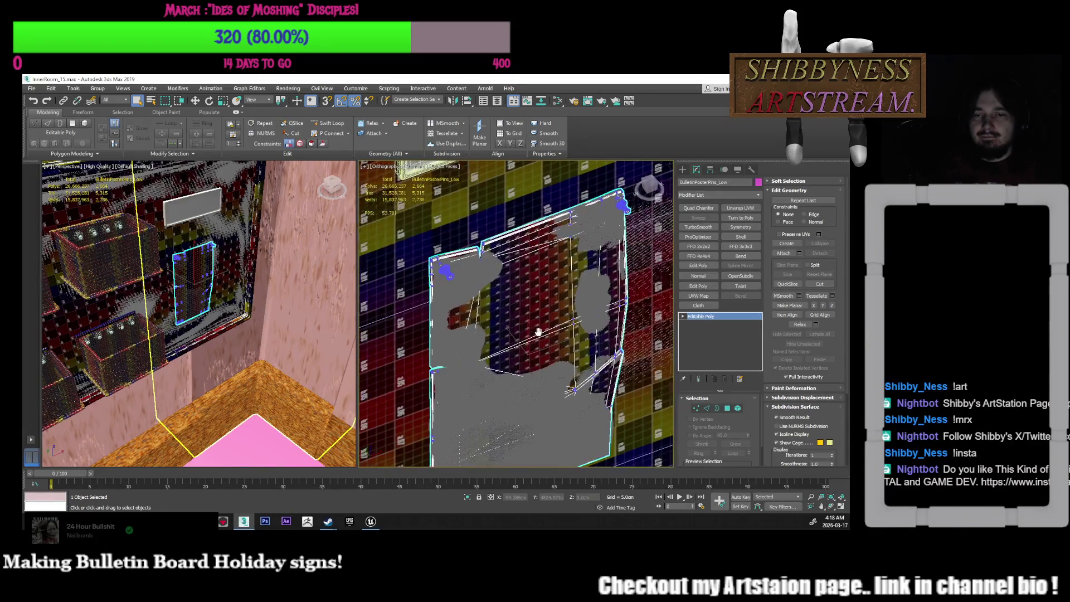
left_click_drag(728, 183, 695, 182)
right_click(695, 183)
left_click(713, 210)
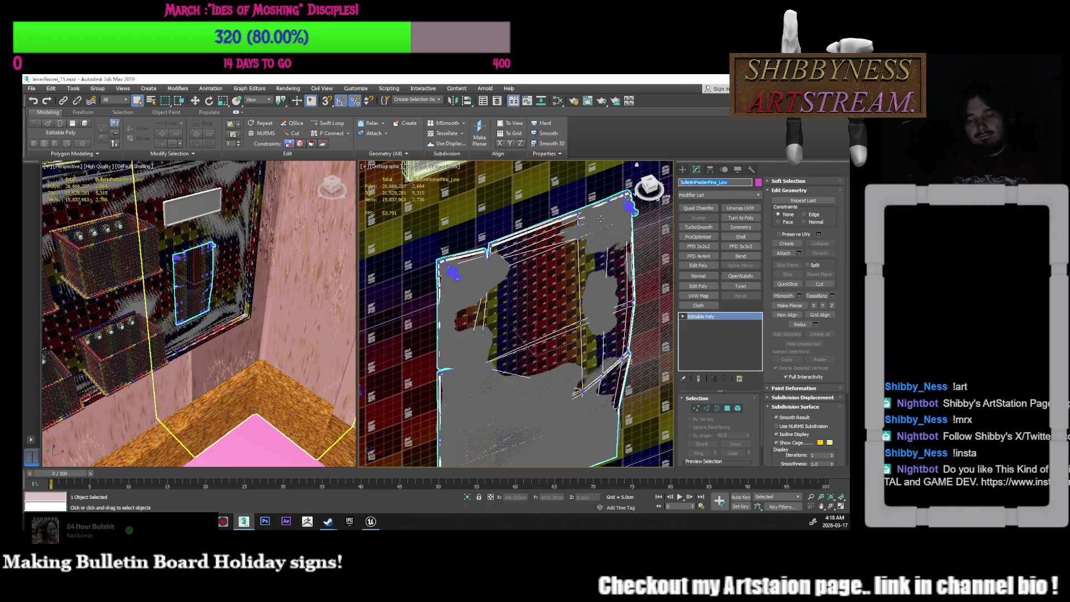
type("m")
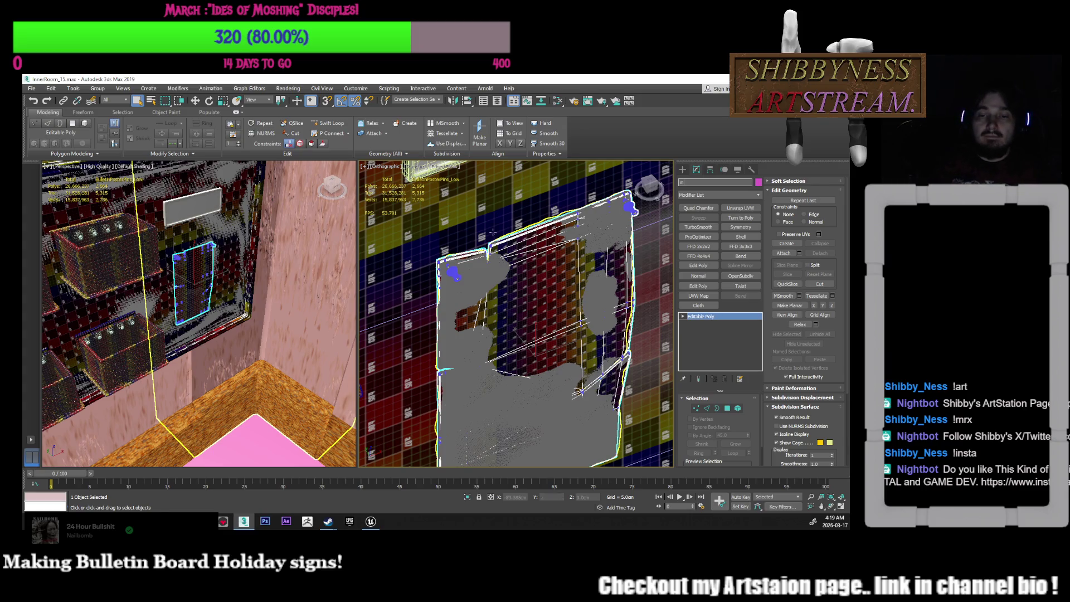
Open the Slate Material Editor and inspect the bulletinboard_Box material's parameters
key("z")
left_click(557, 101)
scroll(221, 303, "down", 10)
scroll(221, 303, "up", 5)
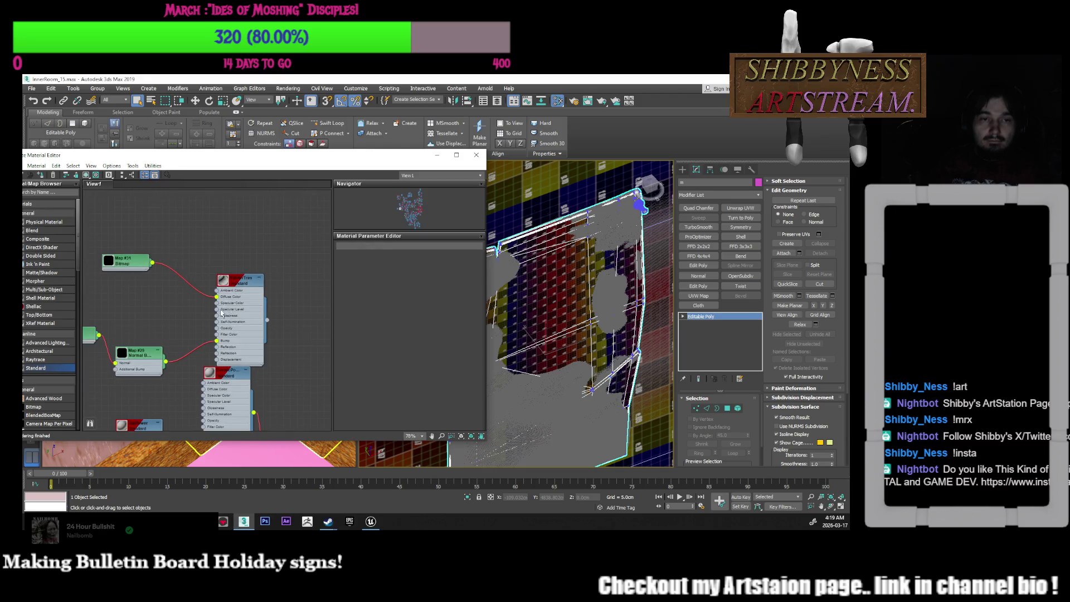
scroll(223, 311, "down", 6)
scroll(264, 303, "down", 3)
scroll(220, 319, "up", 7)
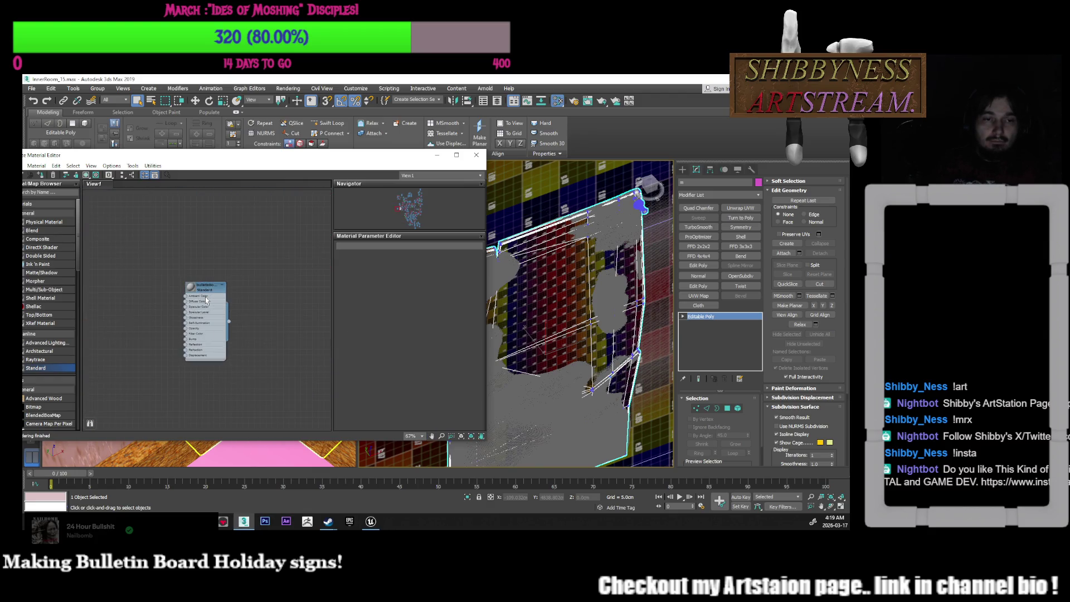
scroll(205, 300, "up", 2)
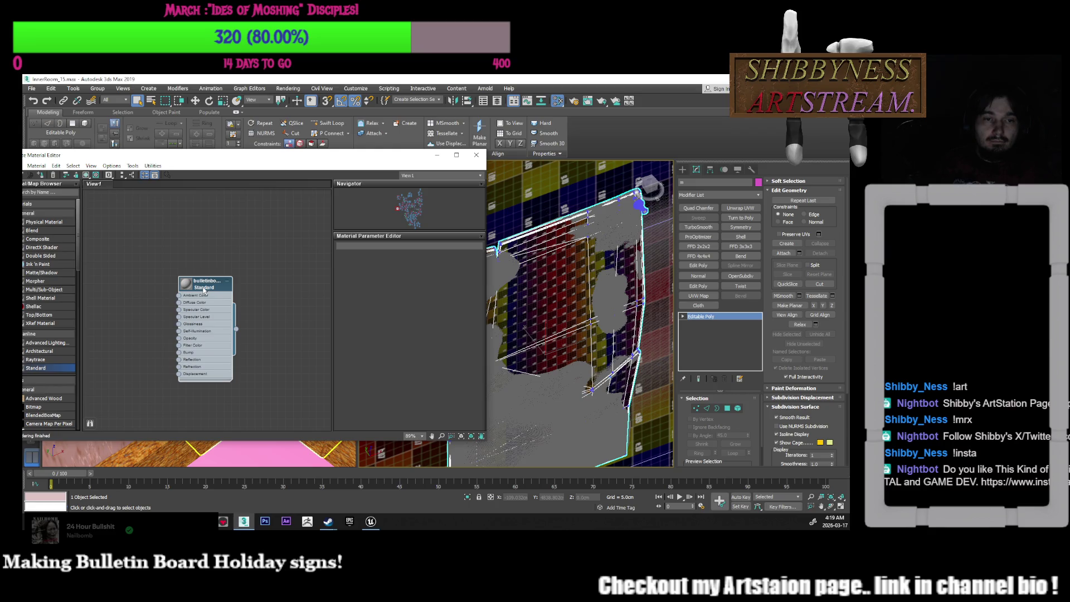
double_click(204, 289)
scroll(204, 290, "down", 2)
middle_click_drag(222, 320, 240, 283)
Add a new Standard material node and name it BulletinPosterPins
left_click_drag(290, 158, 415, 133)
left_click_drag(190, 346, 306, 335)
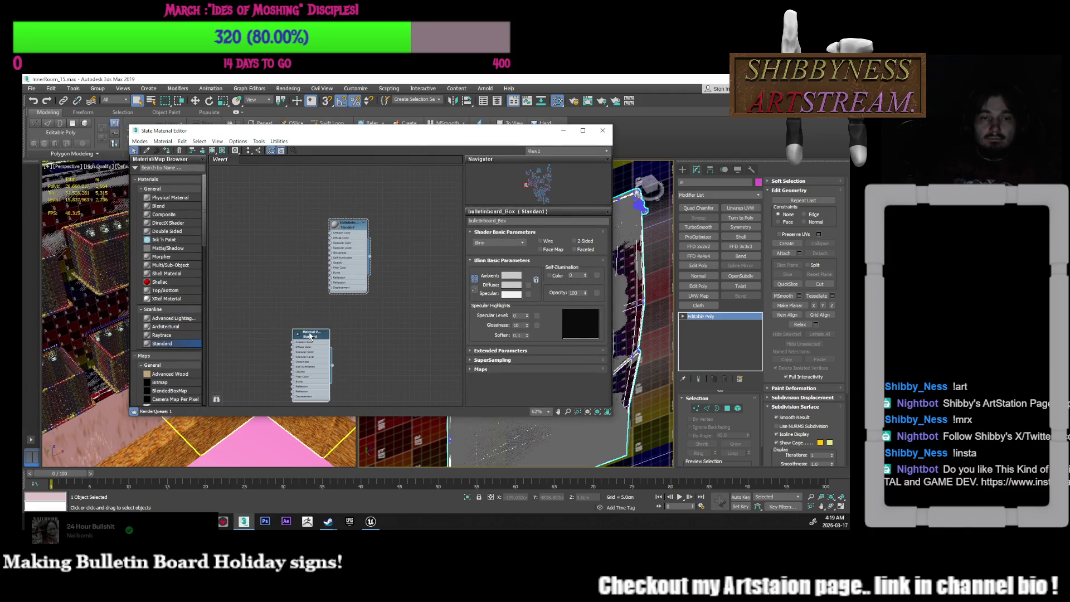
left_click(518, 222)
type("BulletinPosterPins_Low")
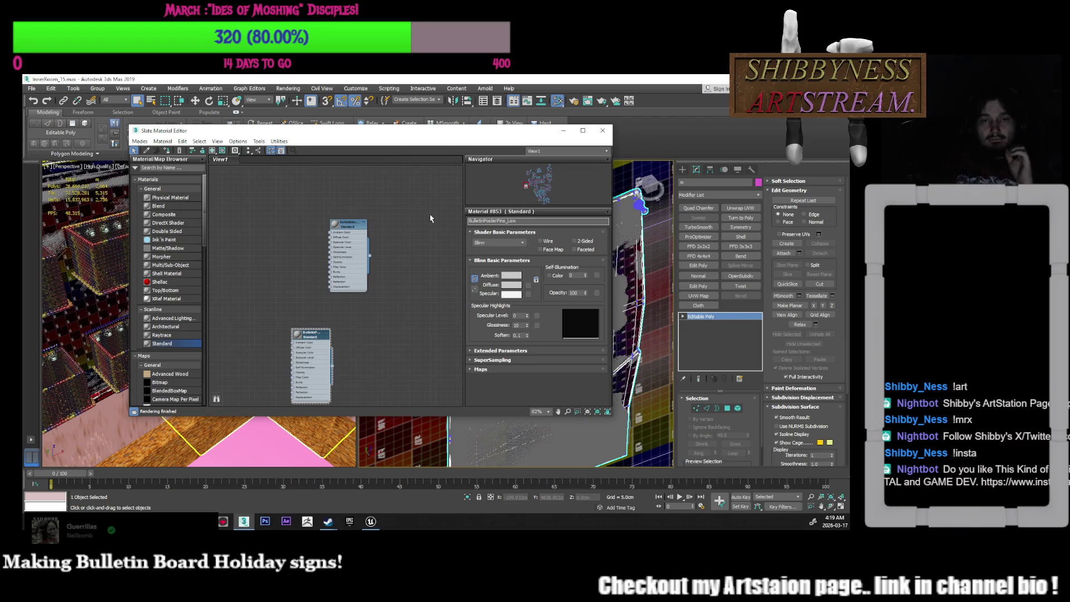
mouse_move(425, 134)
left_mouse_down()
mouse_move(425, 362)
mouse_move(419, 173)
left_mouse_up()
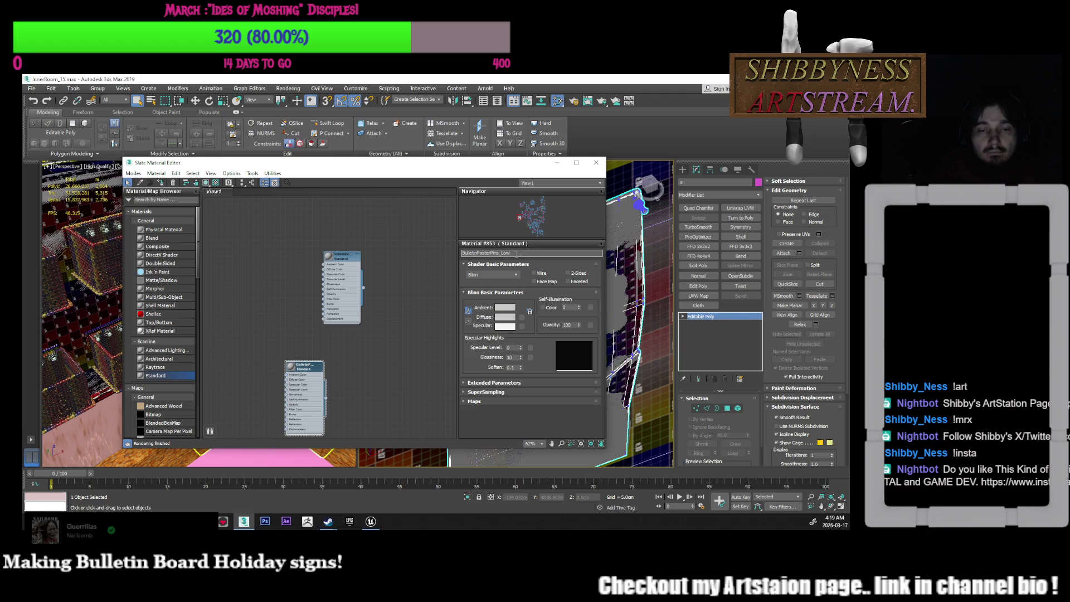
middle_click_drag(316, 372, 305, 326)
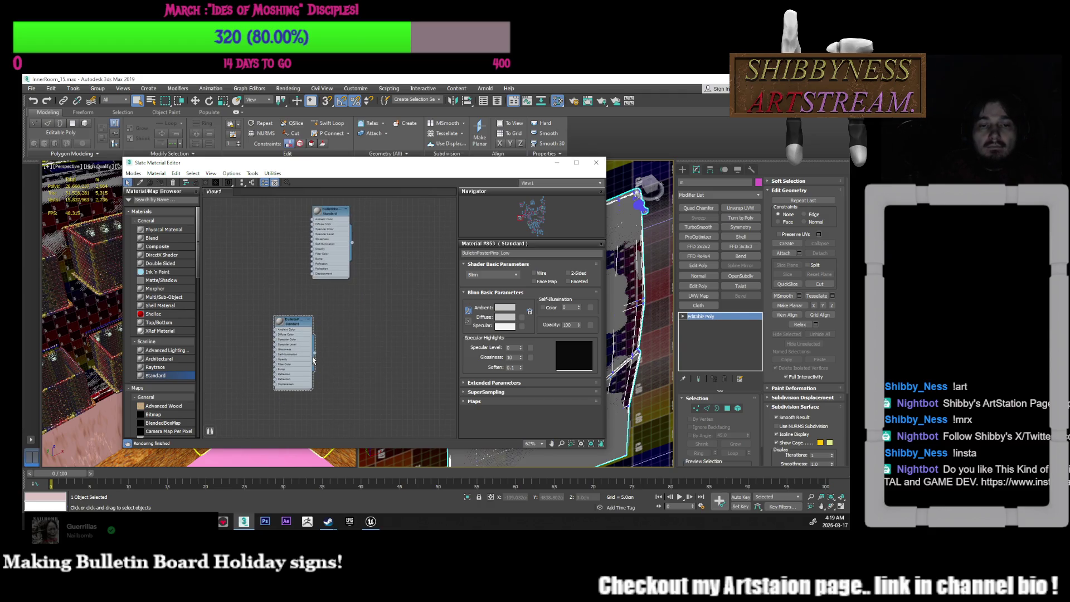
left_click(304, 326)
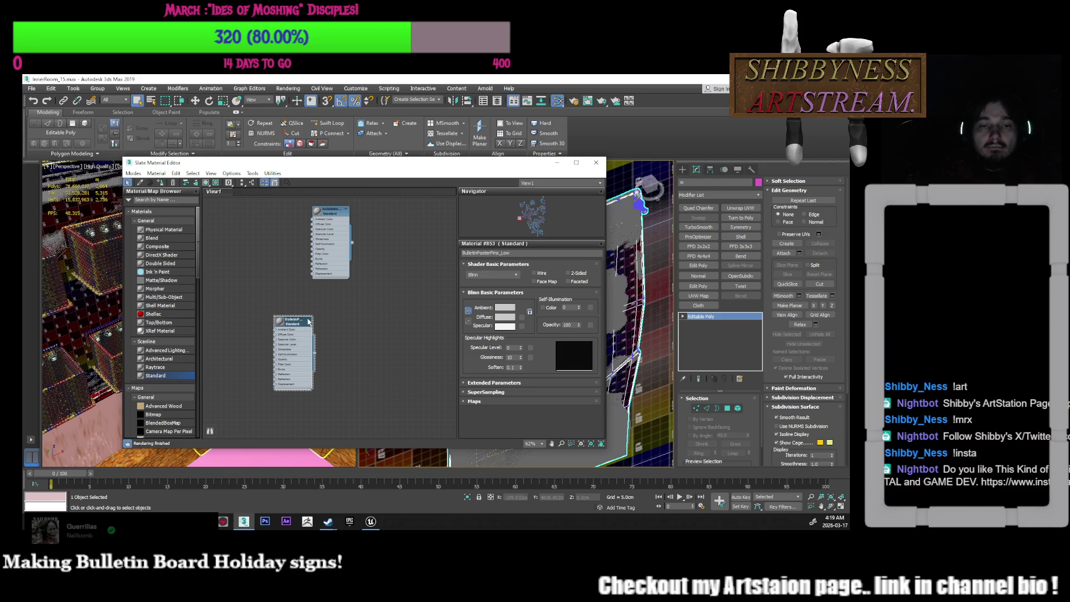
left_click(516, 254)
key("BackSpace")
key("BackSpace")
key("Return")
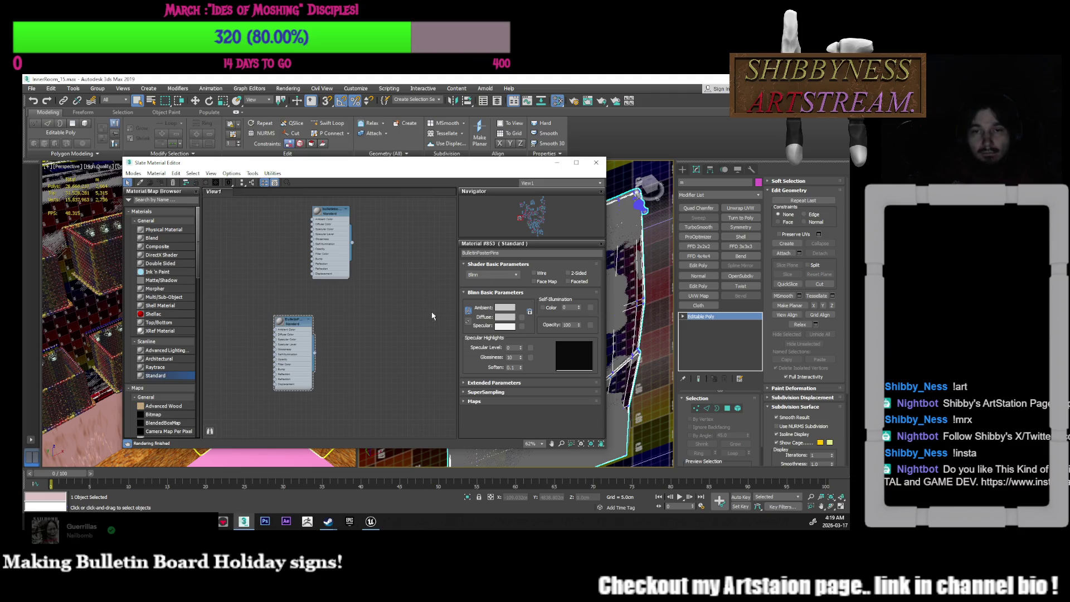
Assign the BulletinPosterPins material to the poster-pins mesh and close the editor
left_click_drag(405, 170, 303, 144)
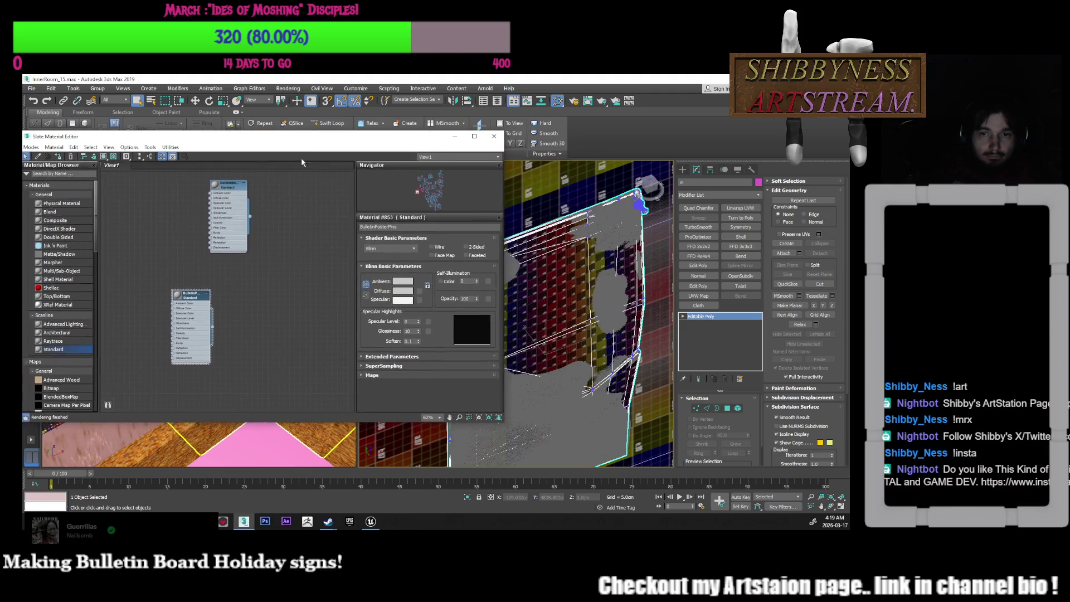
left_click_drag(214, 332, 594, 299)
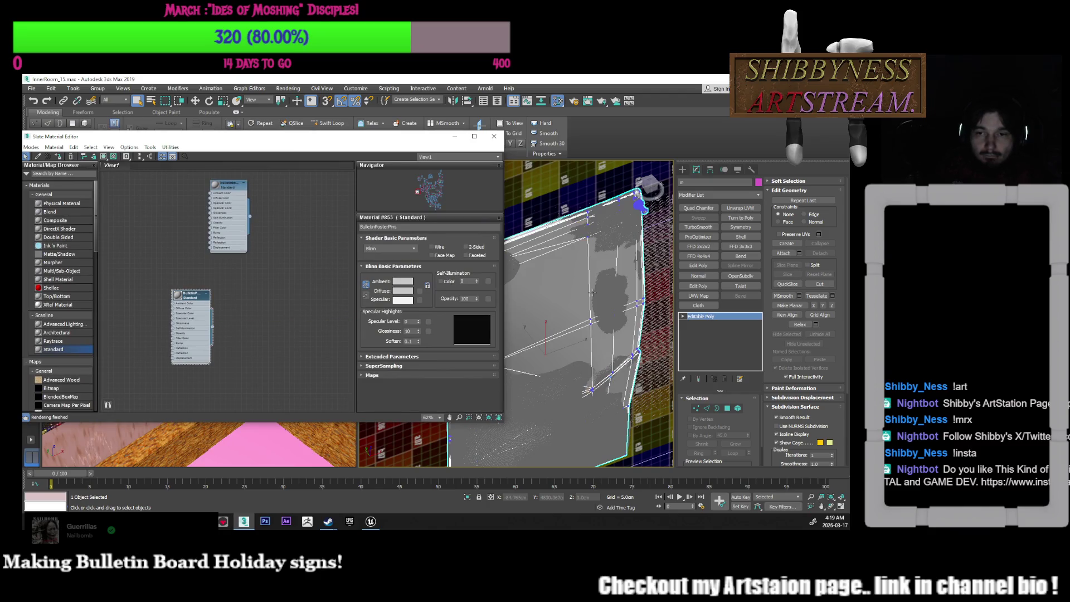
left_click(494, 136)
Move the poster-pins mesh to the world origin by zeroing X, Y and Z
mouse_move(532, 253)
middle_mouse_down()
mouse_move(555, 277)
mouse_move(522, 278)
middle_mouse_up()
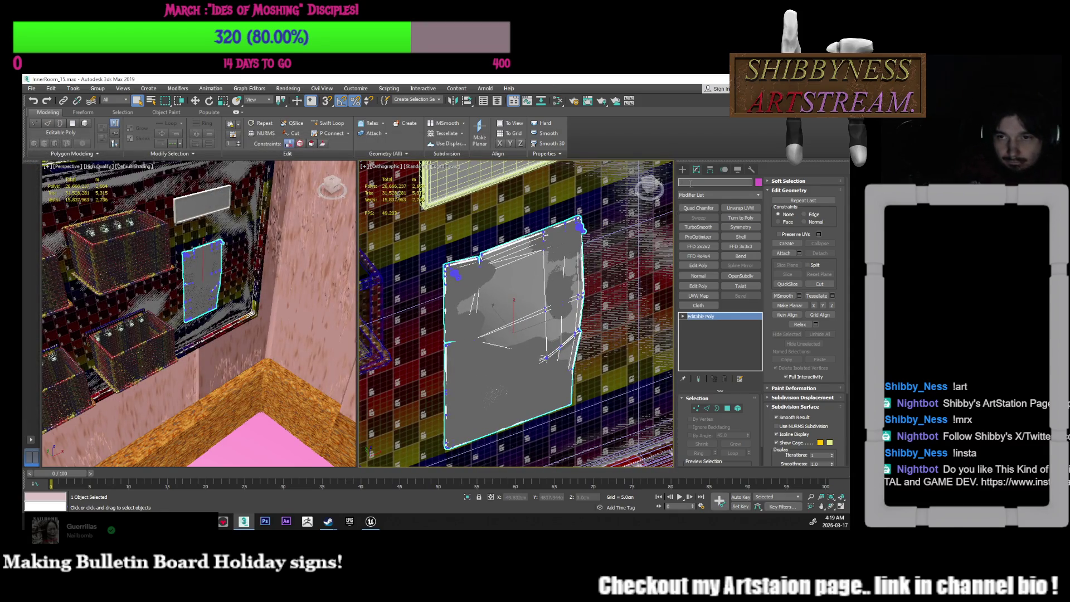
middle_click_drag(566, 283, 530, 286)
scroll(529, 287, "down", 10)
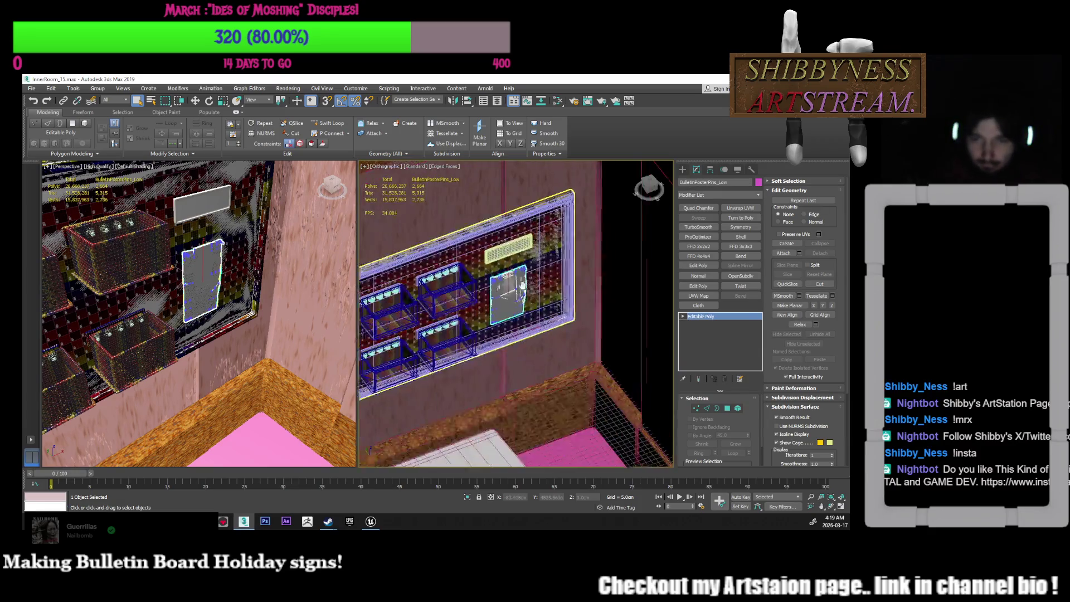
key("w")
scroll(522, 295, "down", 5)
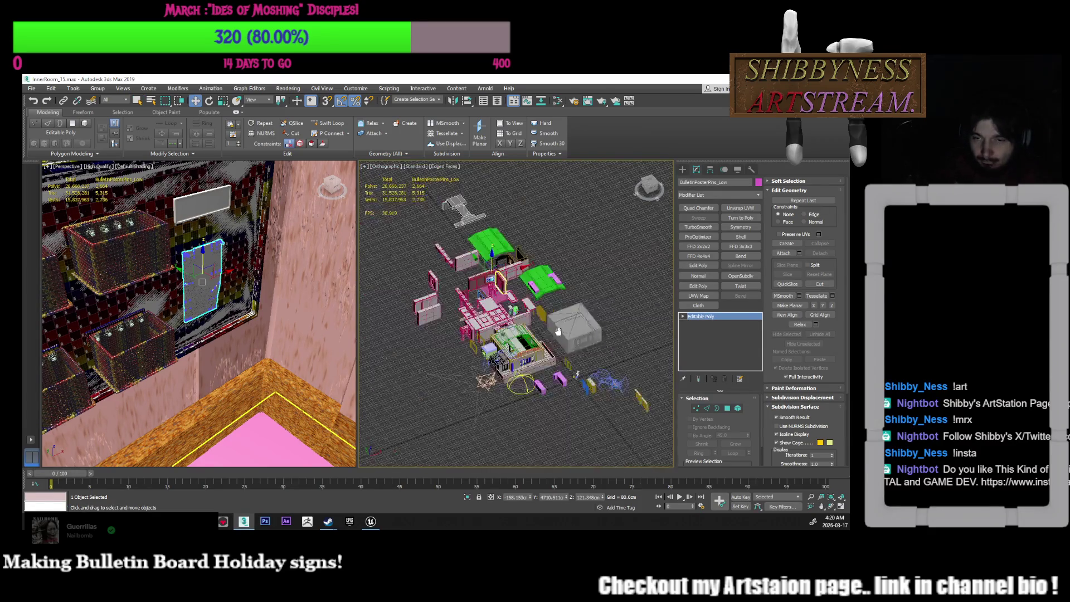
right_click(567, 497)
right_click(603, 497)
right_click(530, 498)
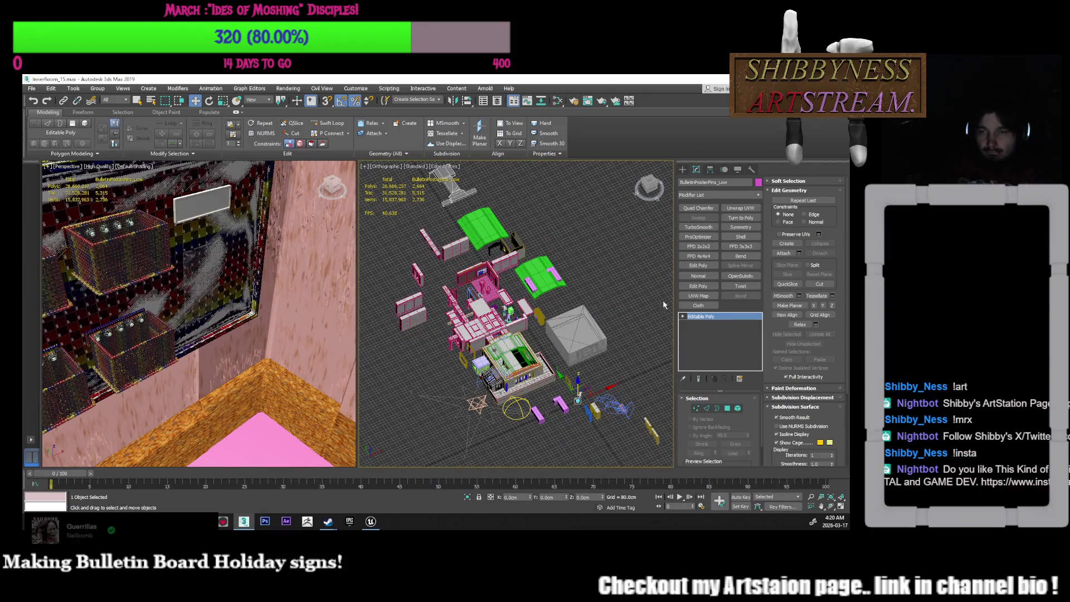
Export the selected mesh over the existing BulletinPosterPins_Low.FBX, confirming the replacement
scroll(663, 307, "down", 2)
left_click(725, 182)
right_click(734, 182)
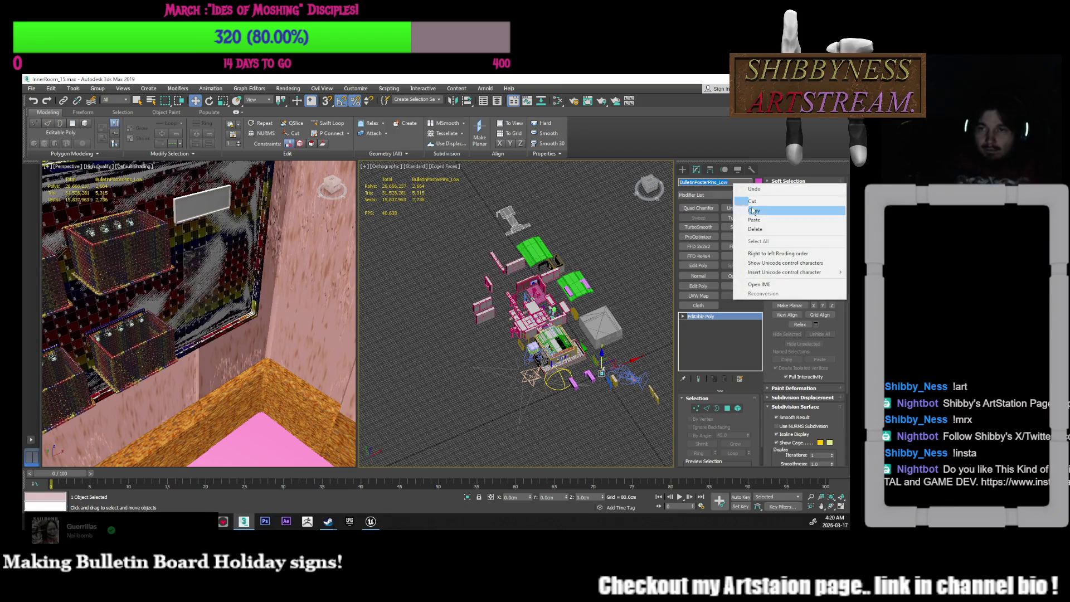
left_click(749, 212)
left_click(32, 88)
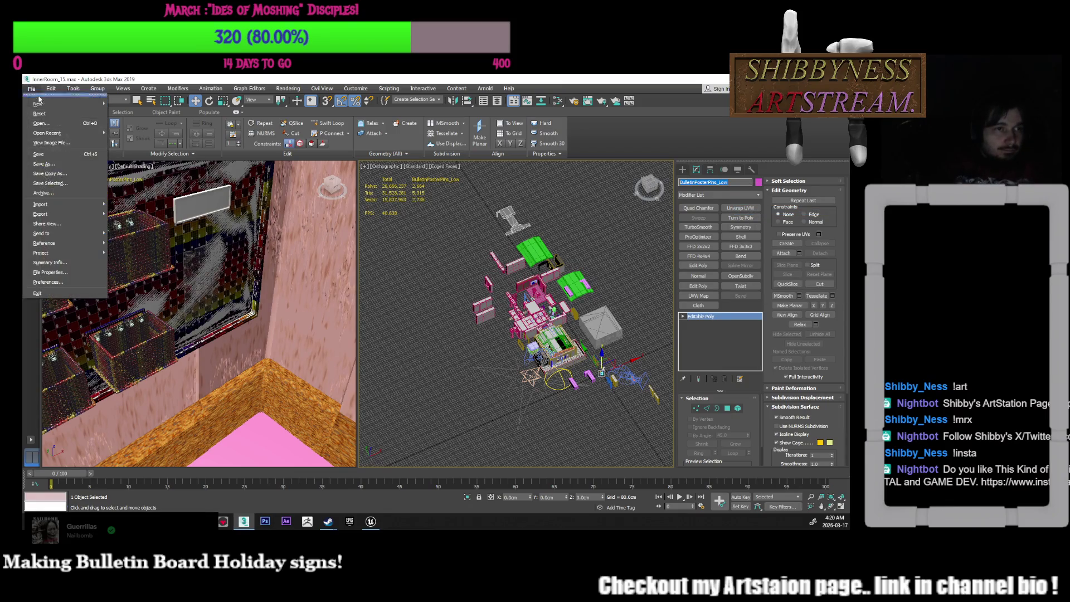
mouse_move(68, 207)
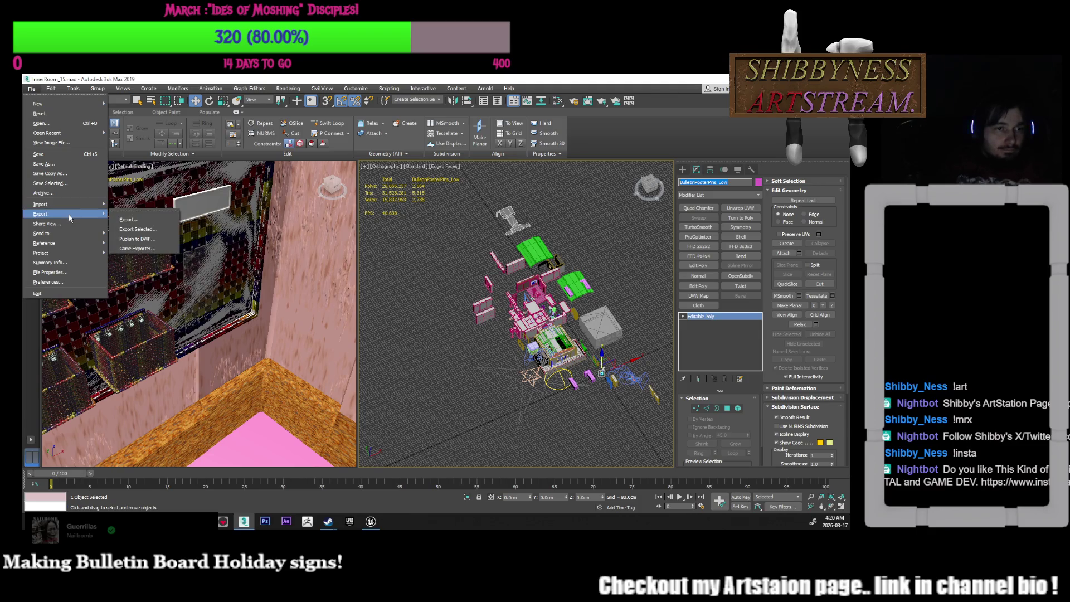
left_click(135, 229)
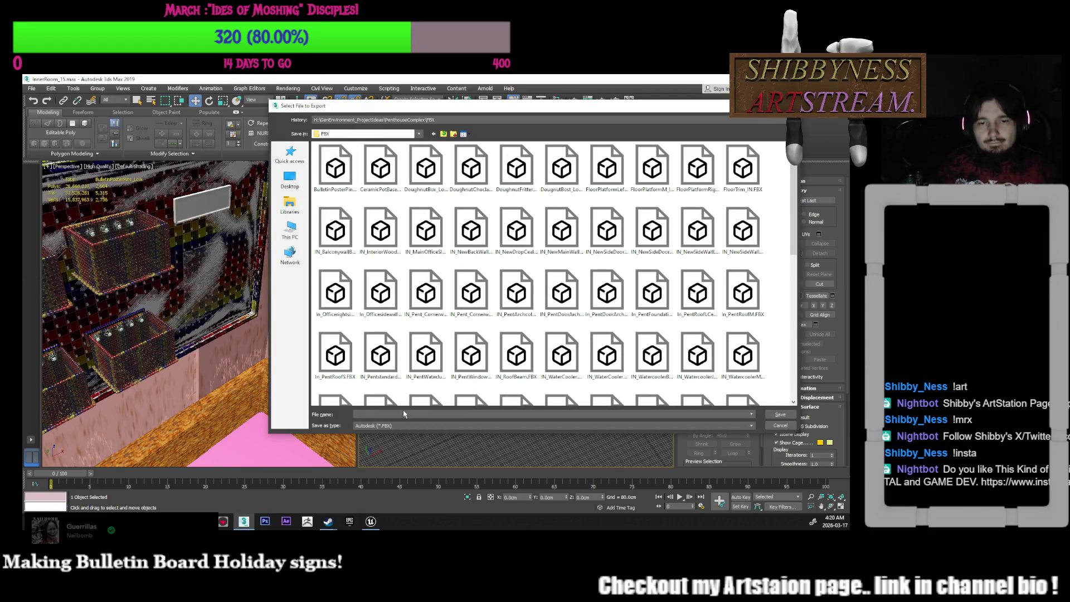
type("BulletinPosterPins_Low")
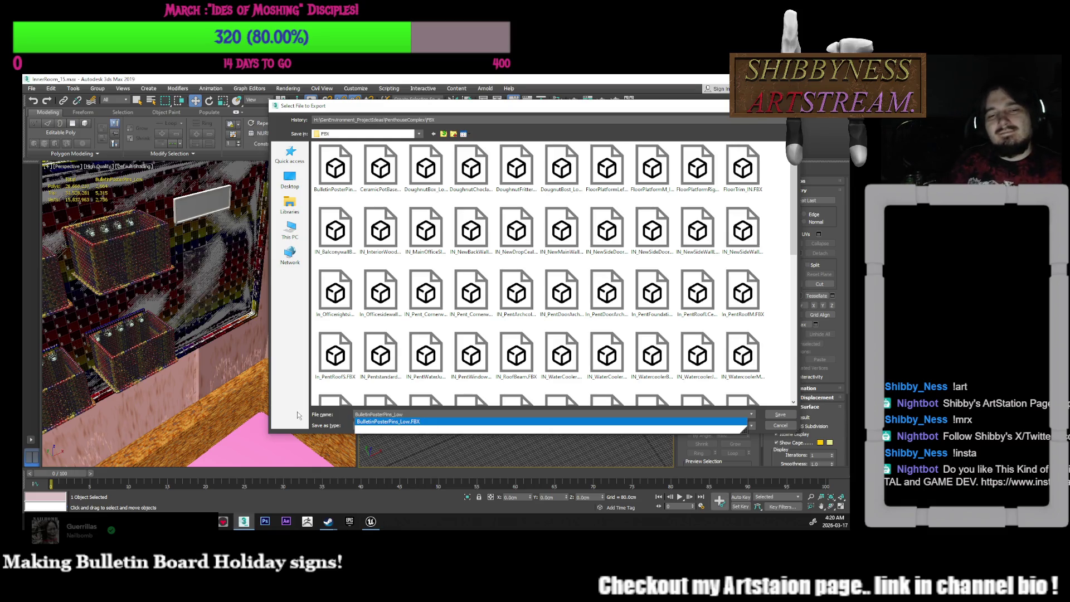
left_click(428, 412)
left_click(780, 414)
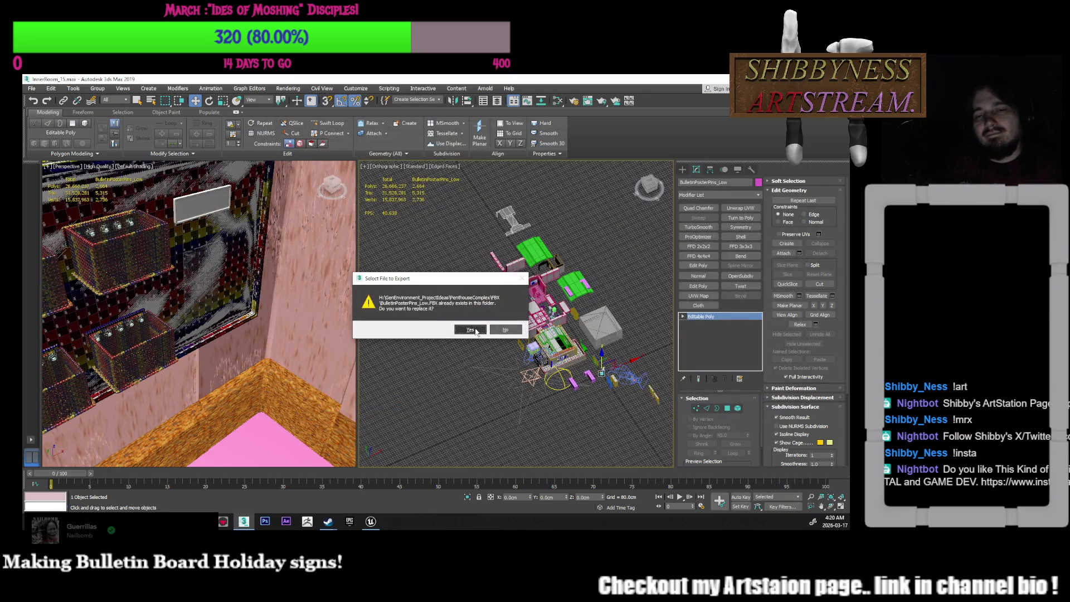
left_click(475, 331)
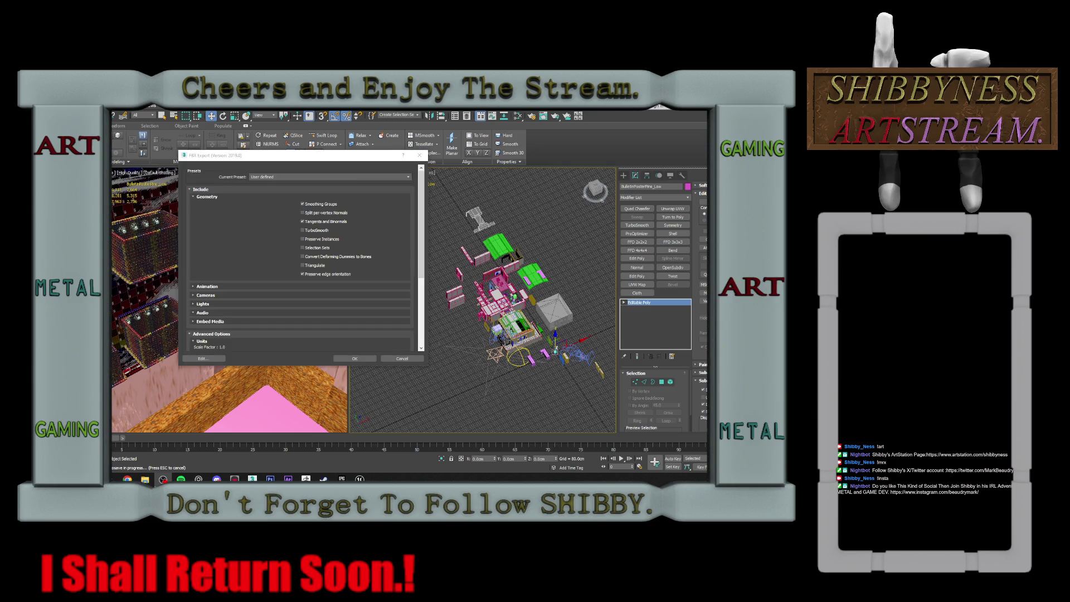
Accept the FBX export options and close the non-orthogonal matrix warnings report
key("Return")
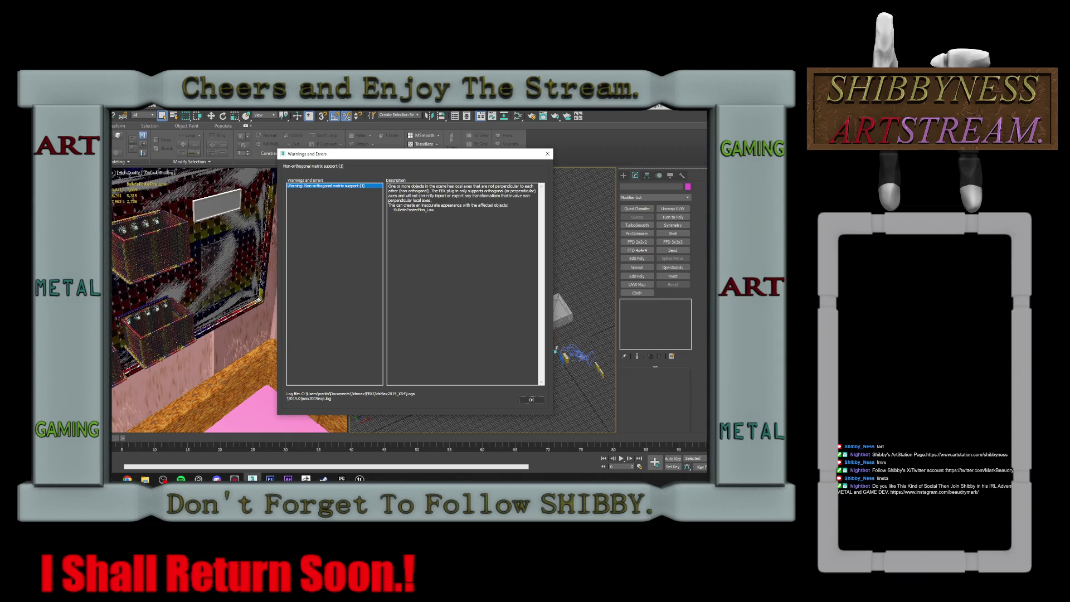
left_click(531, 400)
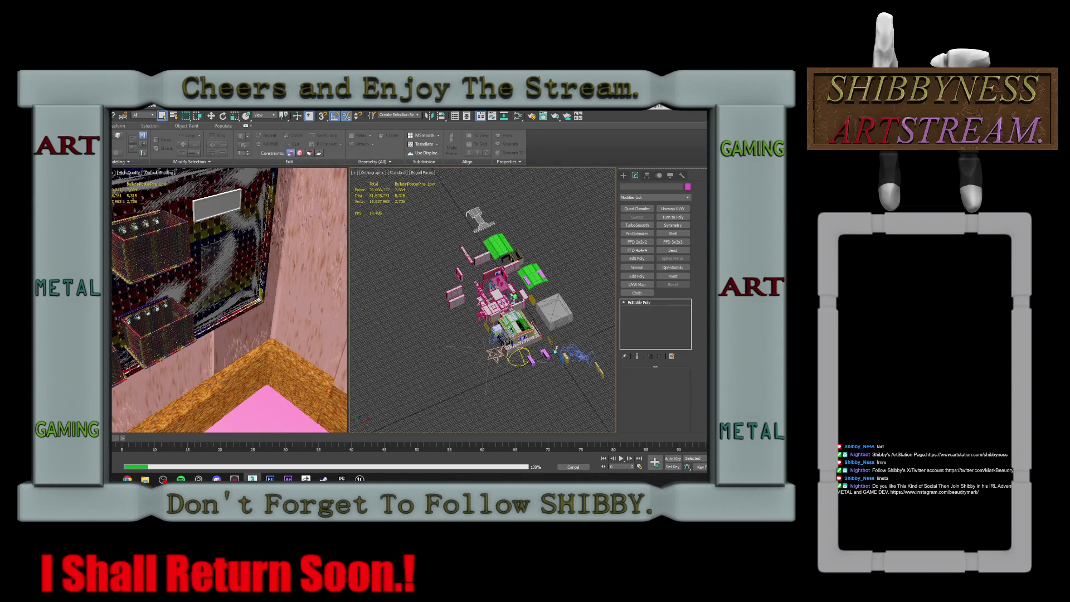